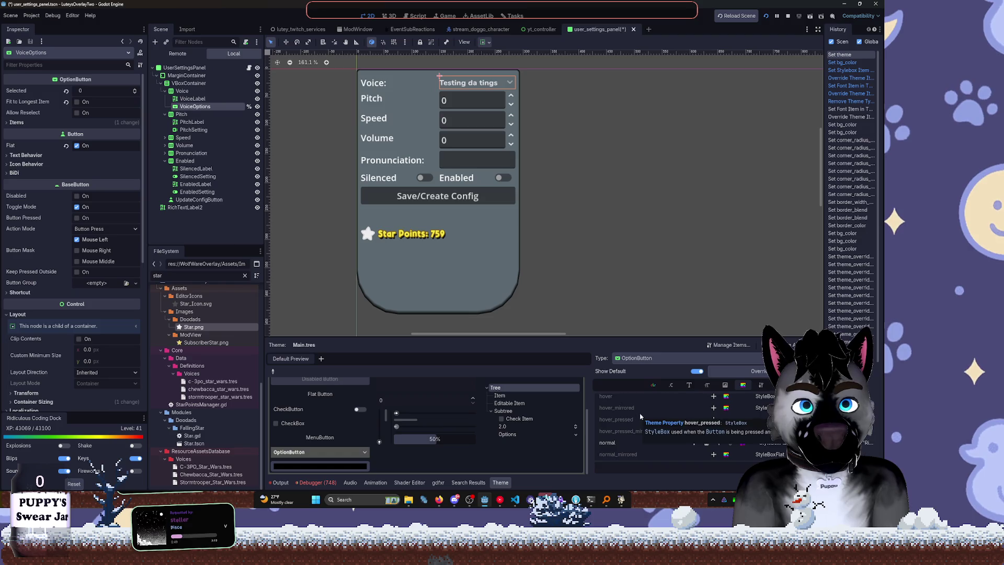
# Step: Relaunch the overlay project so ModView shows the chatter list and voice settings panel
pyautogui.click(767, 16)
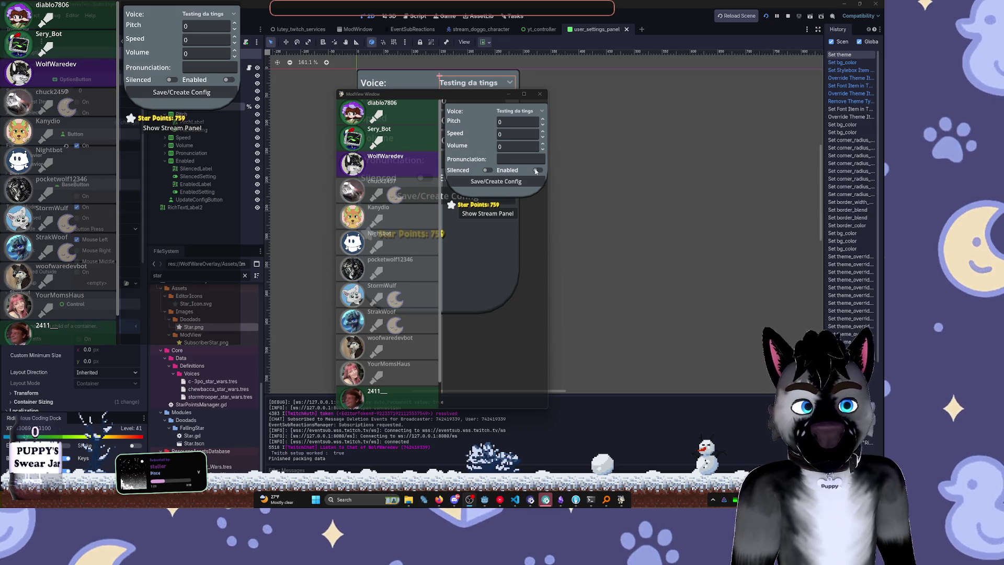
# Step: Try the Voice dropdown, keeping 'Testing da tings', and the Pitch field in the running window
pyautogui.click(520, 111)
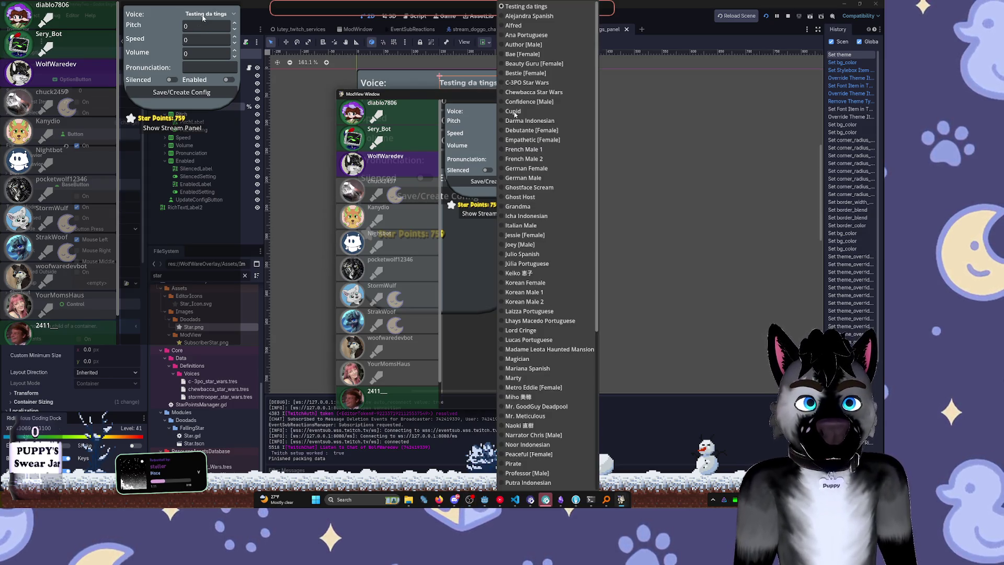
pyautogui.click(522, 112)
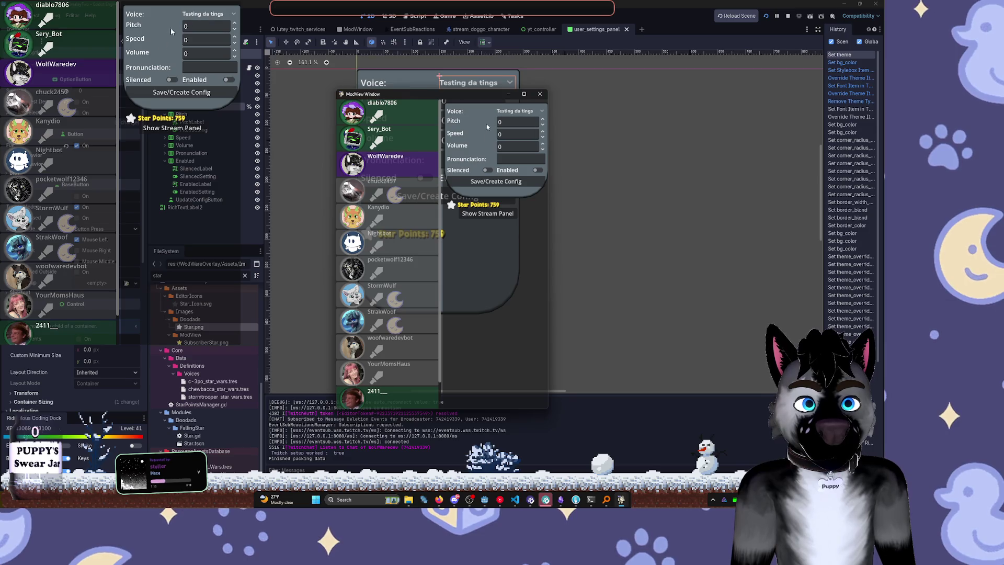
pyautogui.click(509, 121)
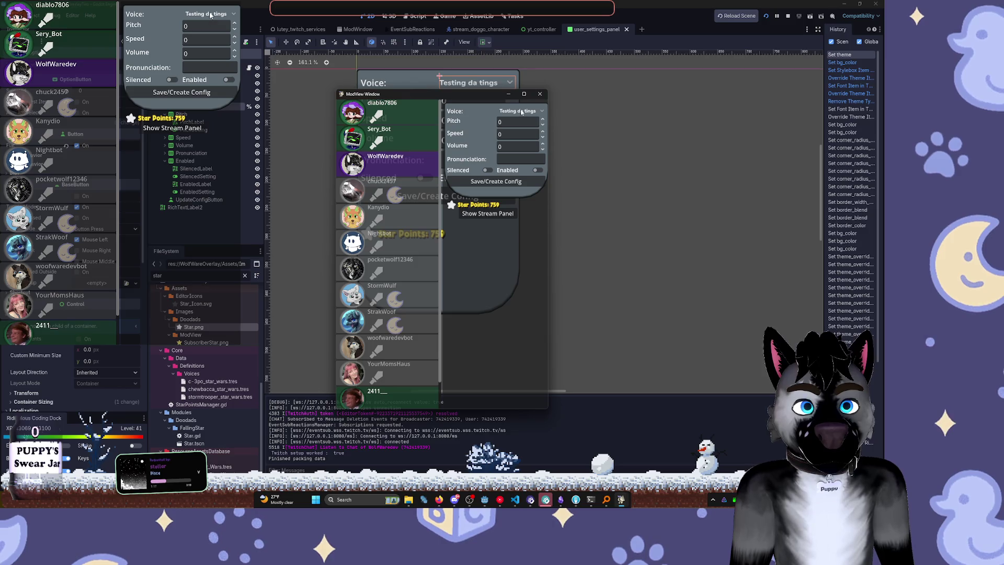
# Step: Move the ModView window left, bring the editor forward, and stop the running project
pyautogui.moveTo(494, 96); pyautogui.dragTo(276, 140)
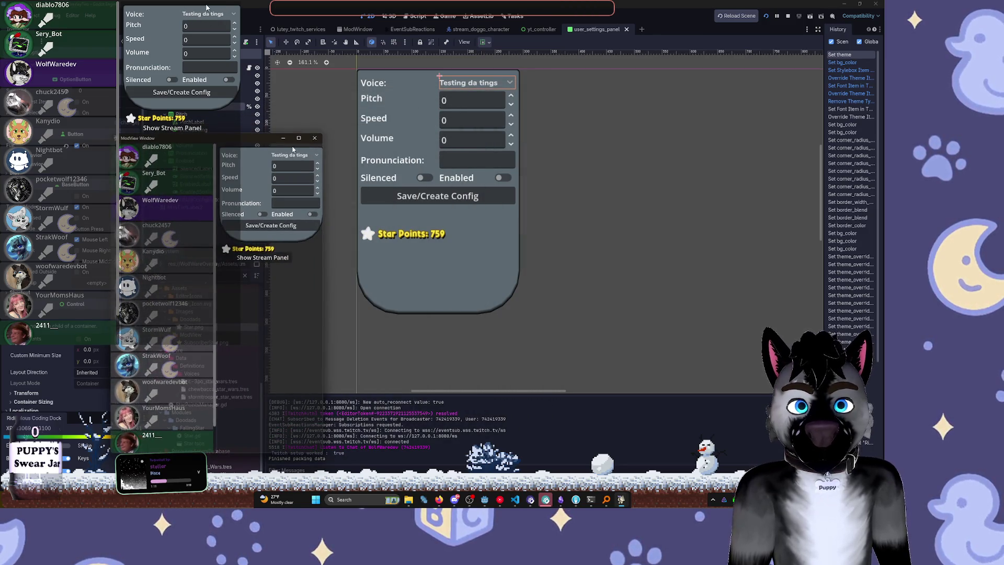
pyautogui.moveTo(457, 494)
pyautogui.click(493, 293)
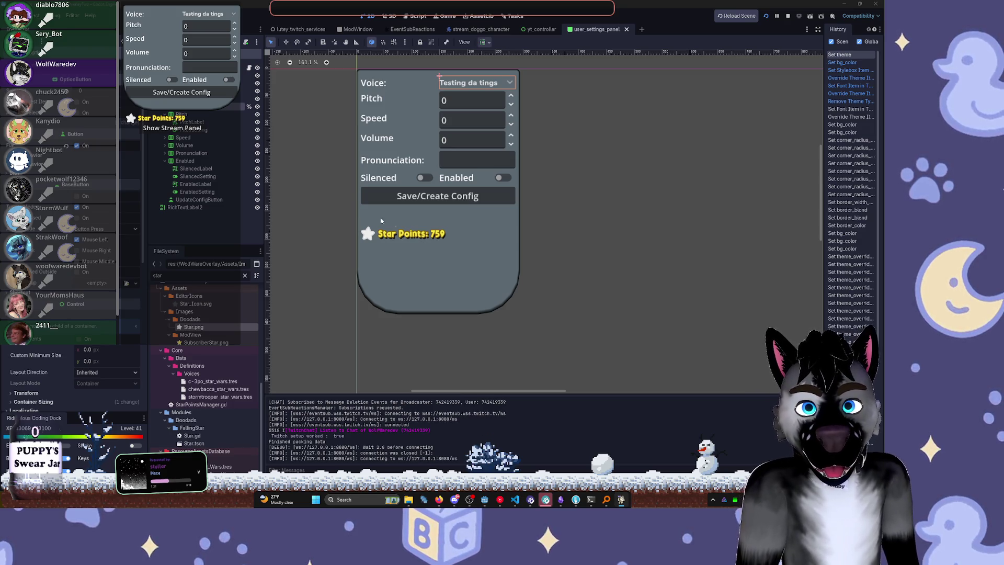
pyautogui.click(766, 15)
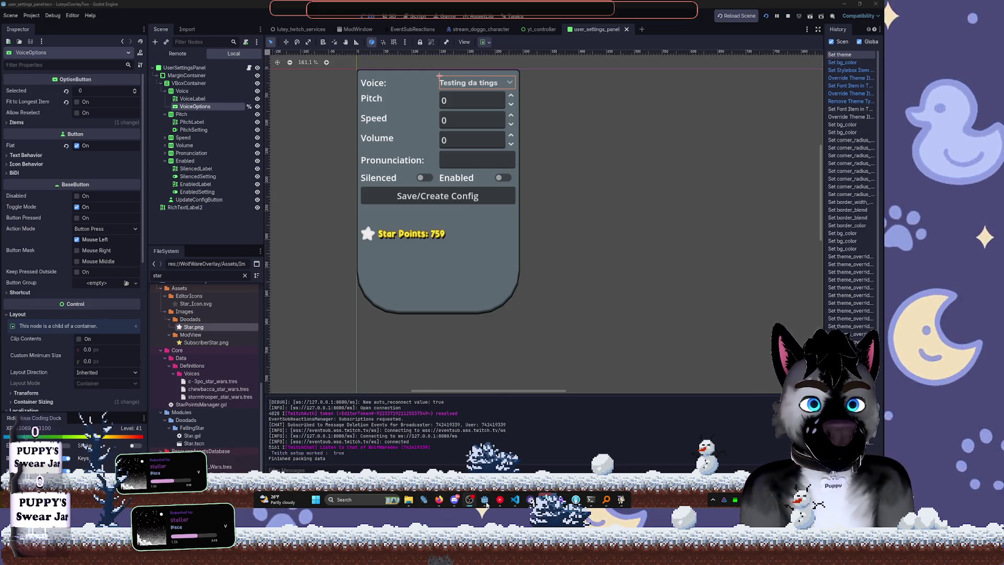
# Step: Switch to the Script workspace showing Star.gd's shrink-over-time code
pyautogui.click(430, 14)
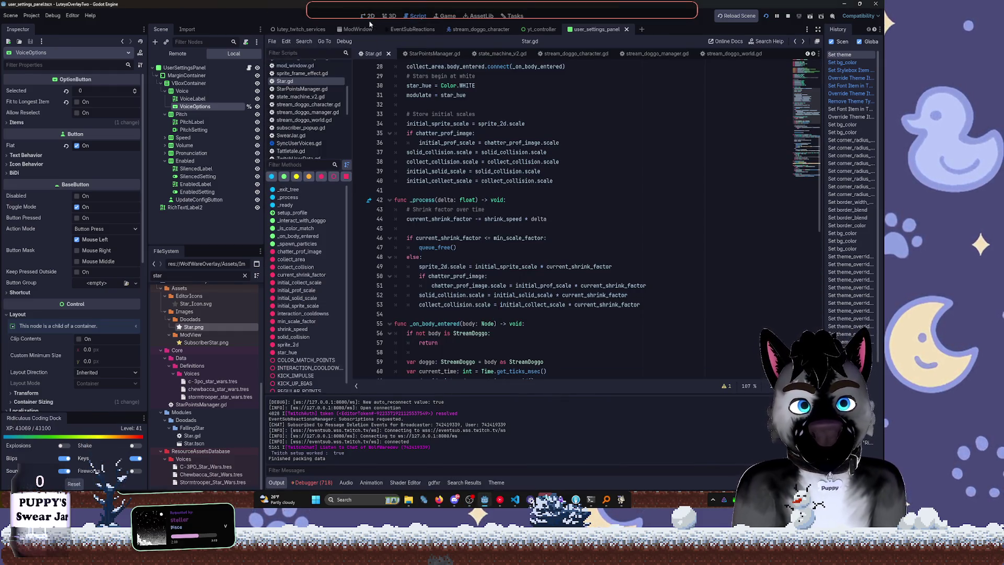
pyautogui.hotkey('ctrl', 'F1')
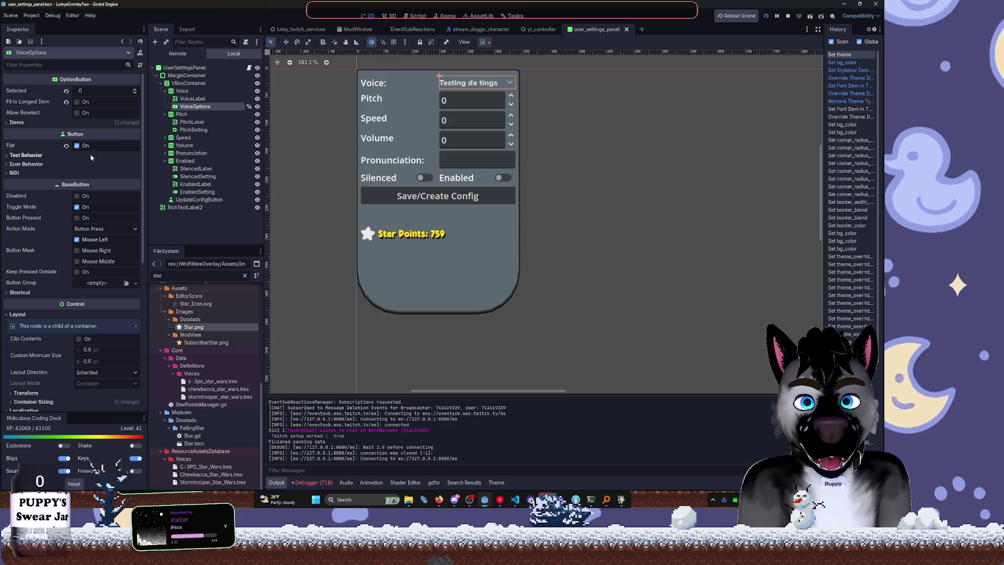
# Step: Select the MarginContainer, reveal its margin and theme overrides, and open Main.tres in the theme editor
pyautogui.click(192, 98)
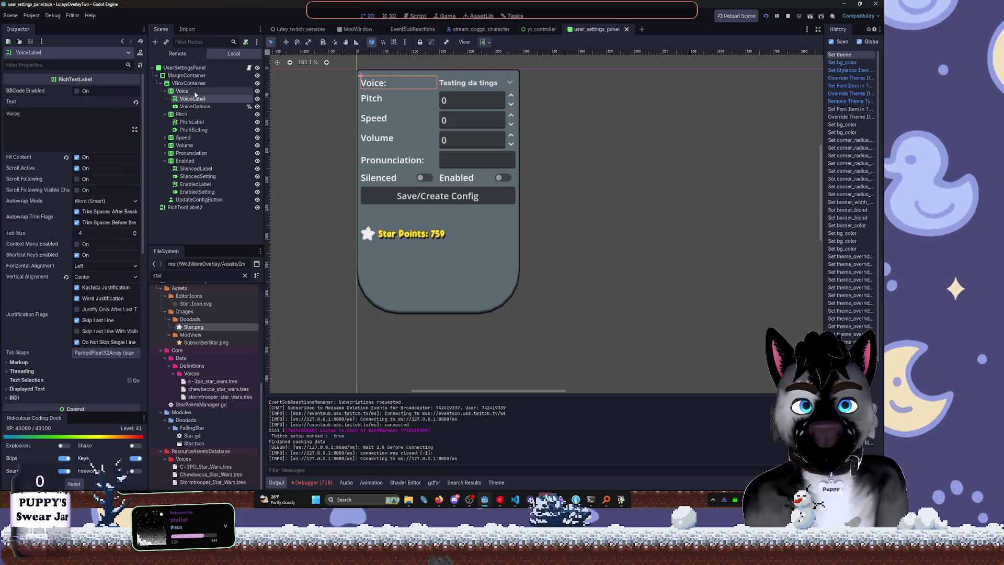
pyautogui.click(186, 75)
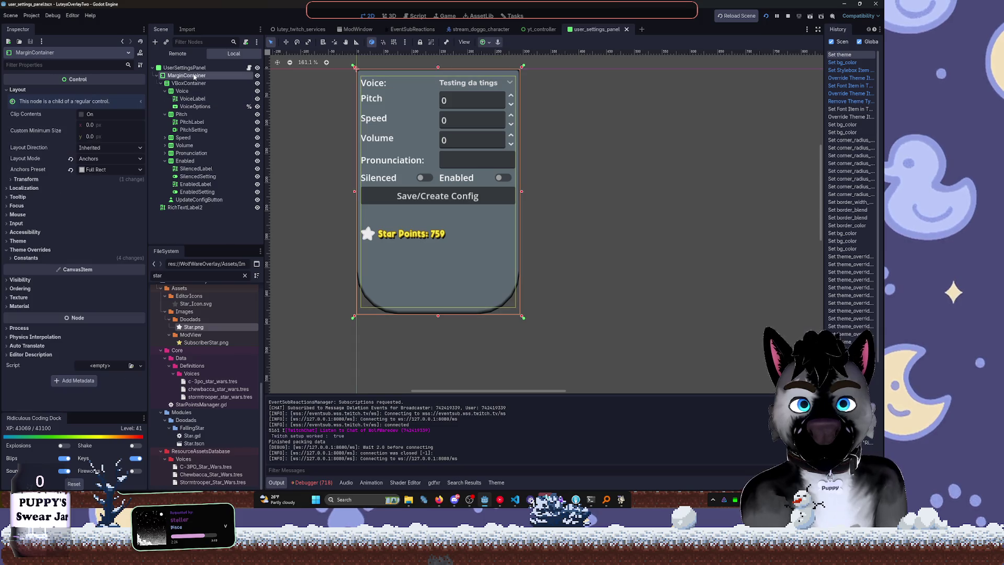
pyautogui.click(50, 260)
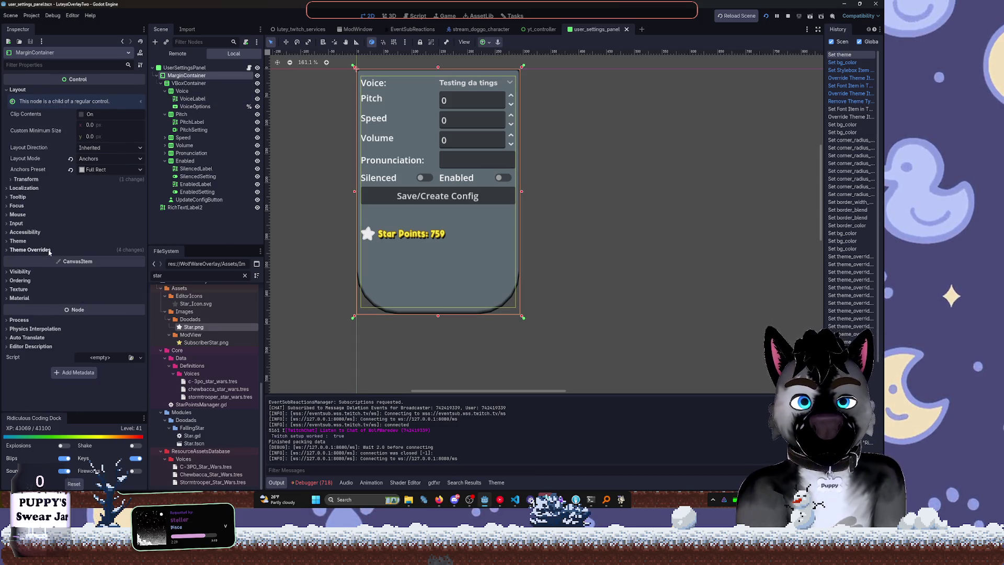
pyautogui.click(45, 241)
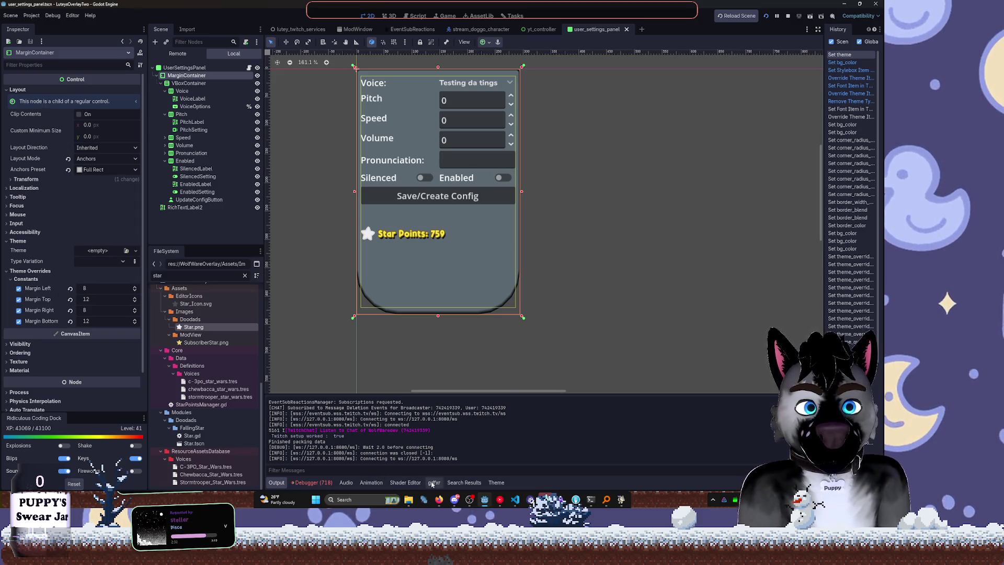
pyautogui.click(496, 482)
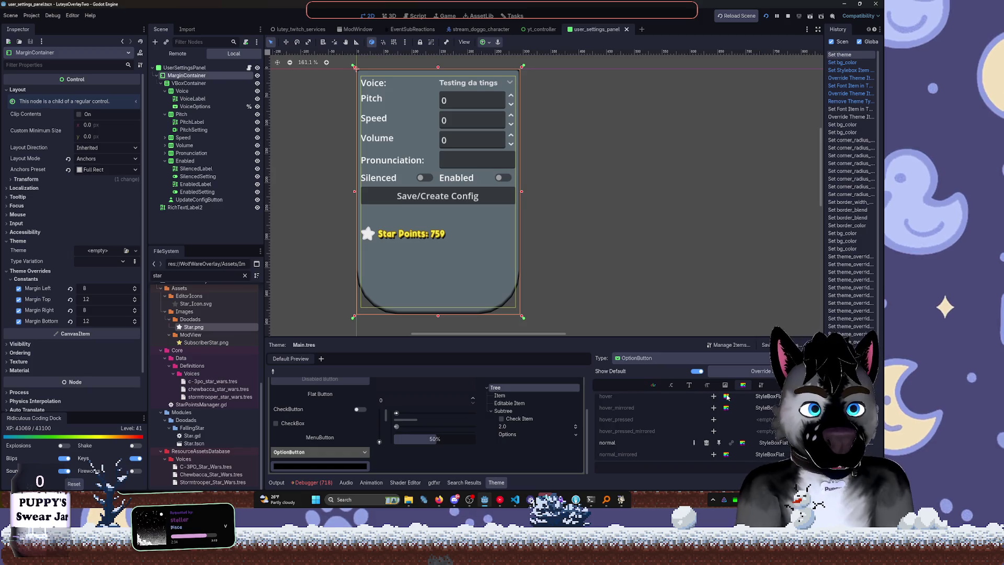
# Step: Add a font_color override to OptionButton in Main.tres and remove its font override
pyautogui.click(653, 385)
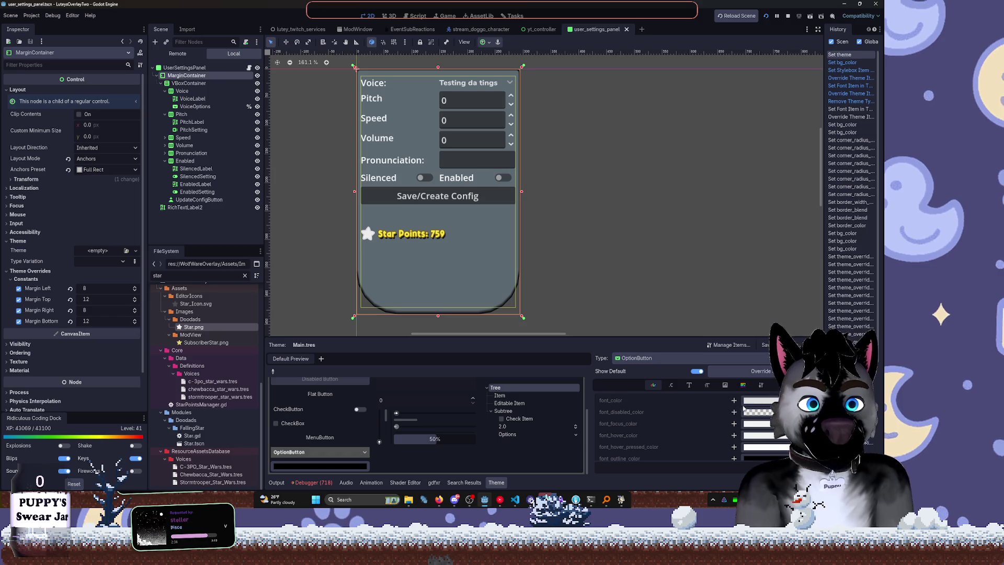
pyautogui.click(735, 401)
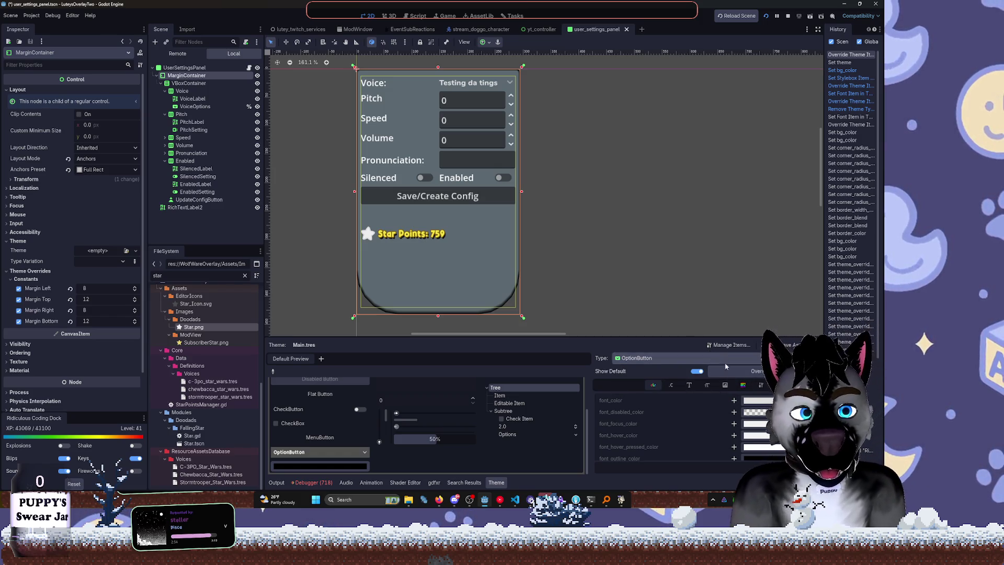
pyautogui.click(672, 386)
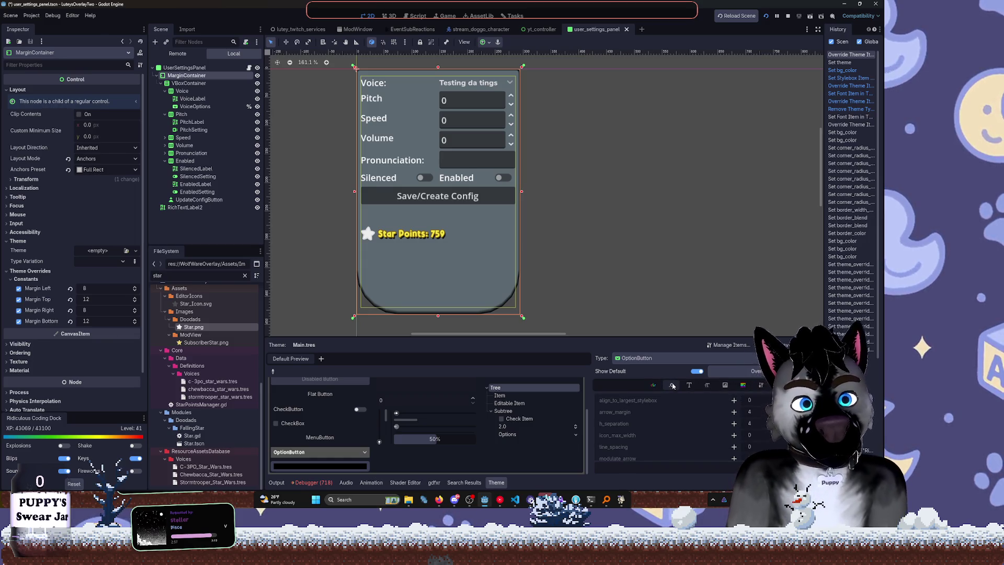
pyautogui.click(689, 385)
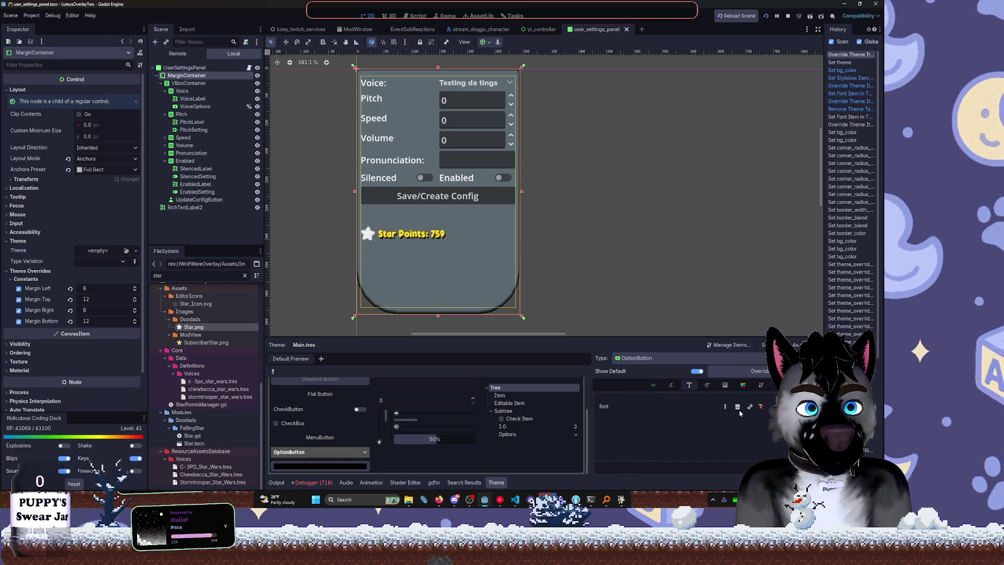
pyautogui.click(737, 407)
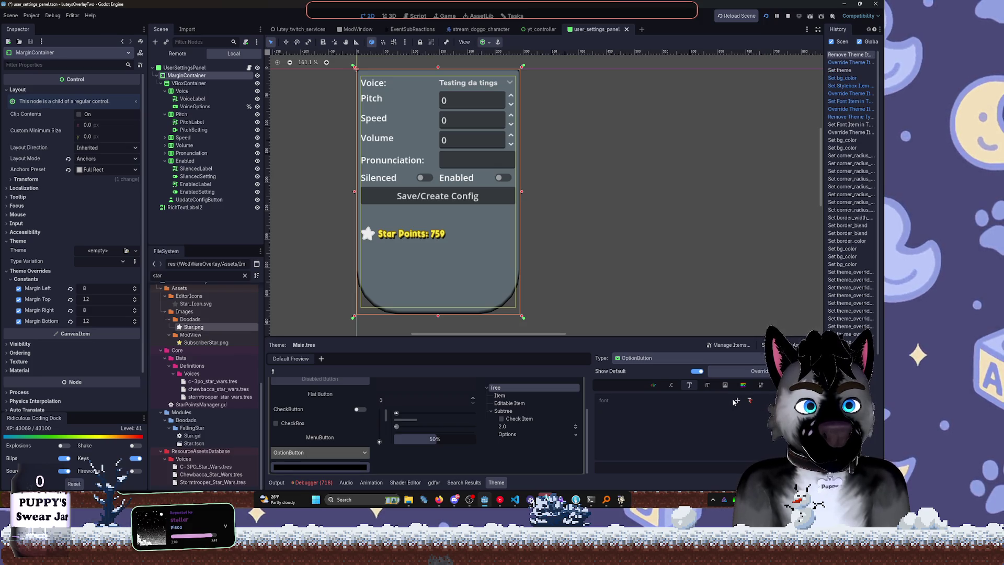
# Step: Add an OptionButton font_size override, try 10, remove it, then review the icon and StyleBox items
pyautogui.click(707, 386)
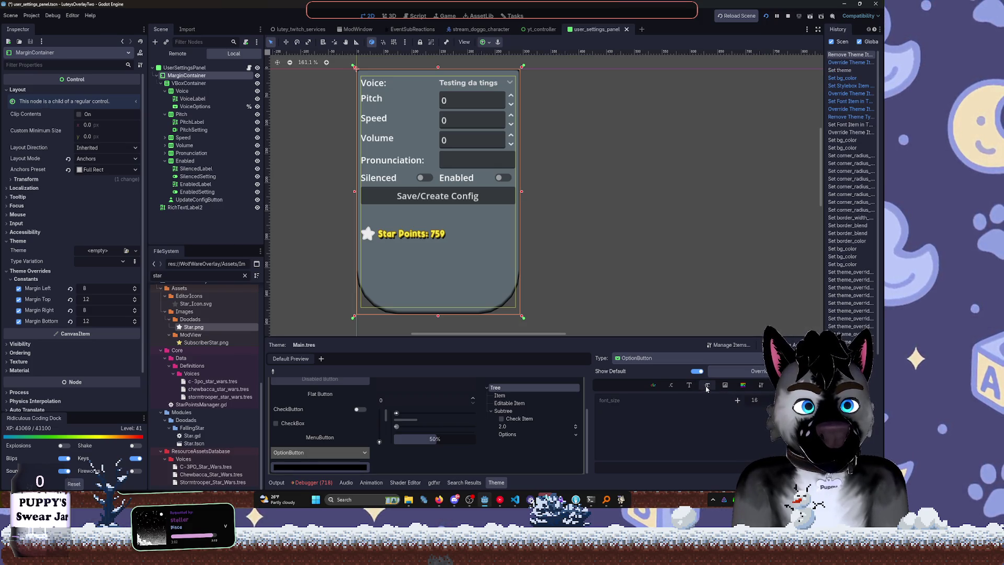
pyautogui.click(738, 400)
pyautogui.moveTo(754, 400); pyautogui.dragTo(745, 400)
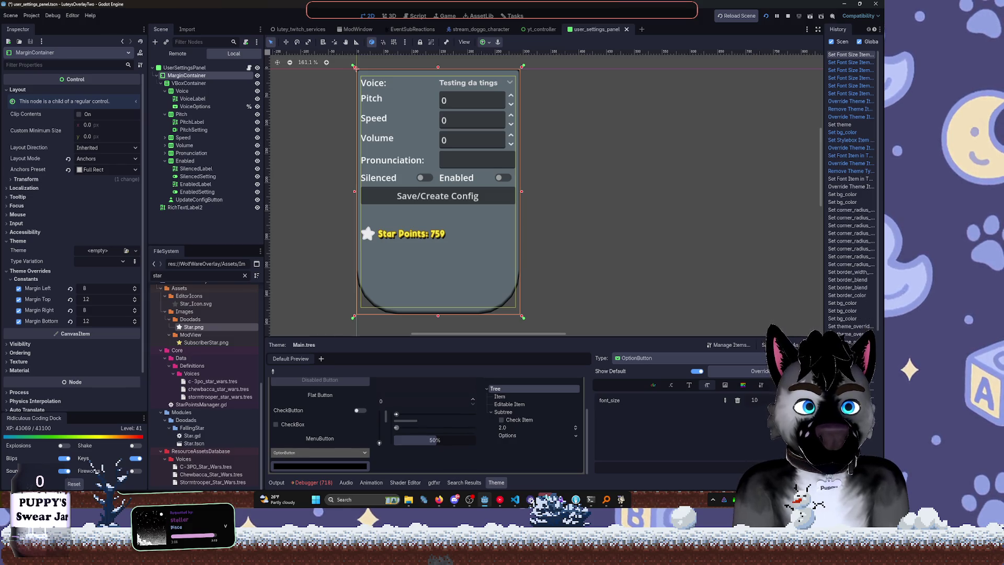
pyautogui.click(738, 400)
pyautogui.click(725, 385)
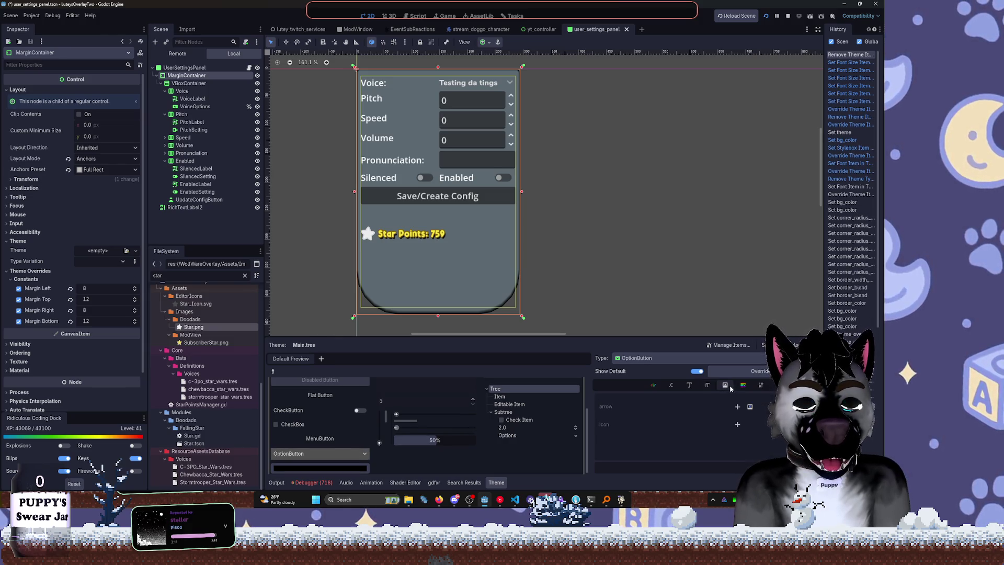
pyautogui.click(744, 385)
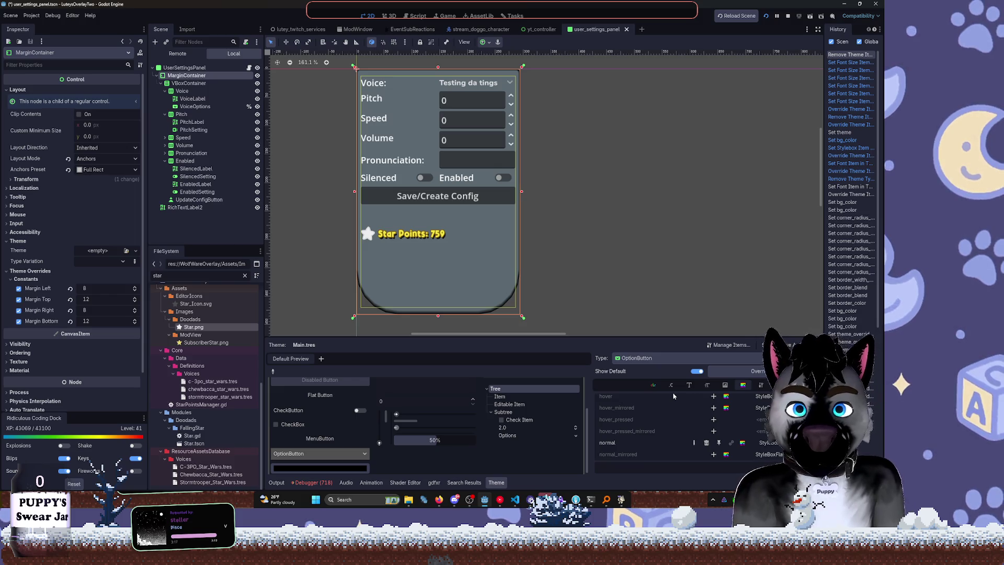
pyautogui.click(244, 232)
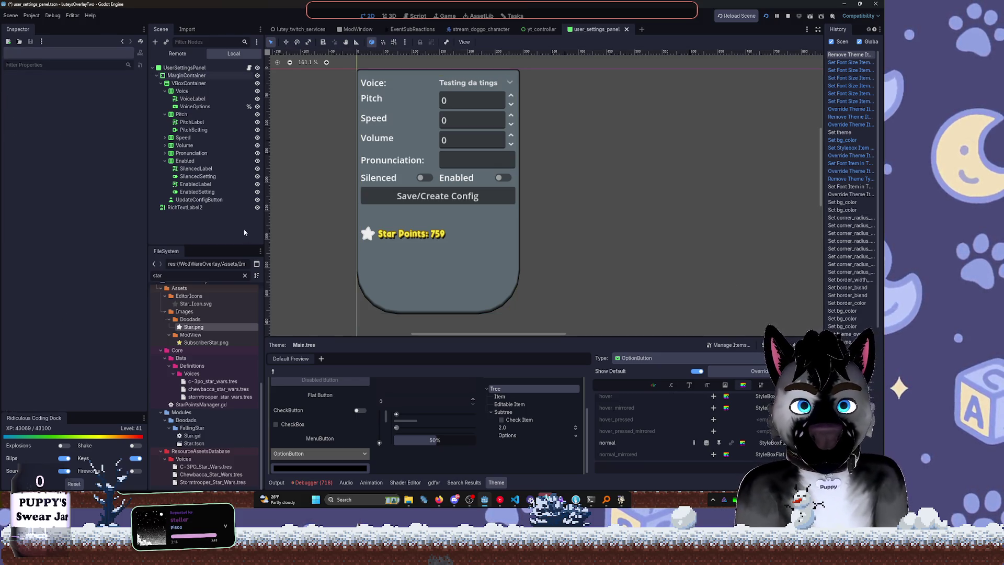
# Step: Add a new OptionButton node and widen it on the canvas
pyautogui.hotkey('ctrl', 'a')
pyautogui.write('optio')
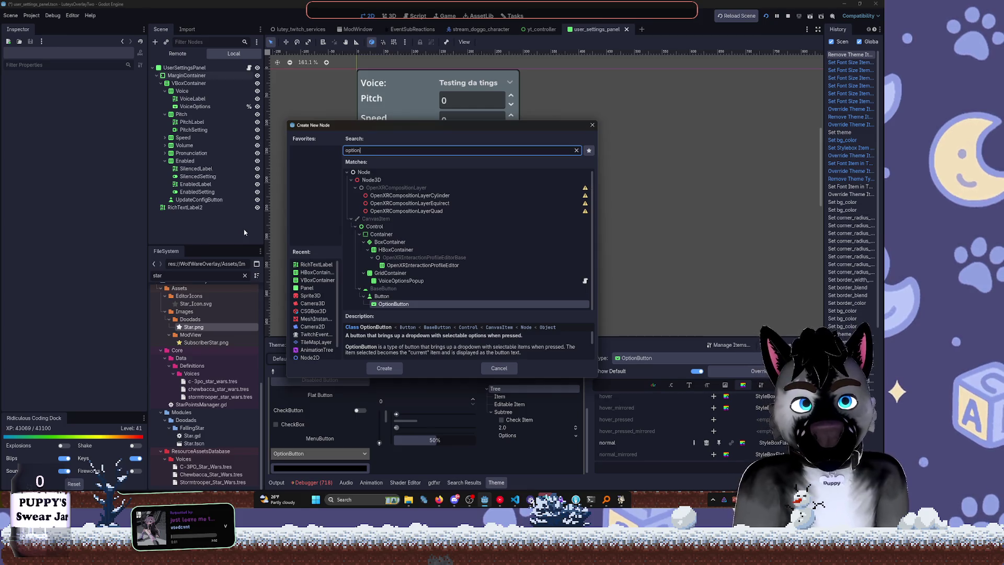
pyautogui.press('Return')
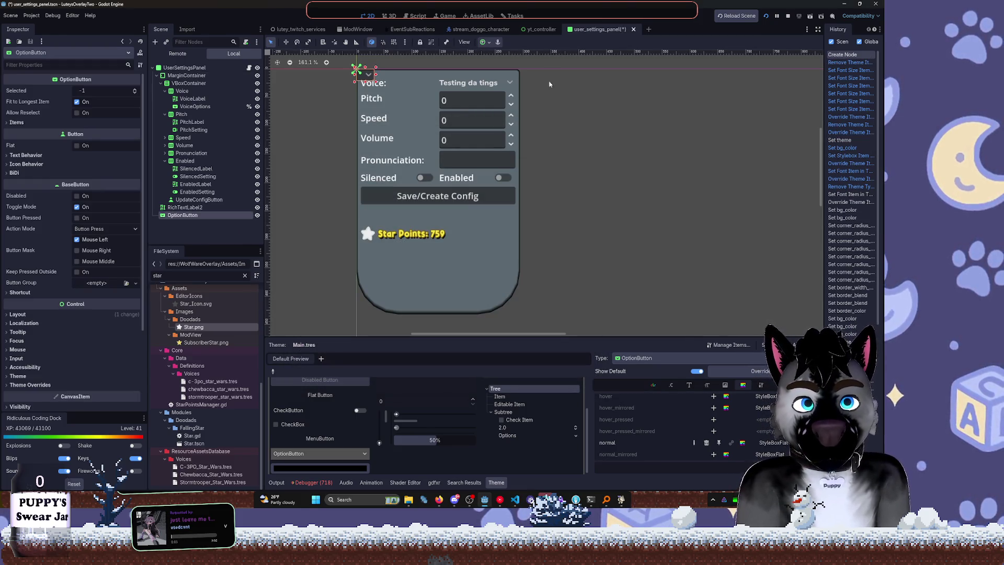
pyautogui.moveTo(374, 77)
pyautogui.mouseDown()
pyautogui.moveTo(610, 76)
pyautogui.moveTo(627, 194)
pyautogui.mouseUp()
pyautogui.hscroll(5, 627, 194)
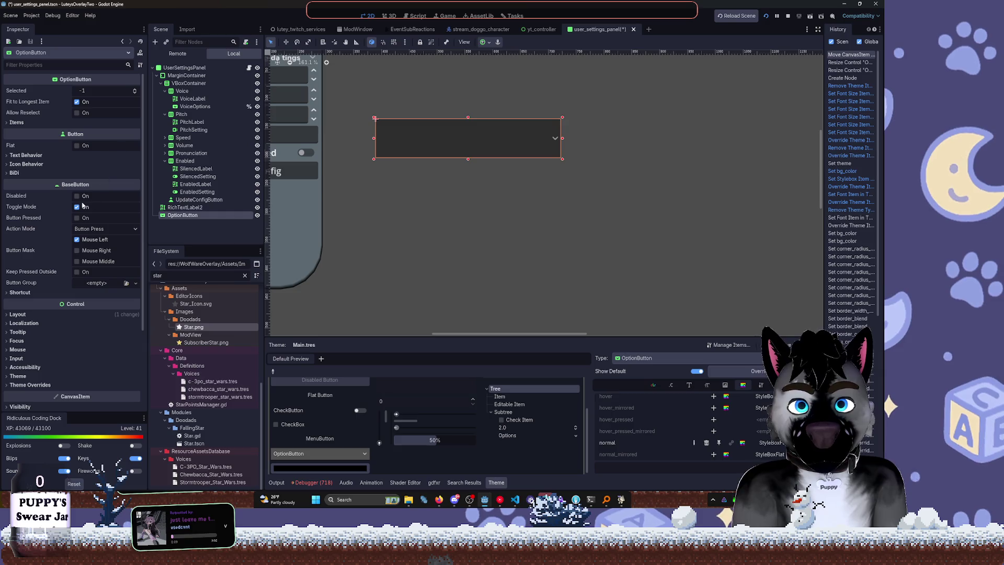
pyautogui.moveTo(428, 216); pyautogui.dragTo(484, 233)
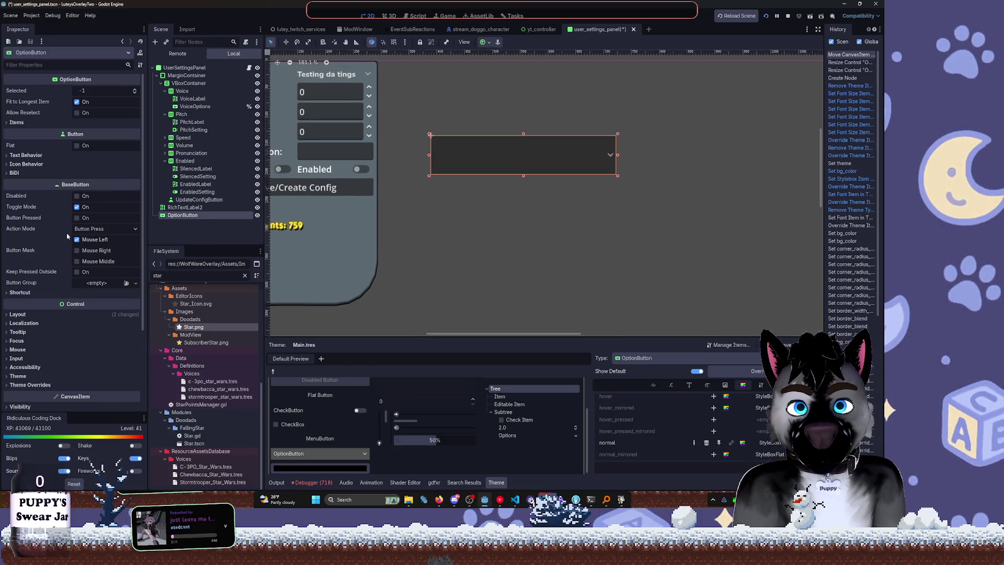
# Step: Give the OptionButton a 'Honk Honk' item plus an empty second item, with item 0 selected
pyautogui.click(17, 122)
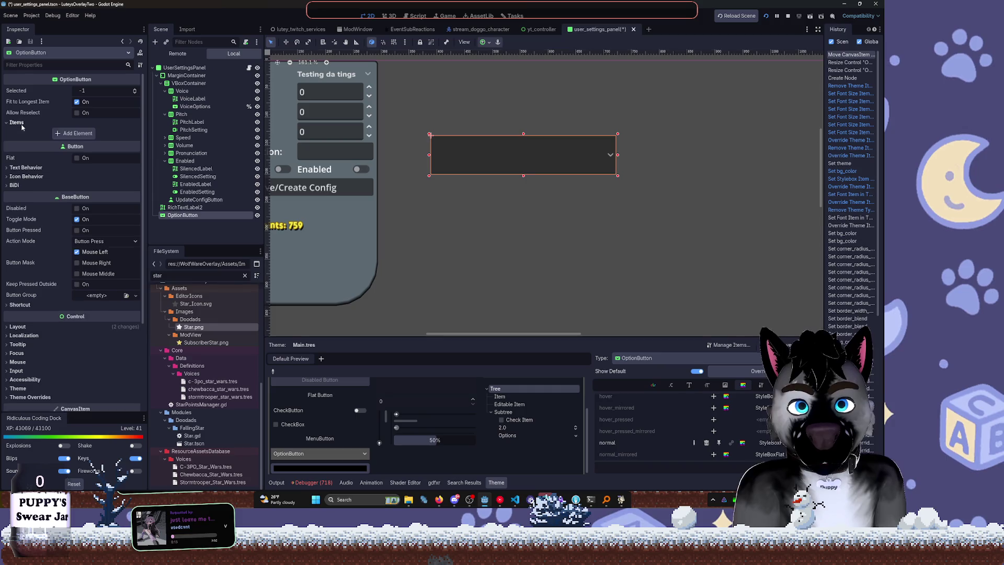
pyautogui.click(66, 136)
pyautogui.click(80, 136)
pyautogui.write('Honk Honk')
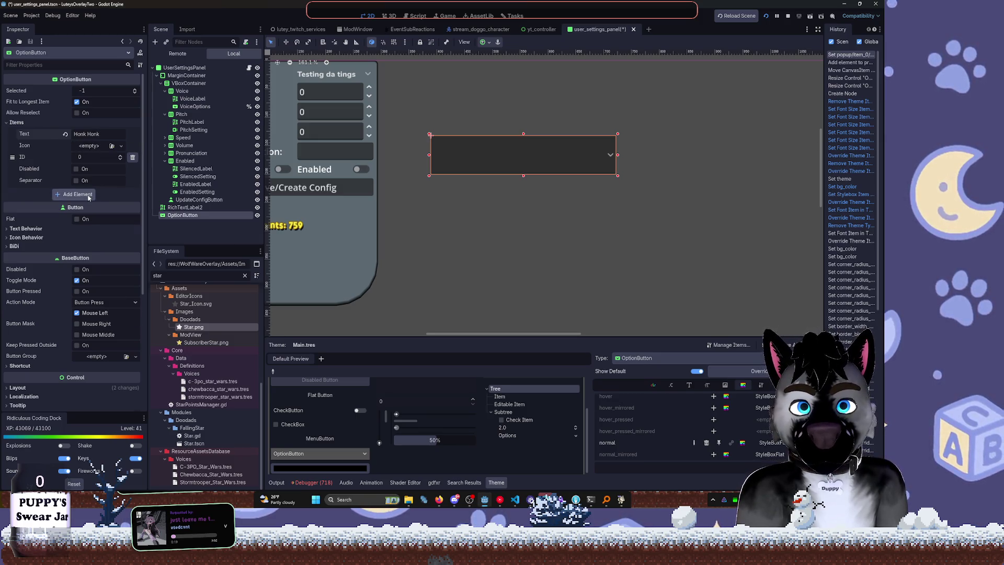
pyautogui.click(88, 196)
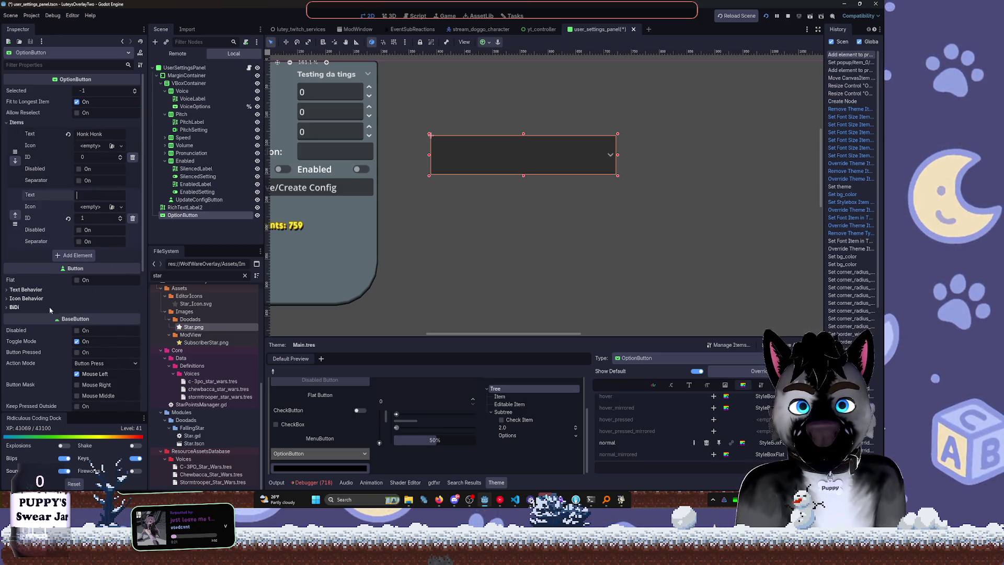
pyautogui.scroll(-2, 74, 333)
pyautogui.scroll(2, 79, 157)
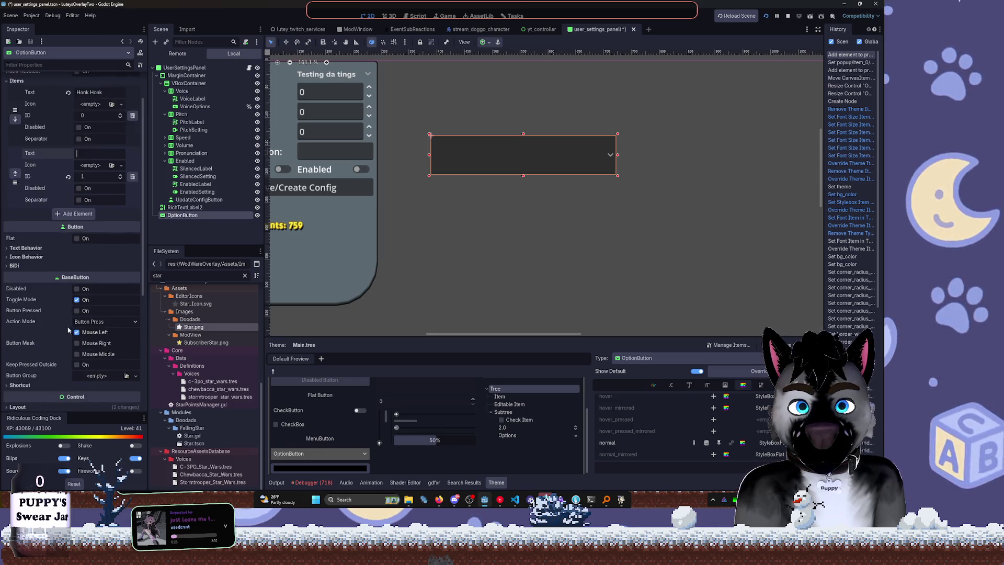
pyautogui.click(134, 90)
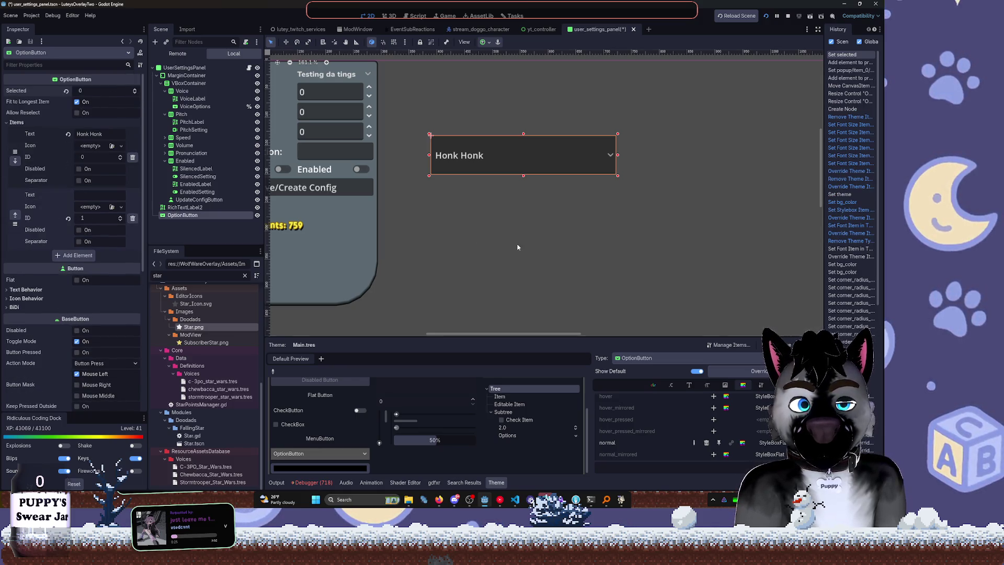
pyautogui.hscroll(-3, 526, 206)
pyautogui.scroll(1, 585, 202)
pyautogui.hscroll(-2, 585, 202)
# Step: Move the Honk Honk OptionButton up beside the panel and apply the Main.tres theme to it
pyautogui.moveTo(620, 182); pyautogui.dragTo(581, 116)
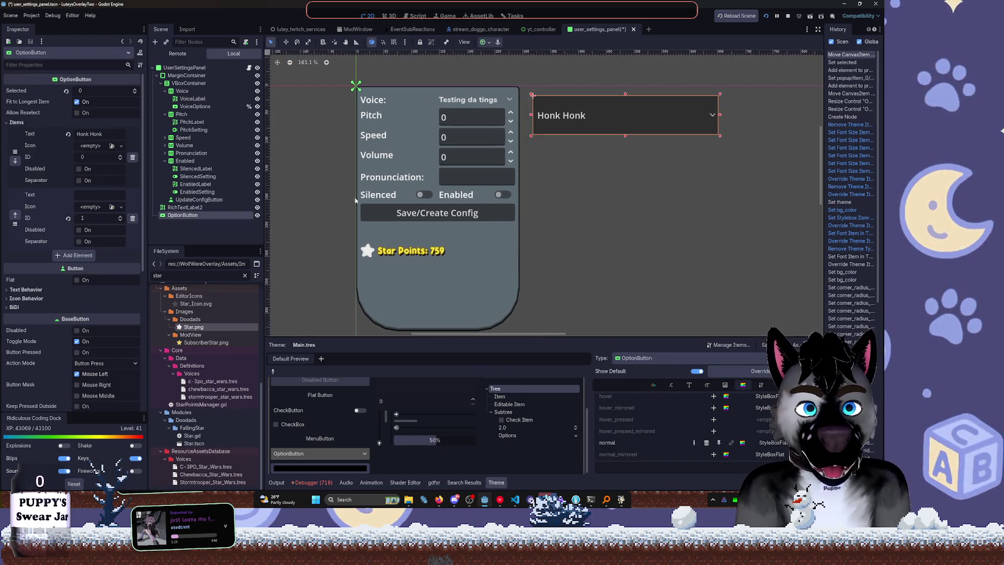
pyautogui.scroll(-2, 68, 349)
pyautogui.scroll(-3, 44, 366)
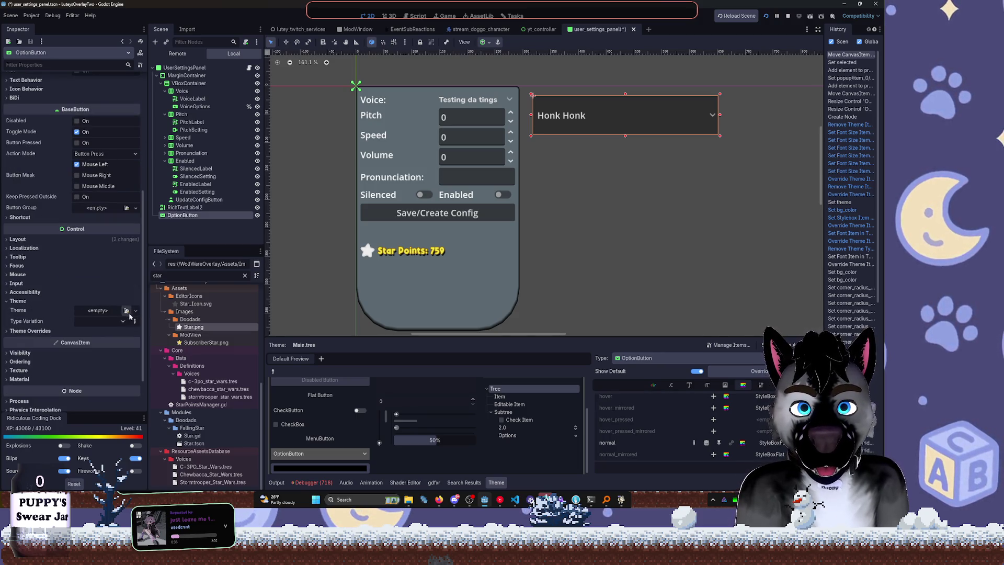
pyautogui.click(126, 310)
pyautogui.doubleClick(348, 169)
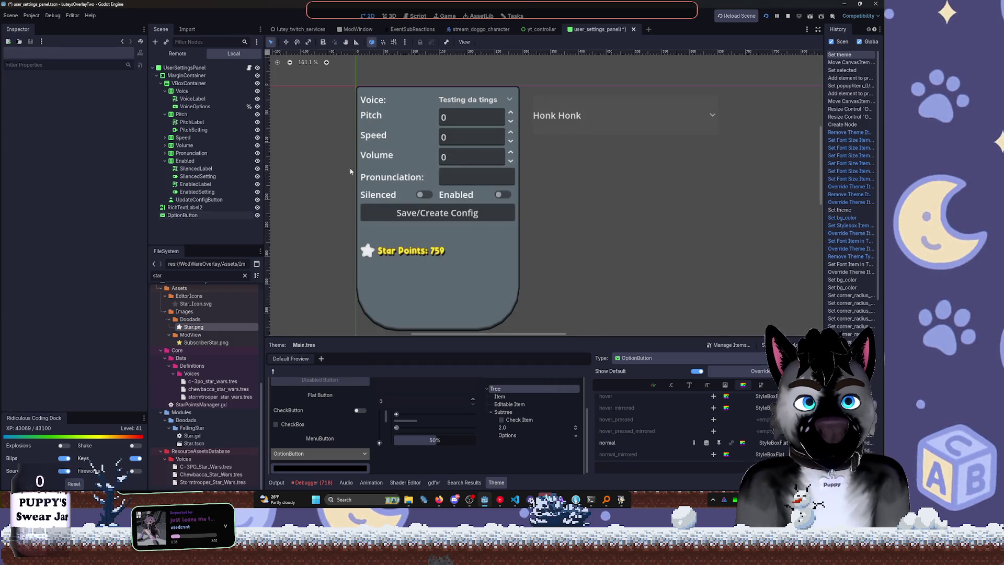
pyautogui.click(561, 124)
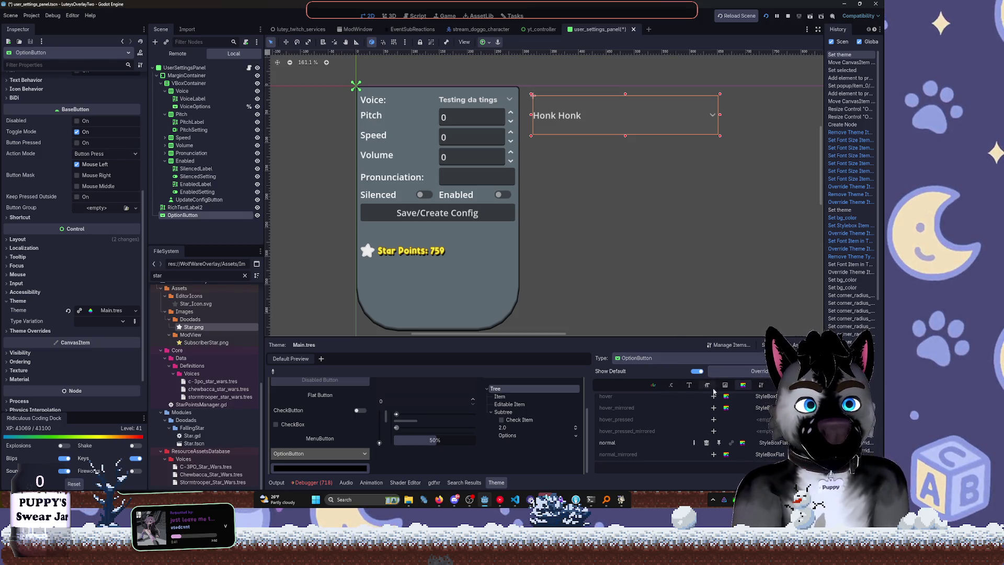
pyautogui.click(769, 442)
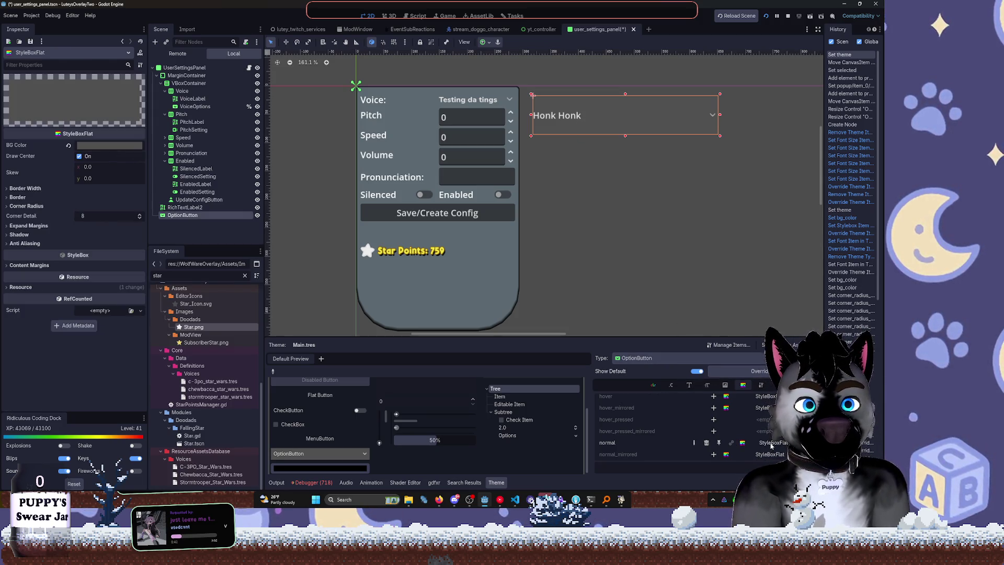
# Step: Set the normal StyleBoxFlat's BG Color to grey 4f4f4f
pyautogui.click(111, 147)
pyautogui.write('4f4f4f')
pyautogui.press('Return')
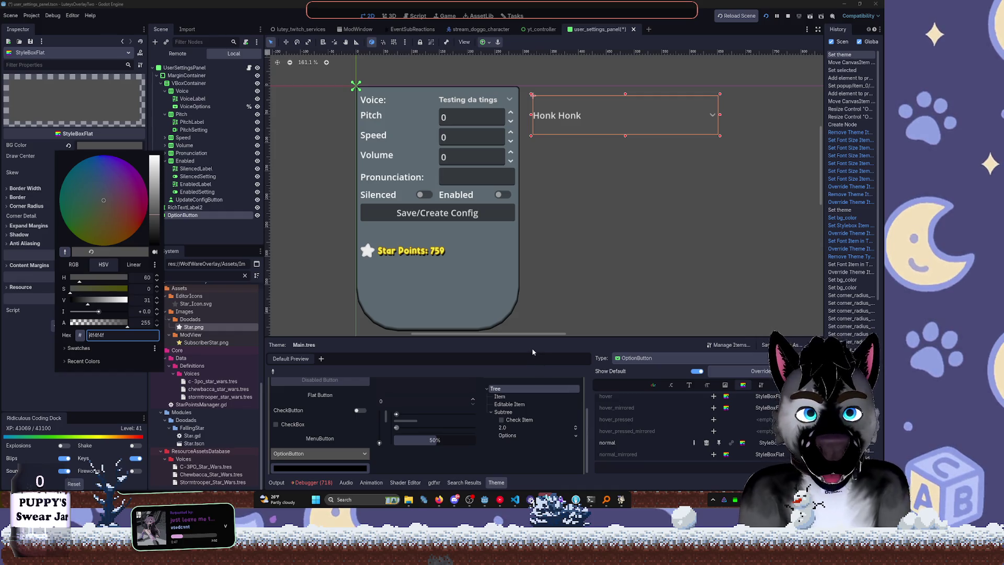
pyautogui.click(230, 248)
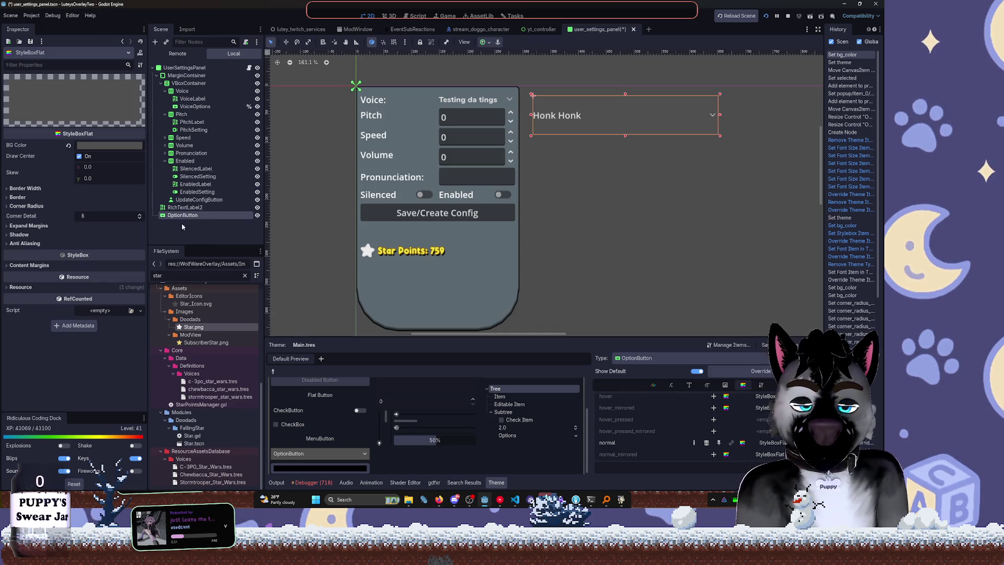
# Step: Darken the background to near-black 151515 and save it as a colour swatch
pyautogui.click(118, 146)
pyautogui.moveTo(116, 169)
pyautogui.mouseDown()
pyautogui.moveTo(104, 156)
pyautogui.moveTo(105, 220)
pyautogui.moveTo(101, 203)
pyautogui.mouseUp()
pyautogui.click(71, 253)
pyautogui.click(314, 258)
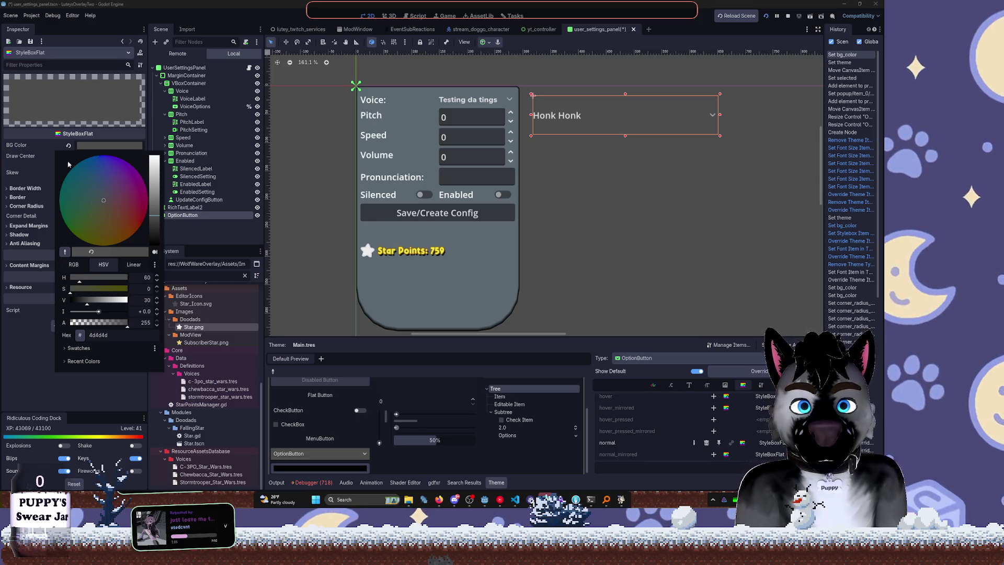
pyautogui.moveTo(154, 217); pyautogui.dragTo(159, 241)
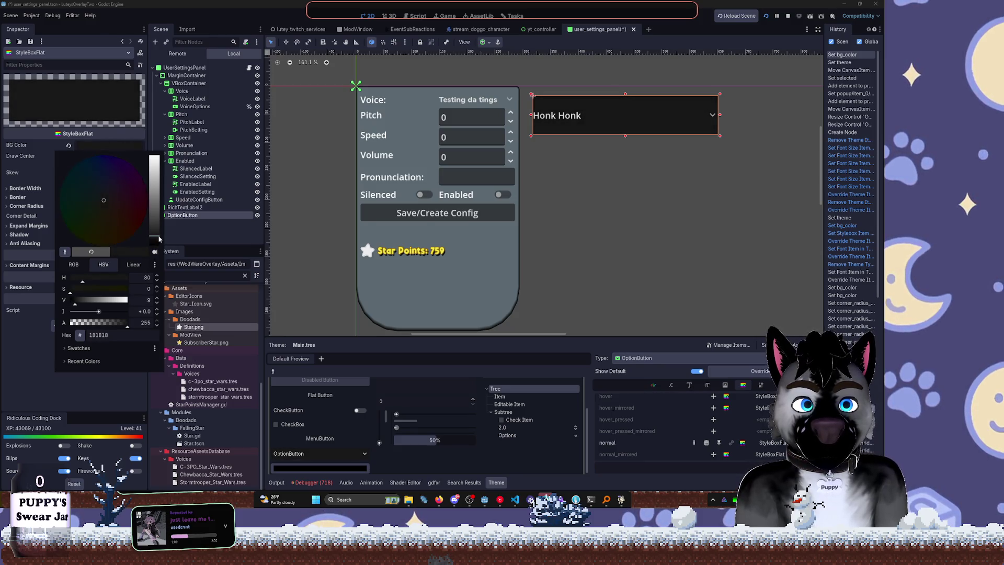
pyautogui.click(77, 346)
pyautogui.click(80, 335)
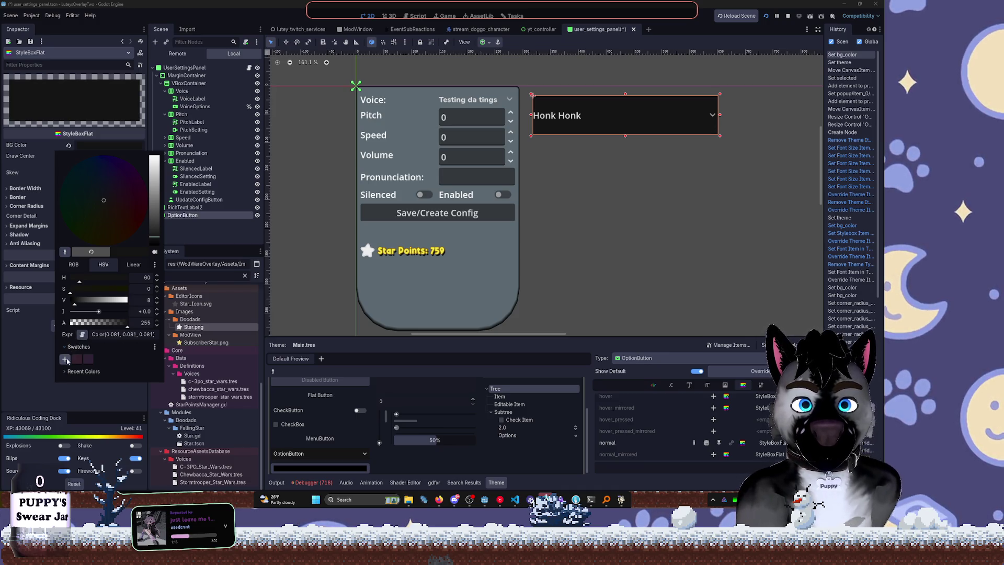
pyautogui.click(64, 372)
pyautogui.click(65, 359)
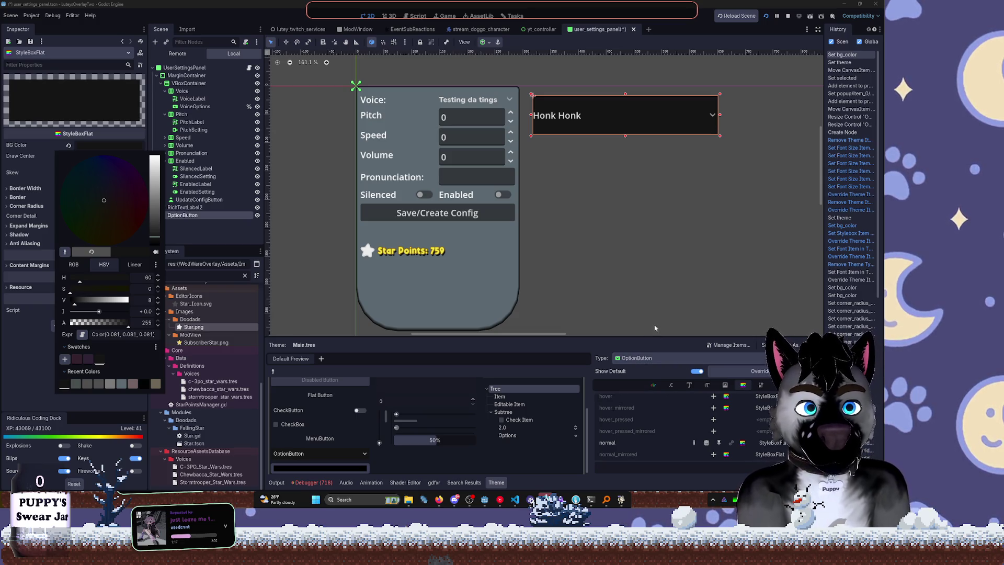
pyautogui.click(643, 441)
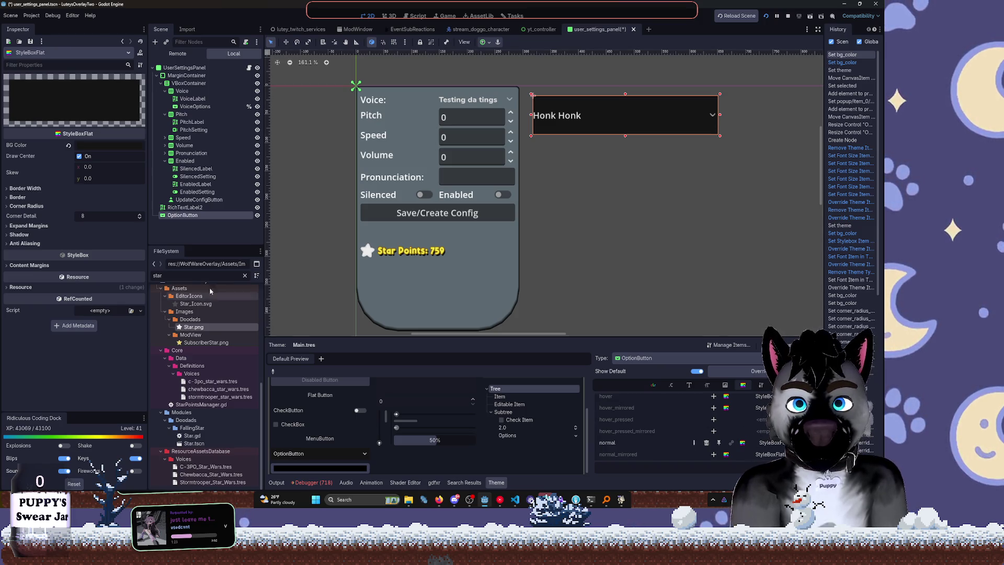
# Step: Set the style's border width to 1 px on left, top, right and bottom
pyautogui.click(41, 189)
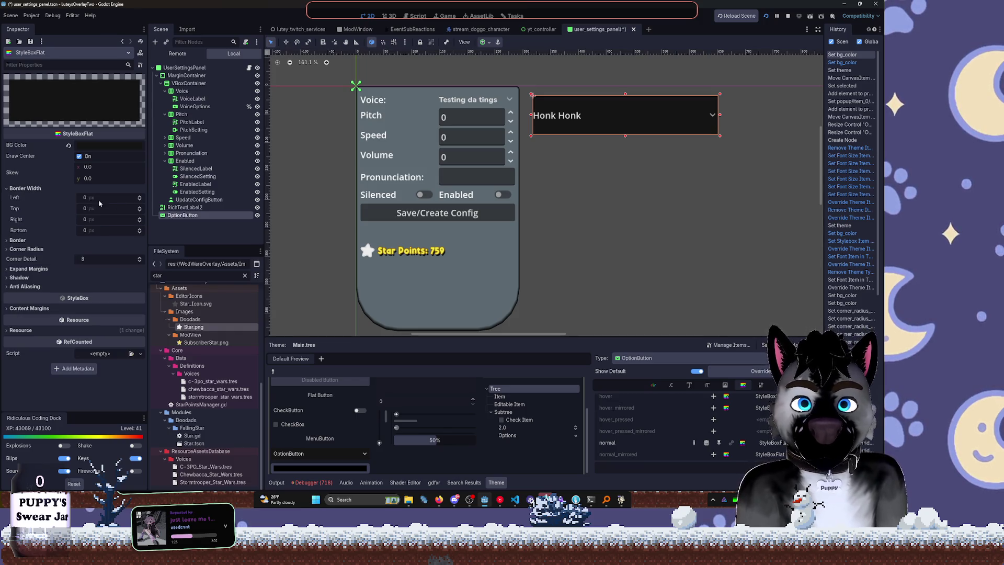
pyautogui.click(140, 197)
pyautogui.click(140, 208)
pyautogui.click(140, 219)
pyautogui.click(140, 229)
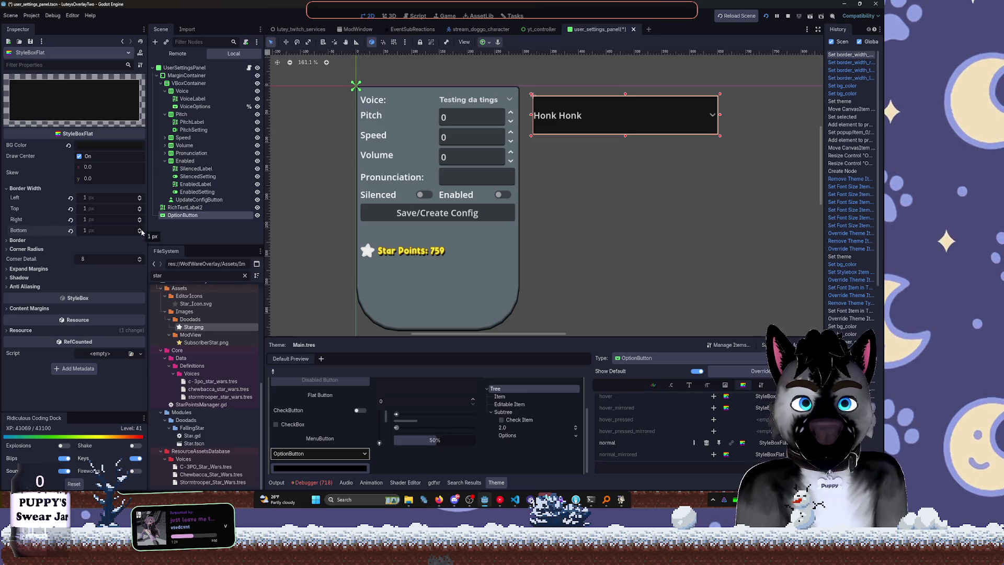
pyautogui.click(79, 240)
# Step: Round all four corners to a 3 px radius and preview the Honk Honk button
pyautogui.click(26, 269)
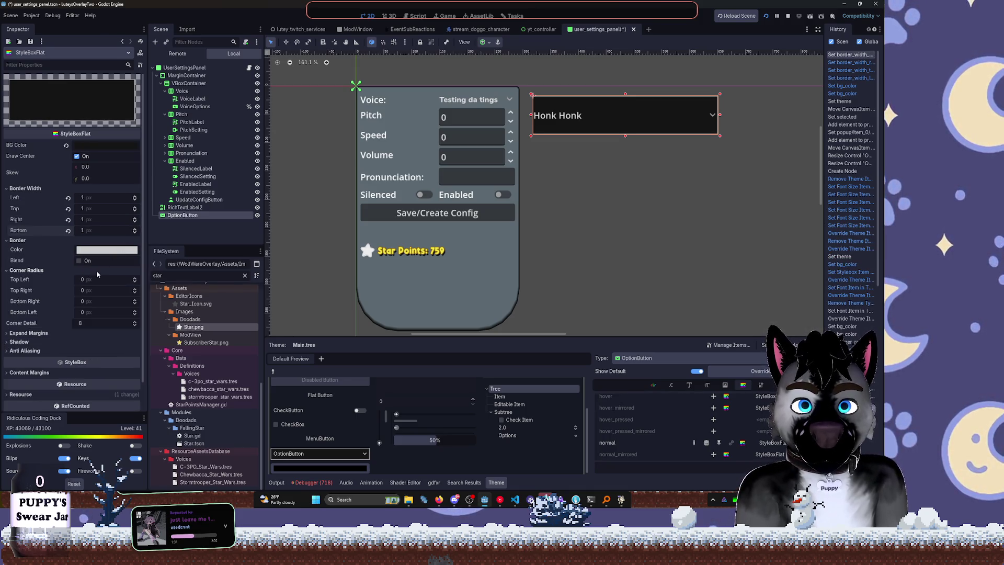
pyautogui.click(135, 277)
pyautogui.click(135, 277)
pyautogui.click(135, 277)
pyautogui.click(135, 288)
pyautogui.click(135, 288)
pyautogui.click(135, 288)
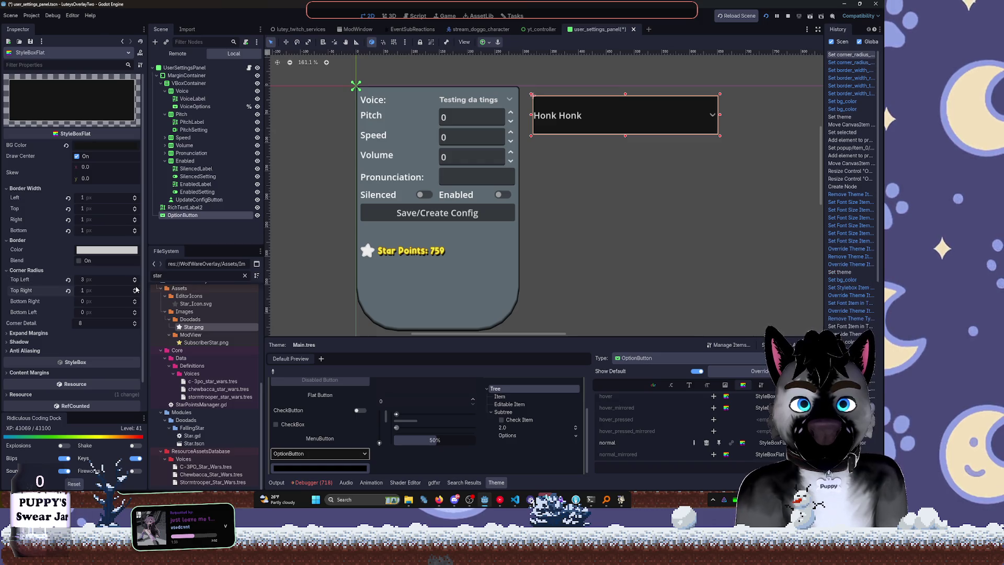
pyautogui.click(135, 299)
pyautogui.click(135, 299)
pyautogui.click(135, 299)
pyautogui.click(135, 310)
pyautogui.click(135, 310)
pyautogui.click(135, 310)
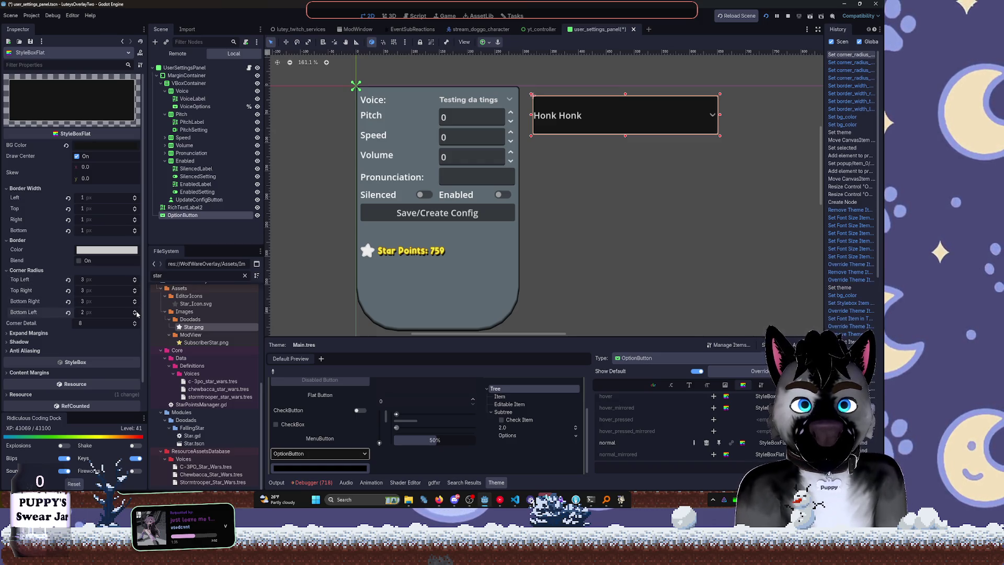
pyautogui.click(533, 240)
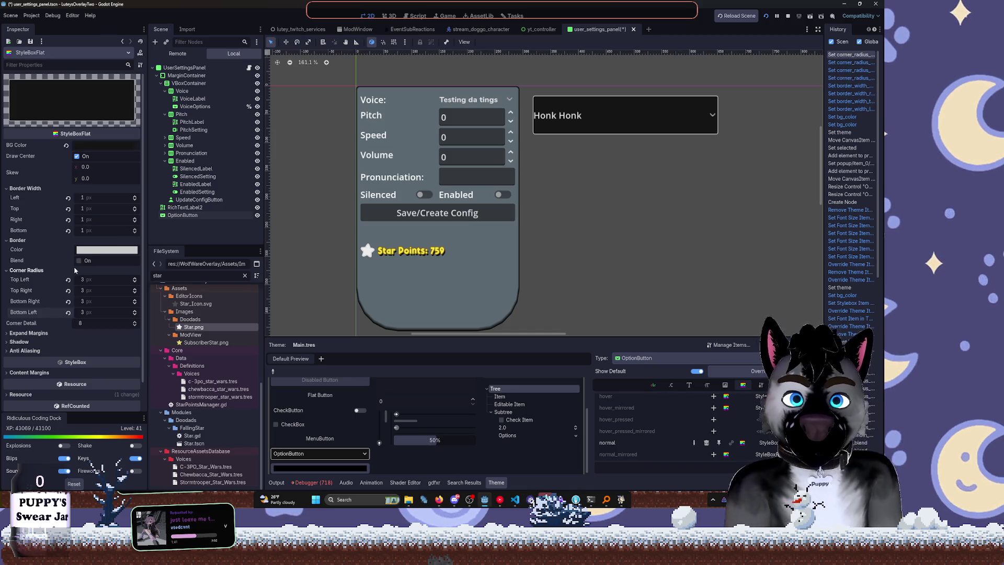
pyautogui.scroll(-1, 92, 290)
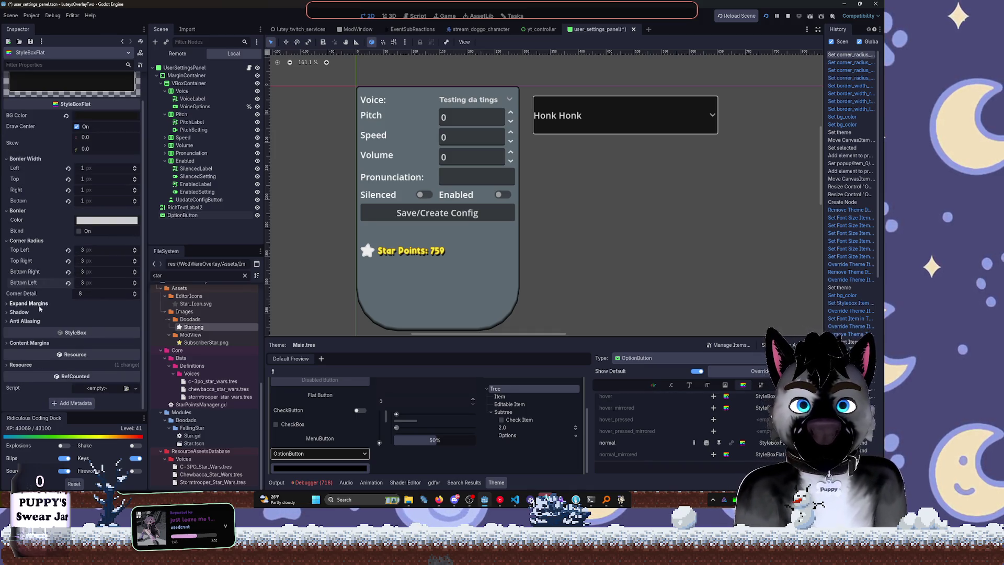
# Step: Experiment with top and left content margins, undoing the top margin change
pyautogui.click(31, 342)
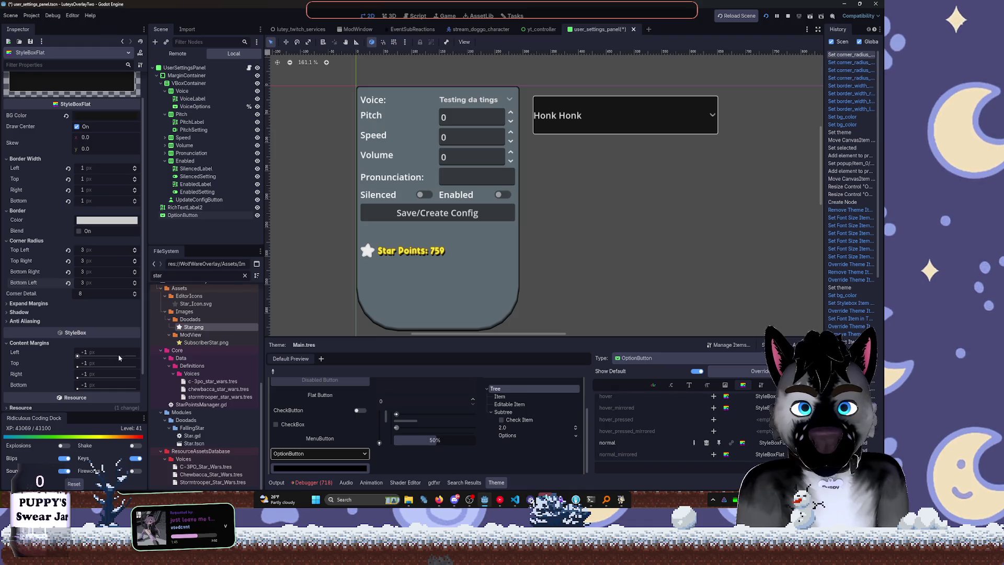
pyautogui.moveTo(78, 366); pyautogui.dragTo(84, 368)
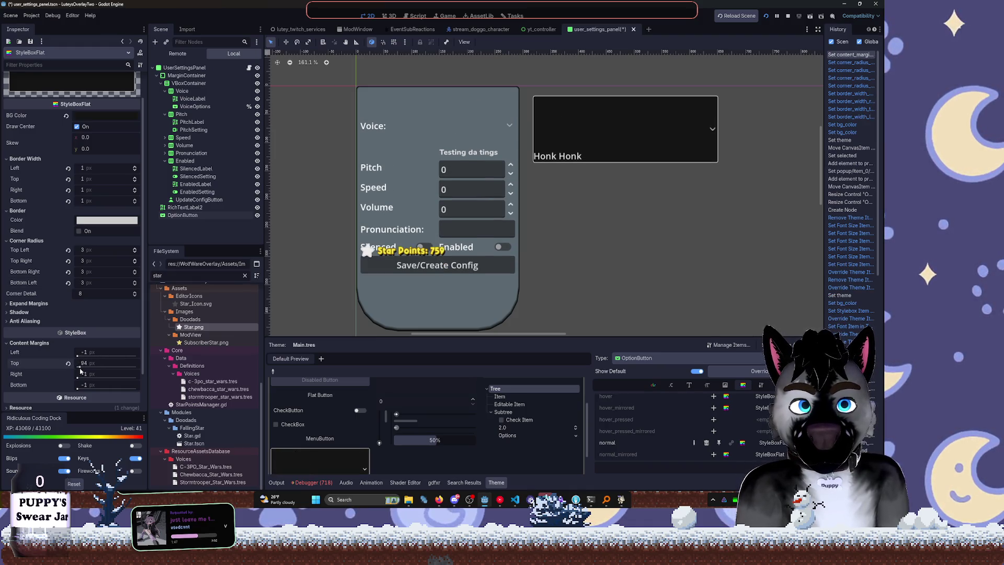
pyautogui.hotkey('ctrl', 'z')
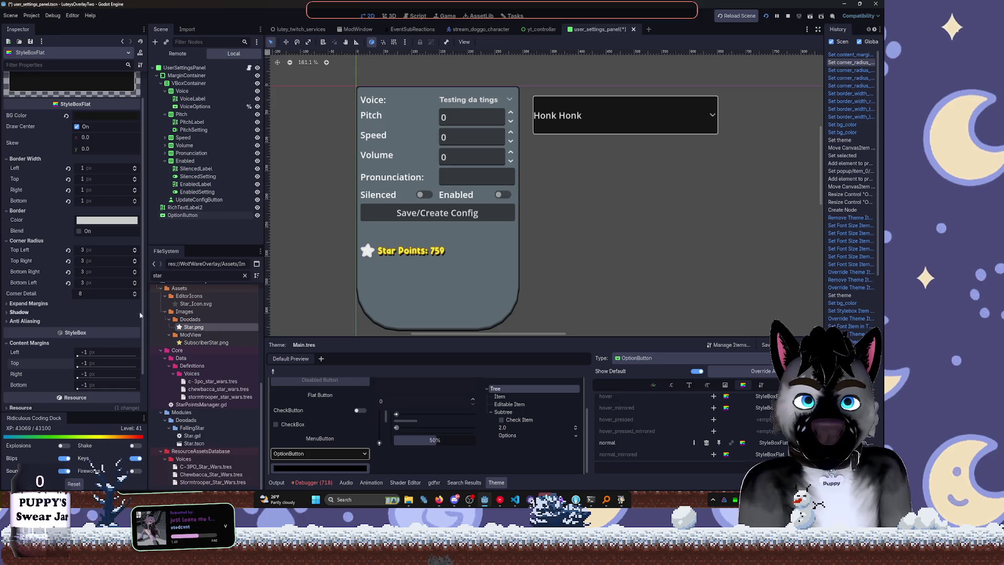
pyautogui.moveTo(118, 340)
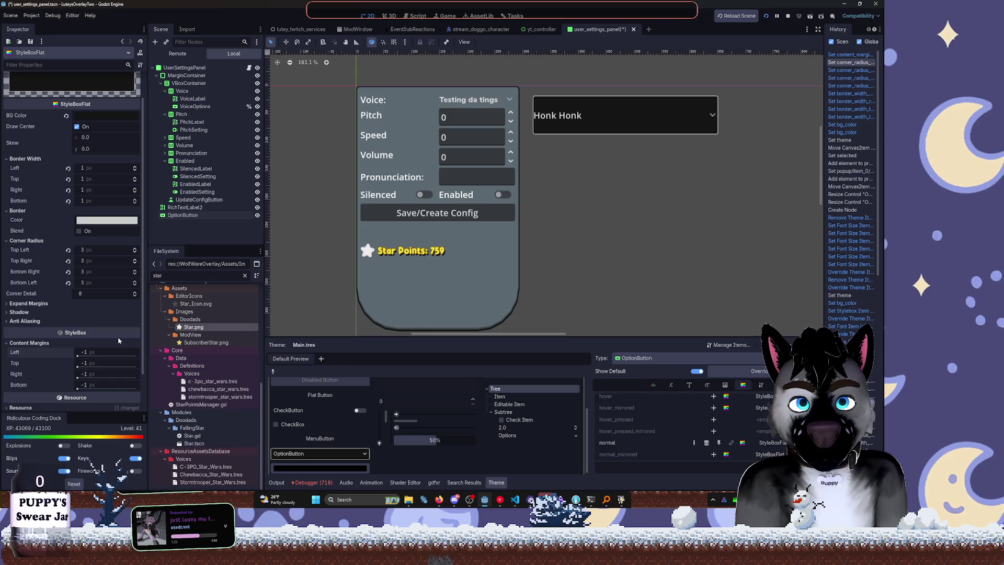
pyautogui.moveTo(82, 355); pyautogui.dragTo(78, 357)
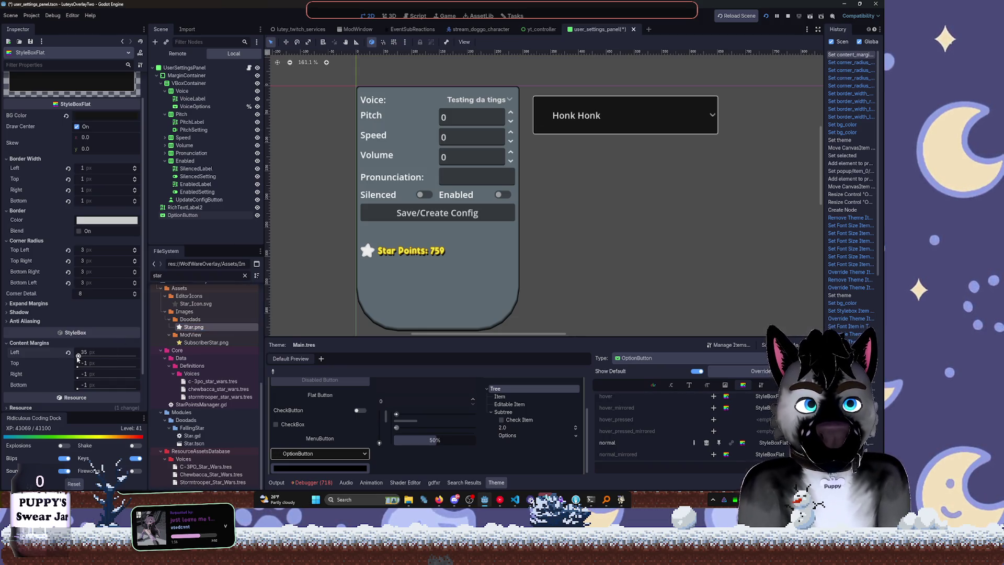
pyautogui.click(109, 344)
pyautogui.click(109, 344)
# Step: Set the left content margin to 12 px after trying 5 and 10
pyautogui.click(96, 358)
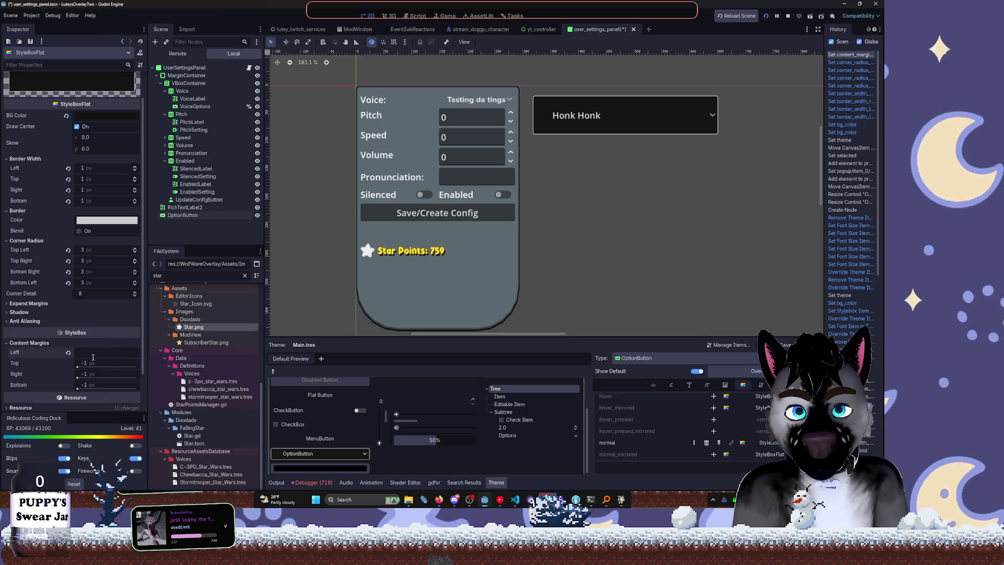
pyautogui.press('Return')
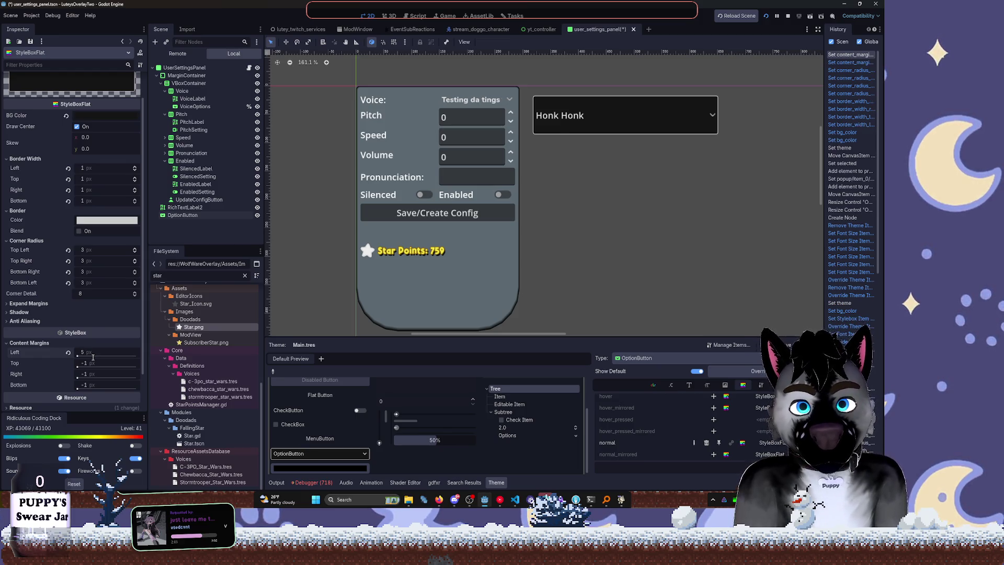
pyautogui.click(93, 352)
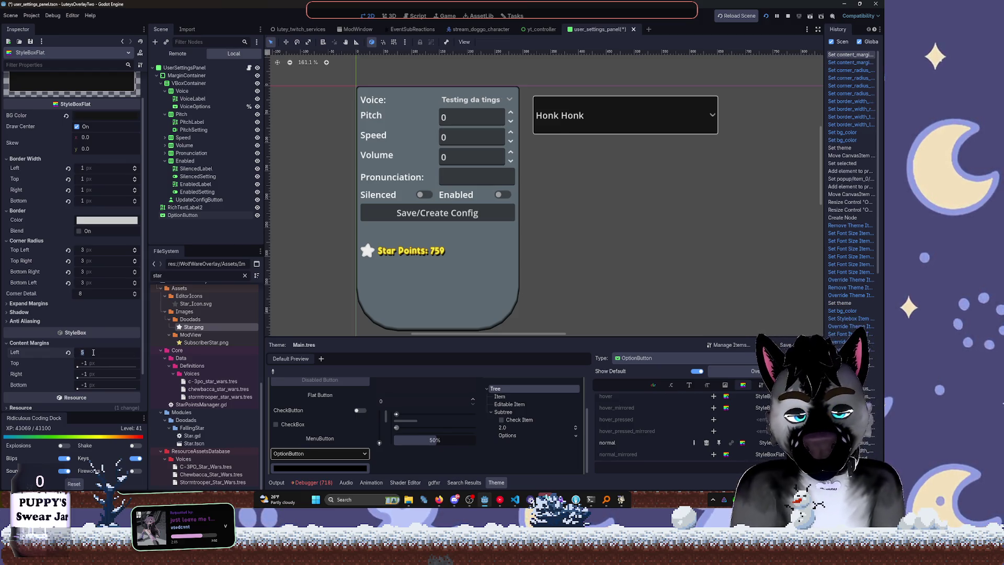
pyautogui.press('Return')
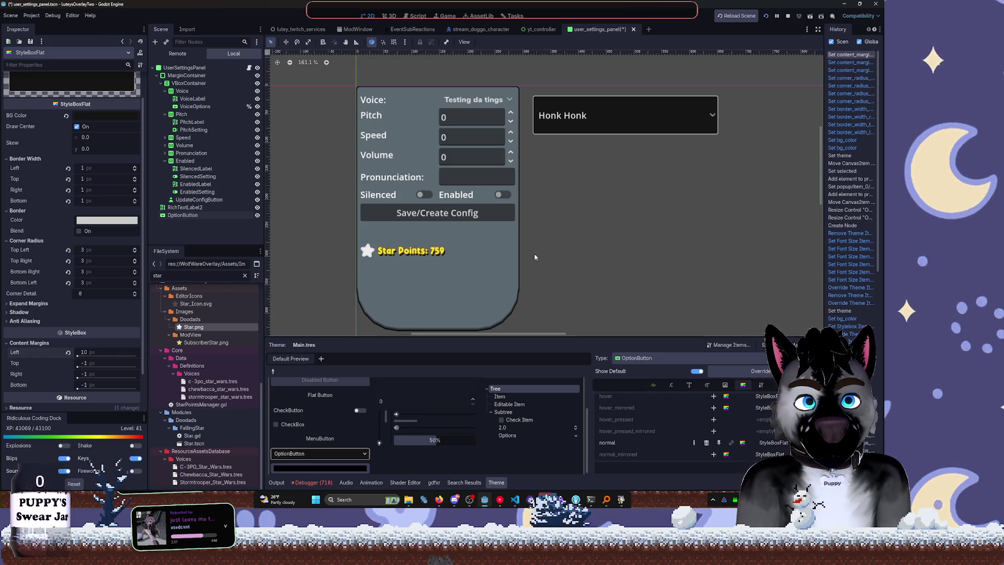
pyautogui.hotkey('ctrl', 'z')
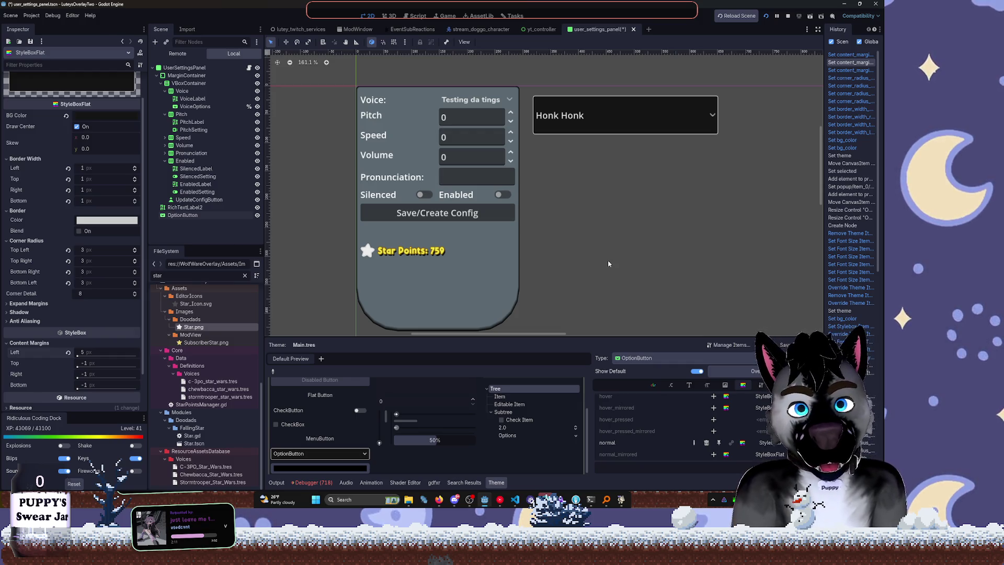
pyautogui.click(87, 354)
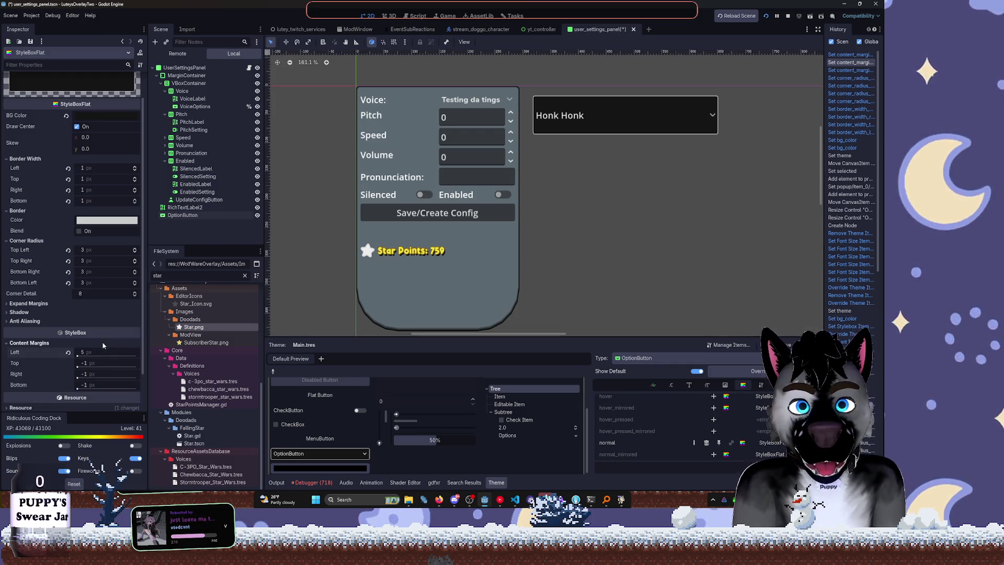
pyautogui.write('1')
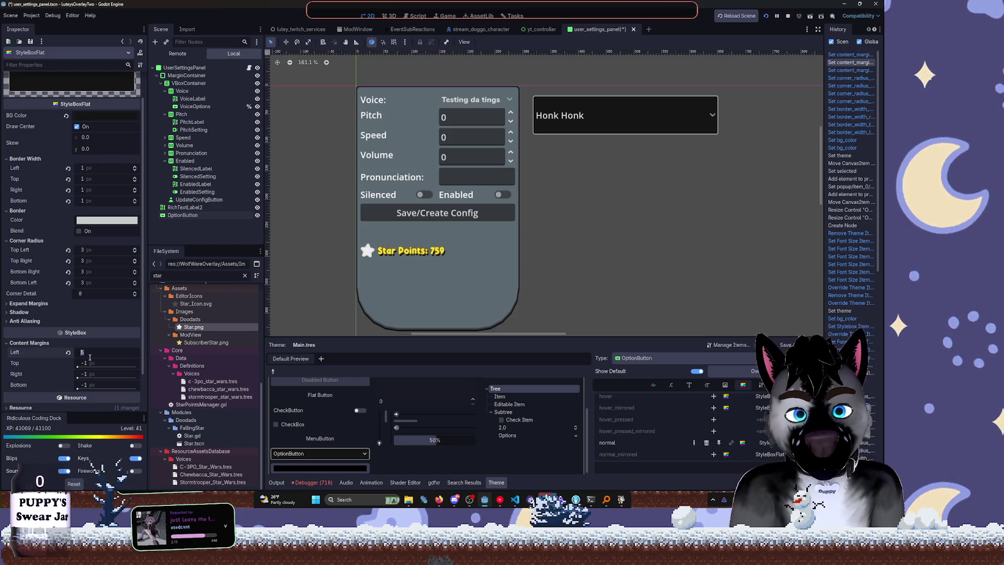
pyautogui.write('2')
pyautogui.press('Return')
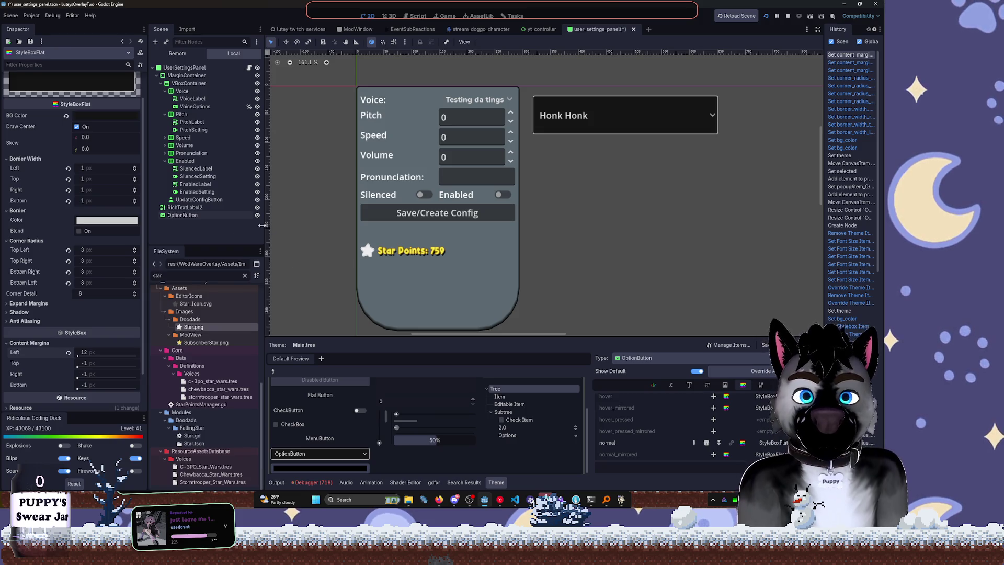
pyautogui.click(33, 343)
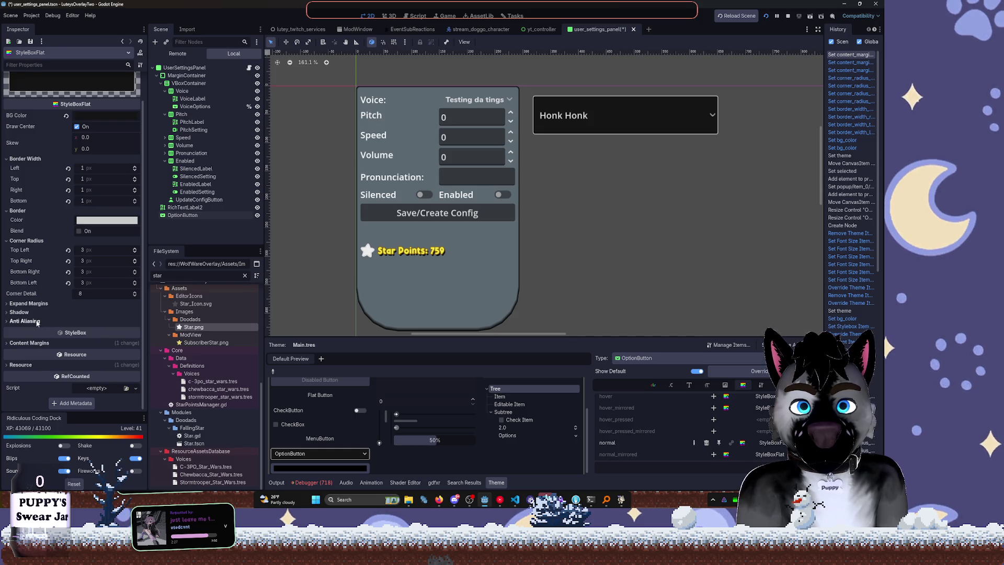
# Step: Check the Shadow settings briefly, then give the StyleBoxFlat border 2 px on all four sides
pyautogui.click(33, 313)
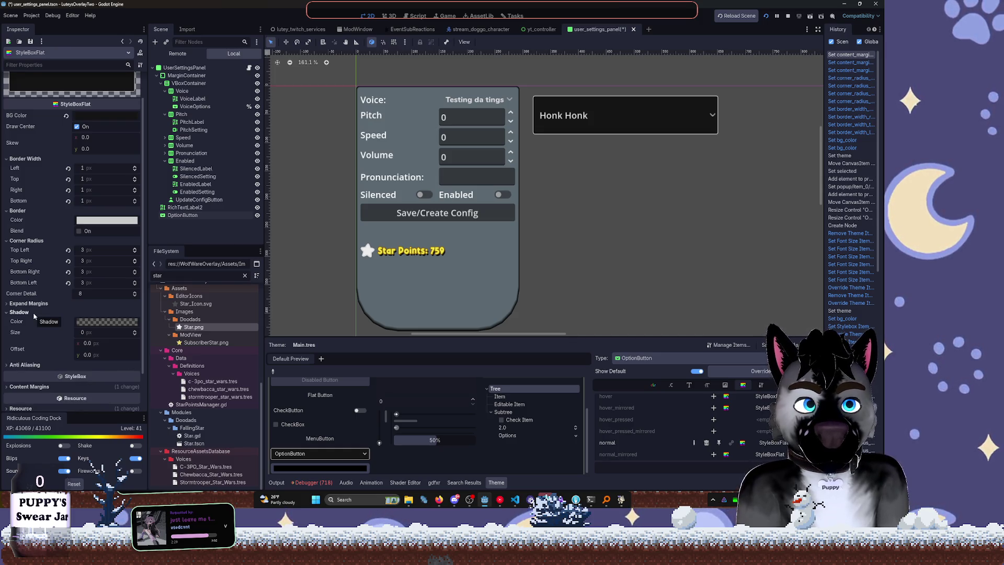
pyautogui.click(79, 312)
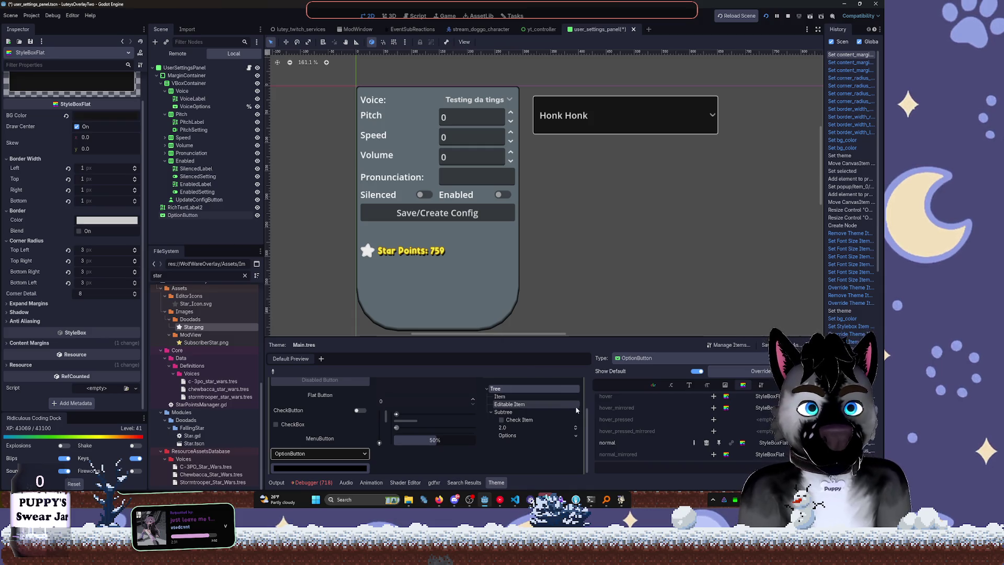
pyautogui.click(134, 166)
pyautogui.click(135, 177)
pyautogui.click(135, 188)
pyautogui.click(135, 191)
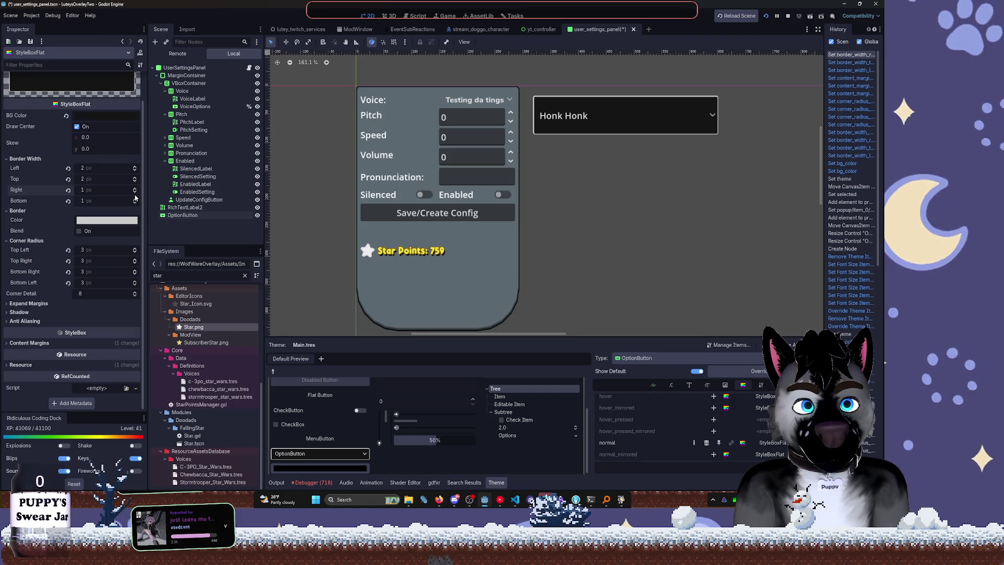
pyautogui.click(135, 198)
pyautogui.click(135, 191)
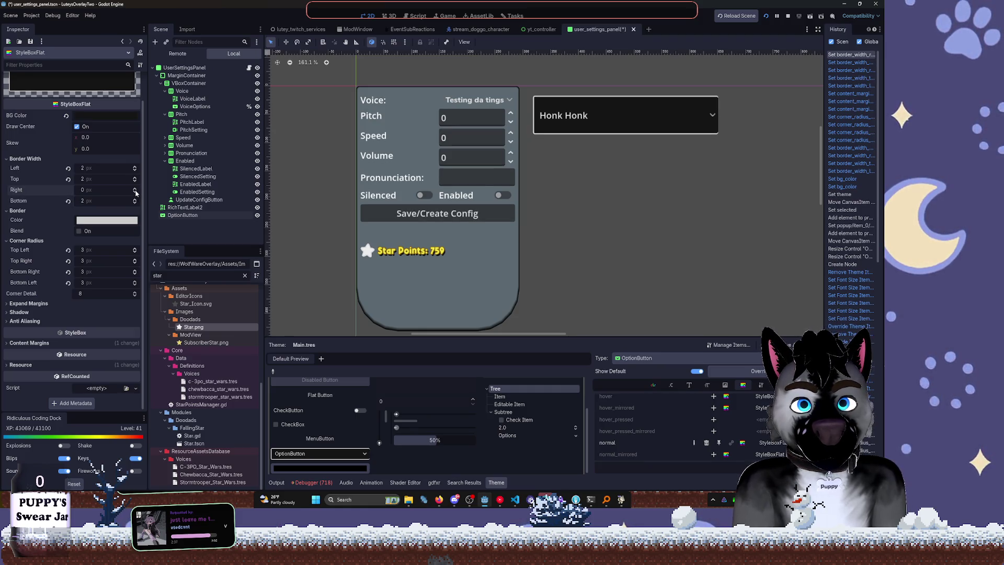
pyautogui.click(135, 187)
pyautogui.click(135, 187)
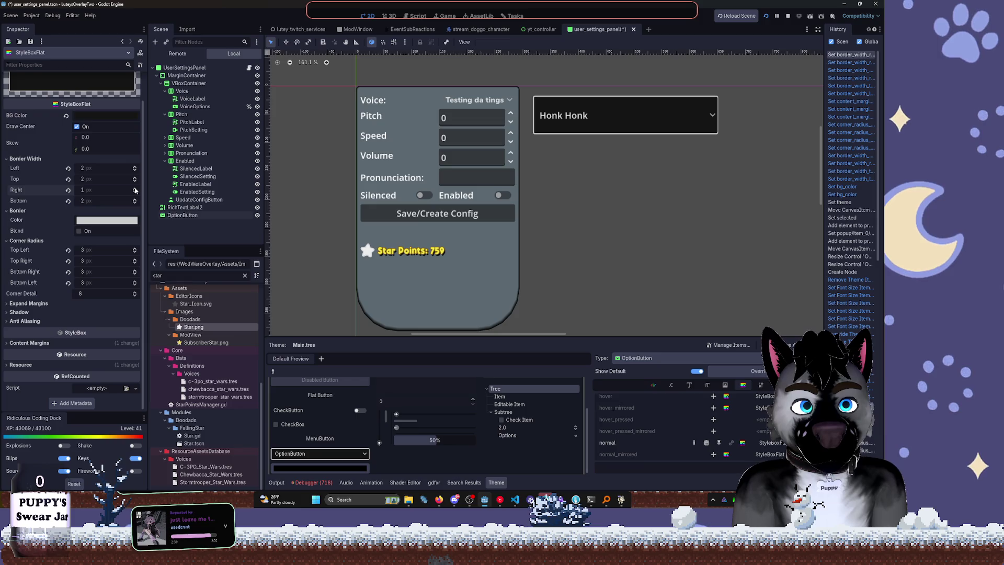
pyautogui.scroll(2, 73, 234)
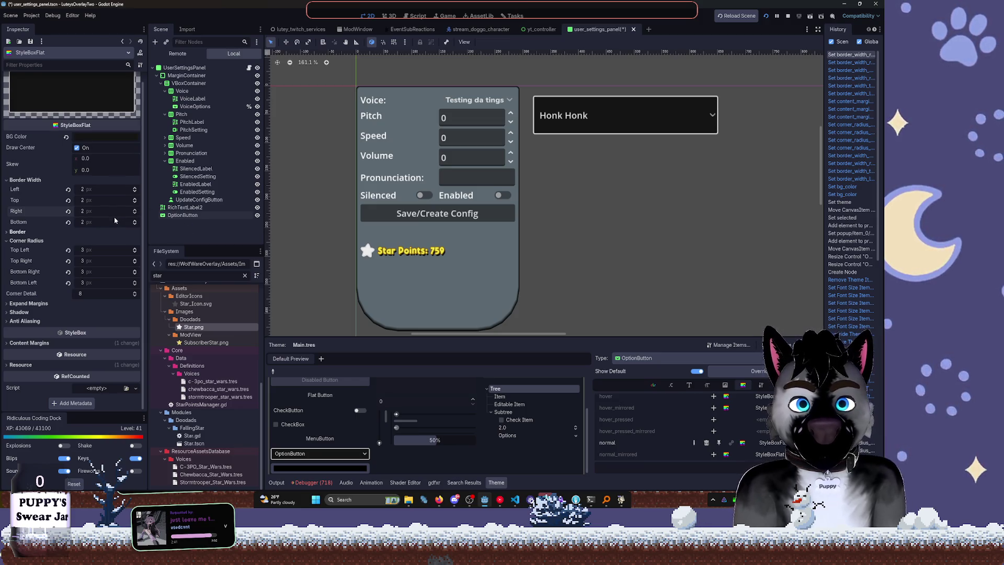
# Step: Make the border colour a light, fully opaque grey sampled near Honk Honk, and enable Border Blend
pyautogui.click(91, 241)
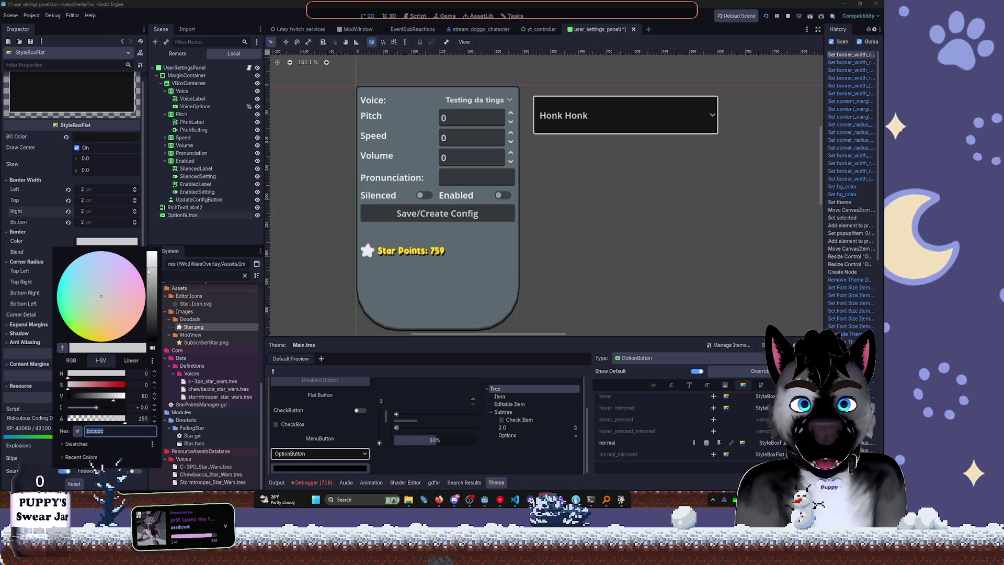
pyautogui.click(62, 347)
pyautogui.click(558, 135)
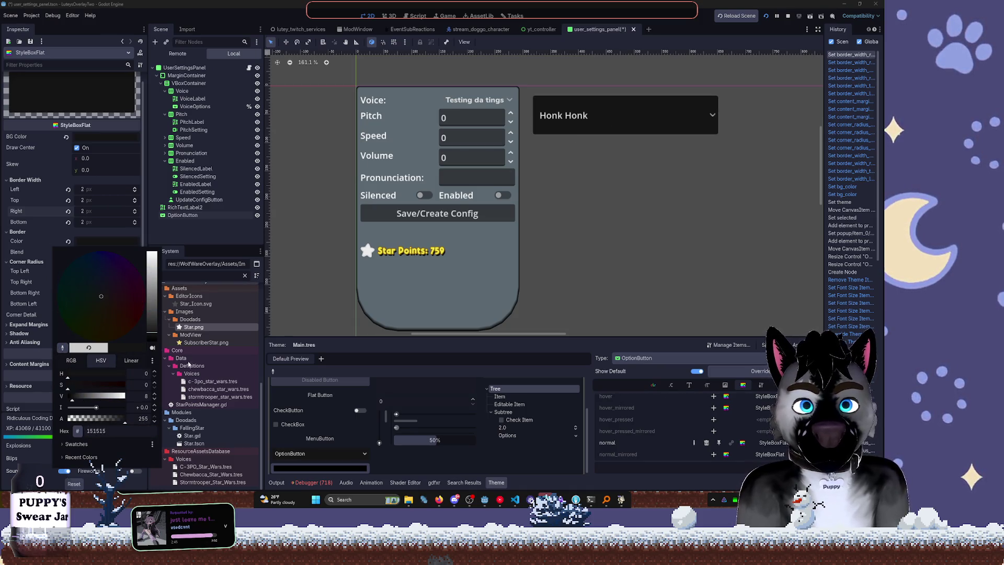
pyautogui.moveTo(150, 325); pyautogui.dragTo(154, 303)
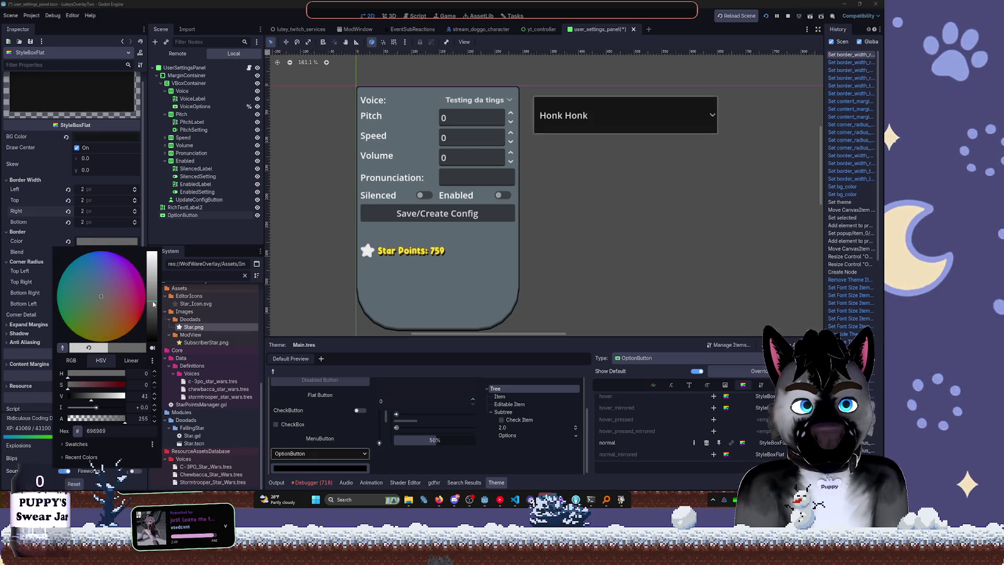
pyautogui.moveTo(125, 421); pyautogui.dragTo(126, 421)
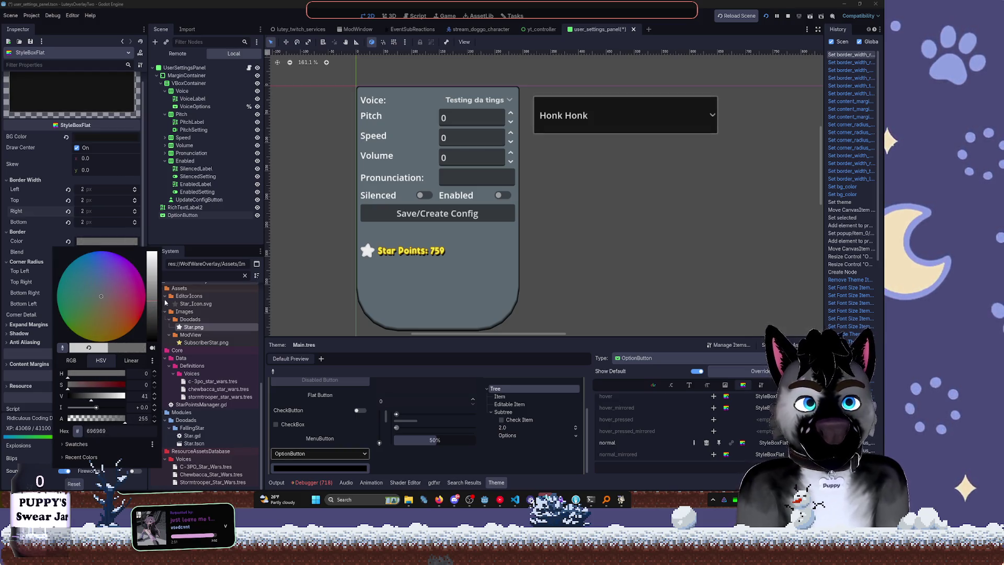
pyautogui.moveTo(153, 304); pyautogui.dragTo(154, 297)
pyautogui.click(180, 270)
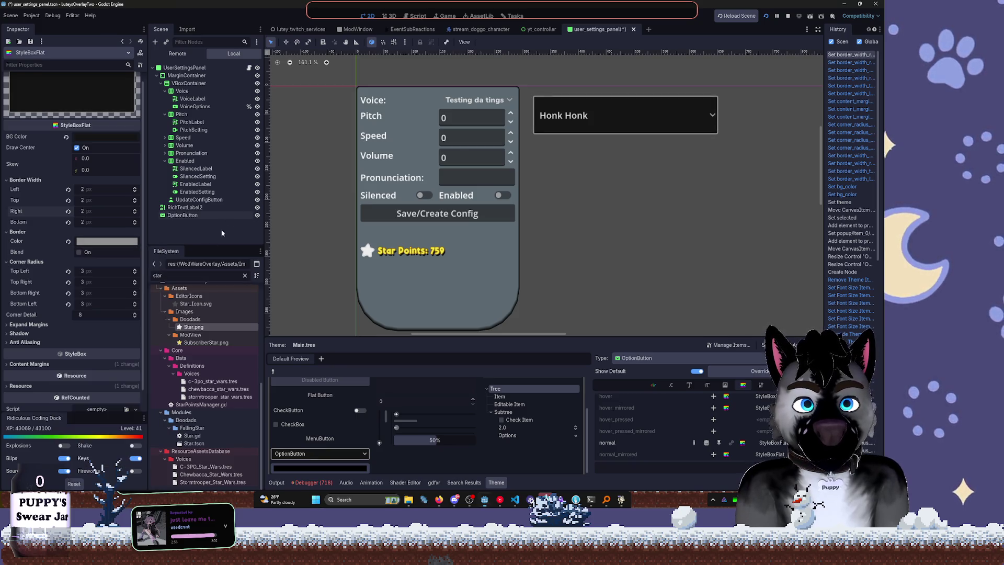
pyautogui.click(79, 252)
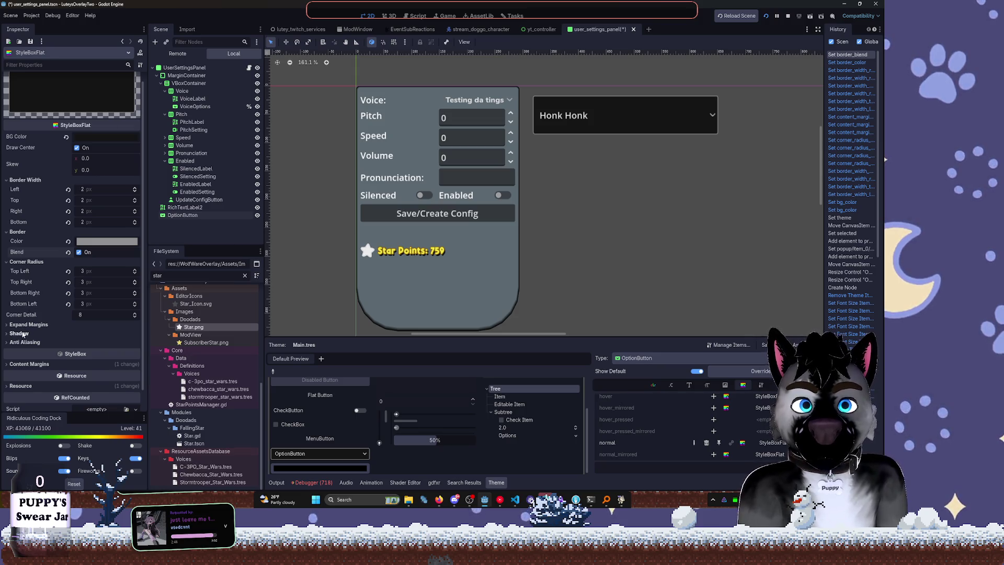
pyautogui.scroll(1, 42, 314)
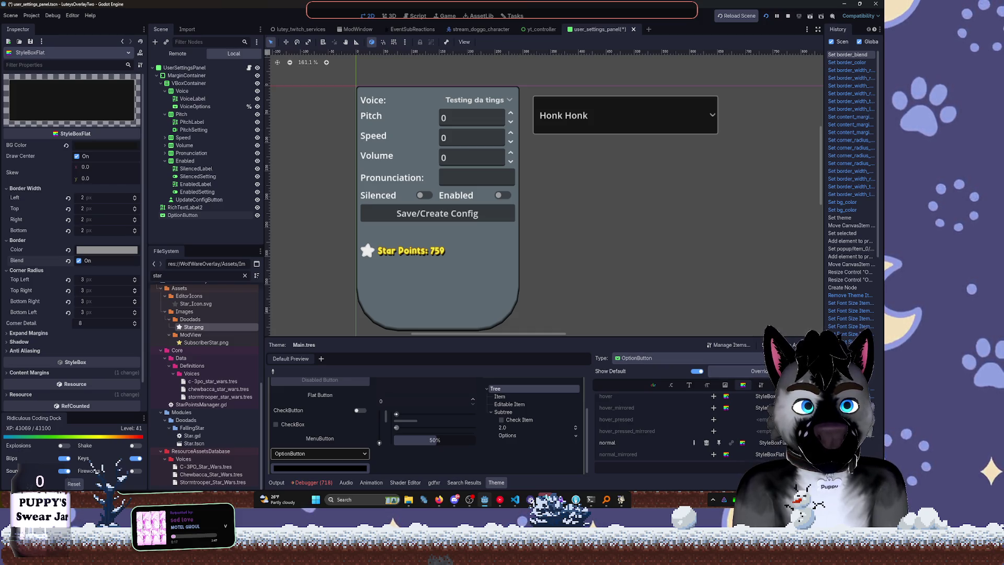
# Step: Remove VoiceOptions' font and 14 px font size overrides, then the UserSettingsPanel Panel style override
pyautogui.click(445, 101)
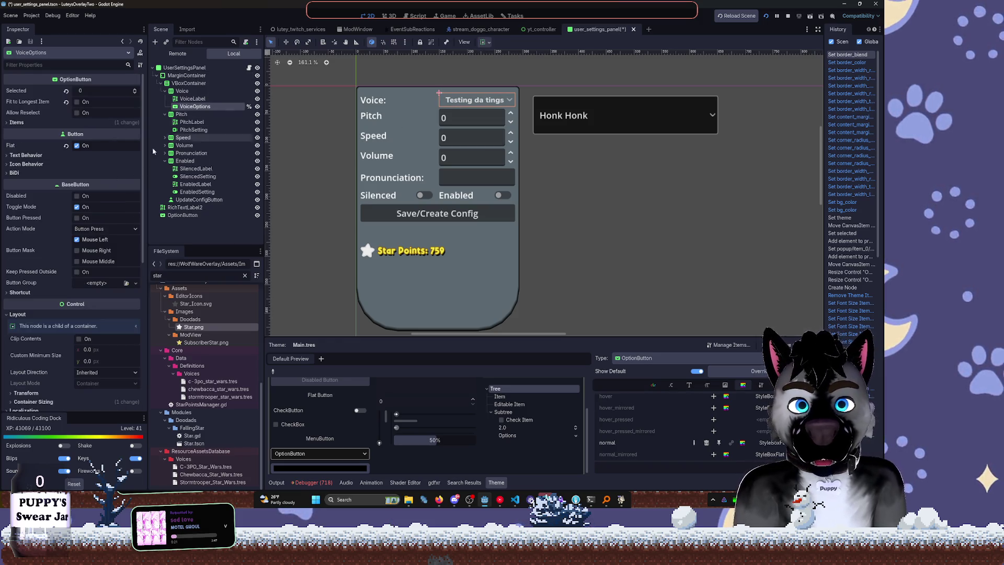
pyautogui.scroll(-4, 94, 312)
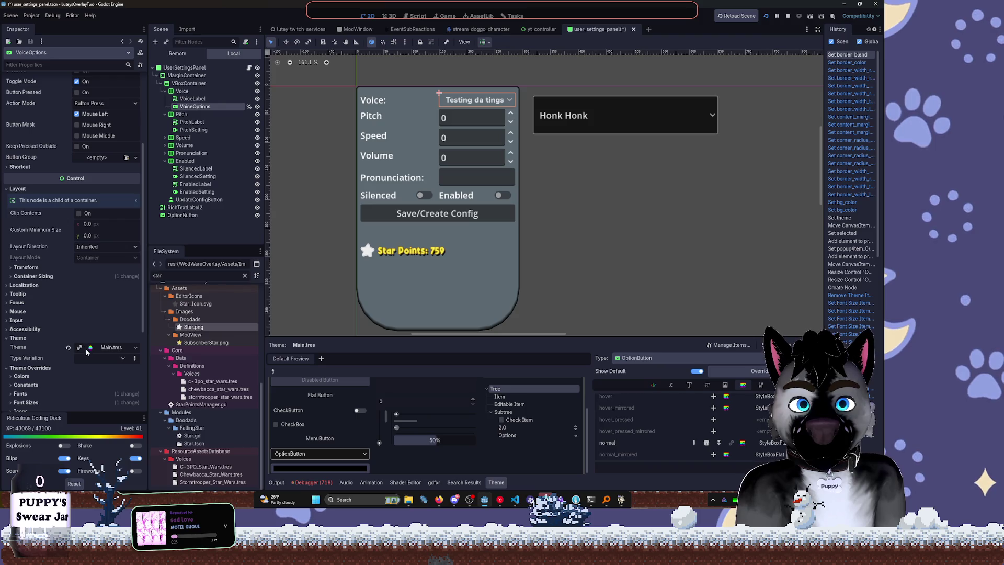
pyautogui.click(20, 393)
pyautogui.scroll(-3, 69, 334)
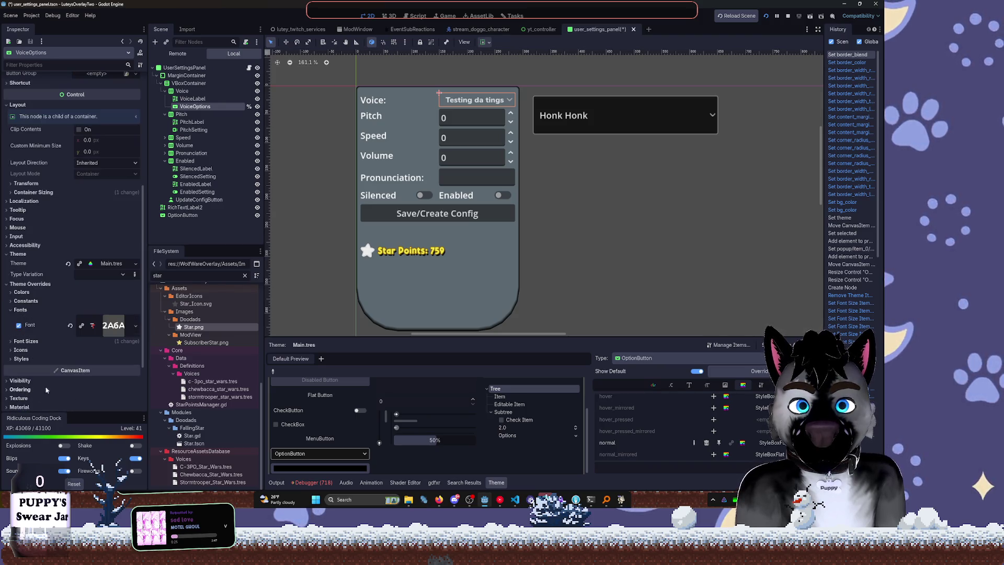
pyautogui.click(70, 326)
pyautogui.click(28, 329)
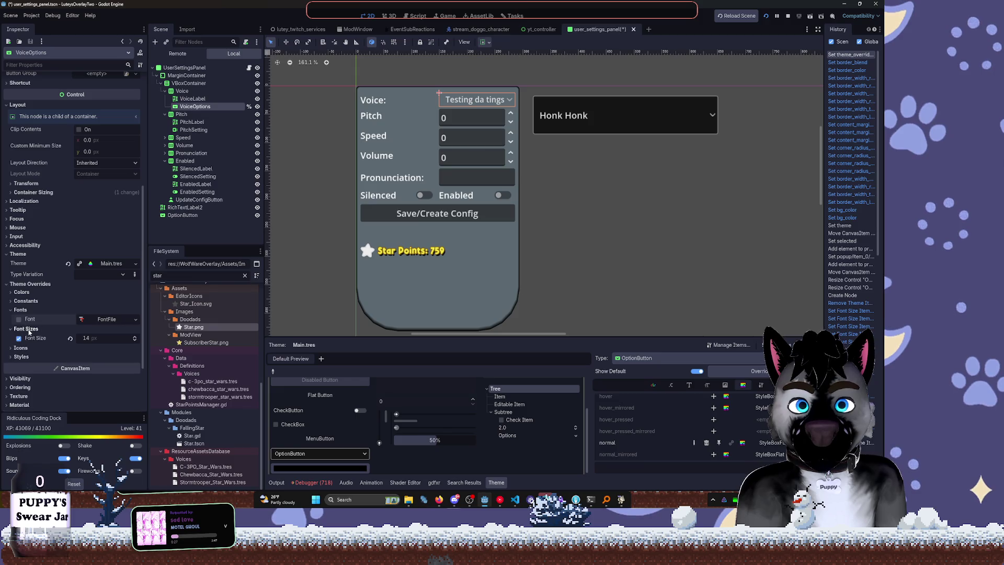
pyautogui.click(71, 338)
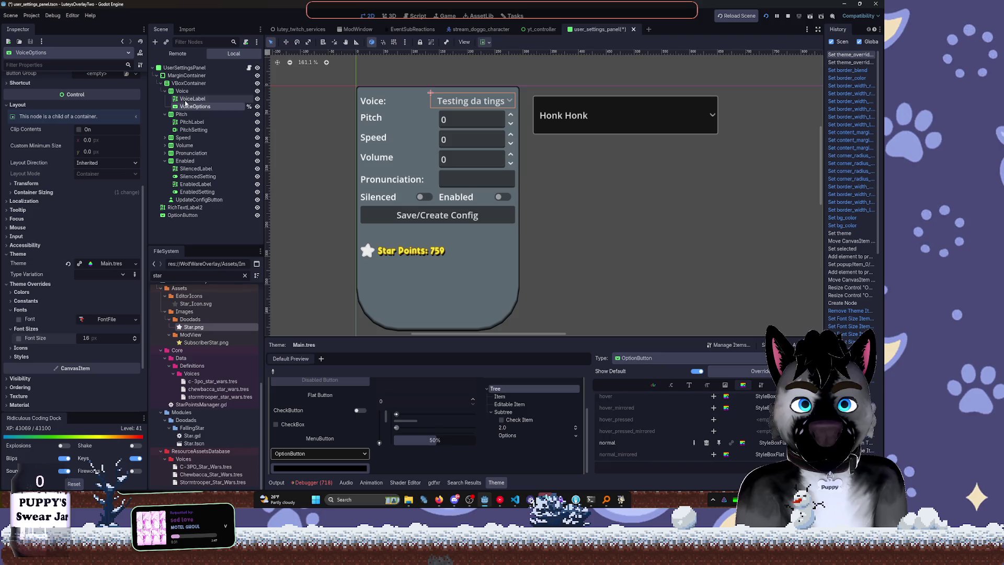
pyautogui.click(181, 69)
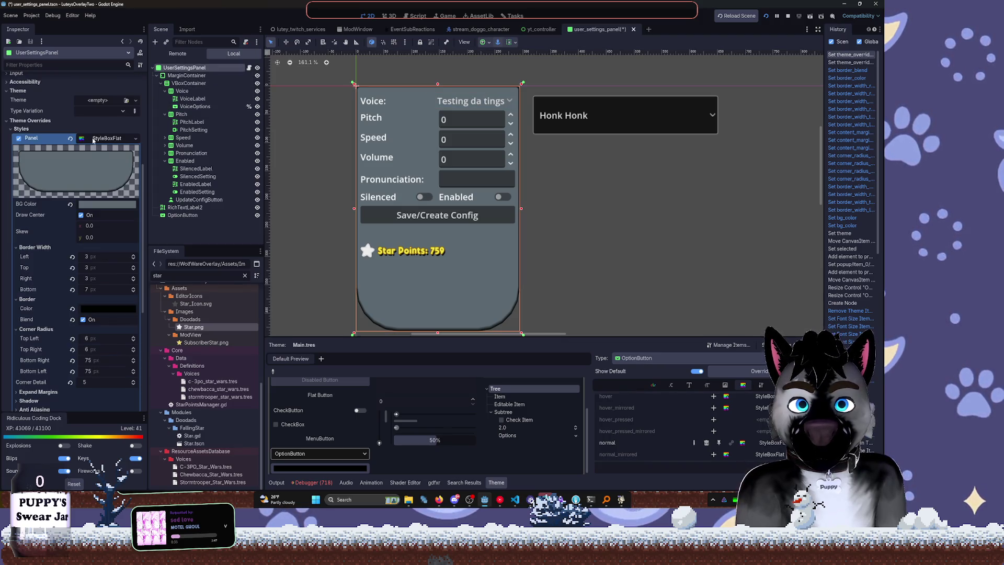
pyautogui.click(18, 139)
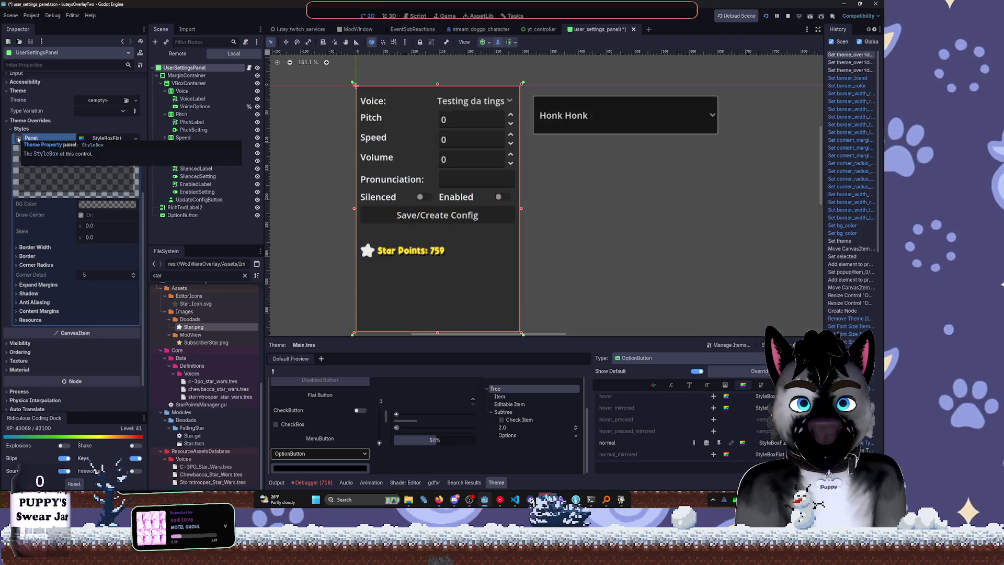
# Step: Create a new theme for the settings panel and collapse its style overrides
pyautogui.click(18, 138)
pyautogui.click(108, 101)
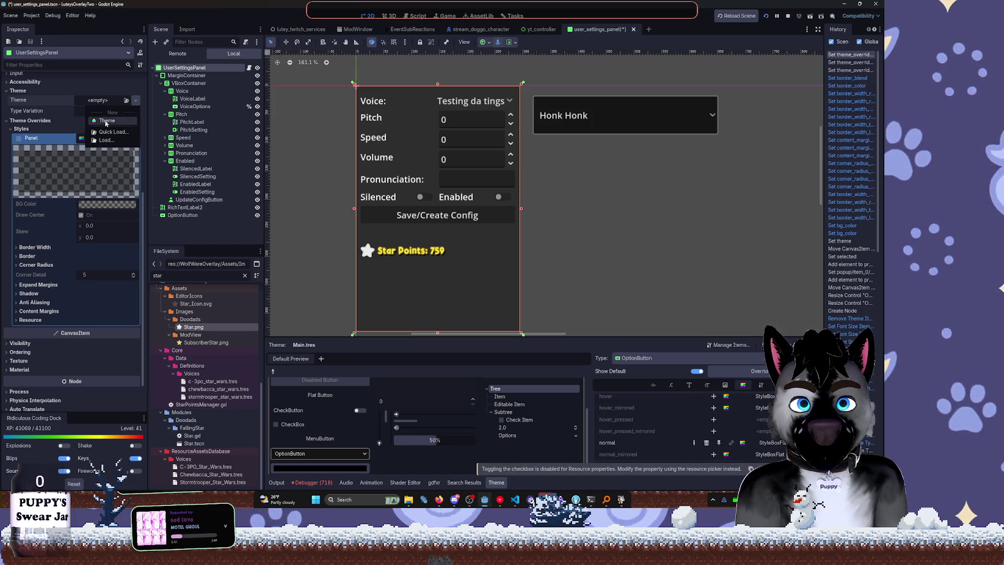
pyautogui.click(106, 120)
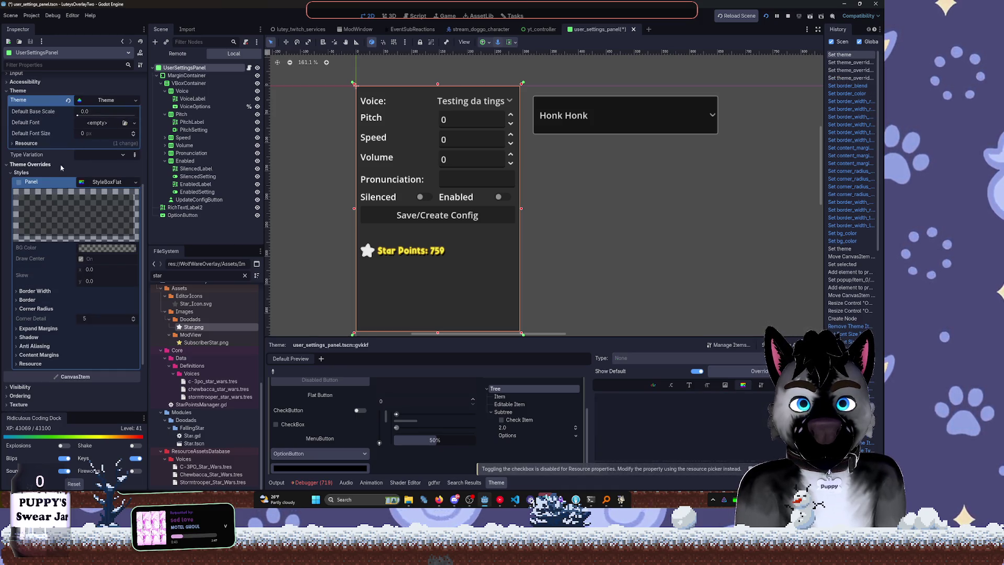
pyautogui.click(21, 173)
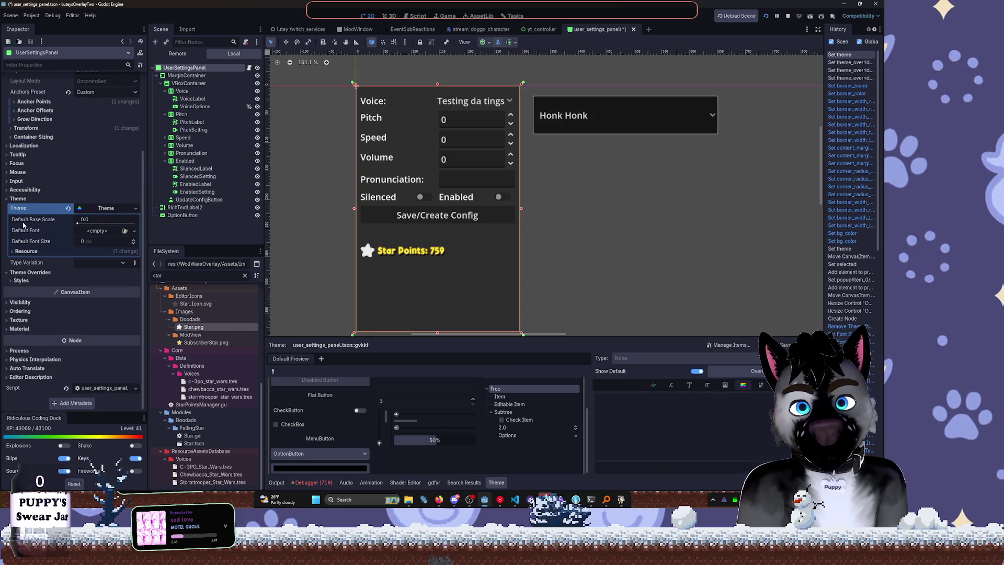
# Step: Quick Load Main.tres as the theme of both MarginContainer and VBoxContainer
pyautogui.click(187, 75)
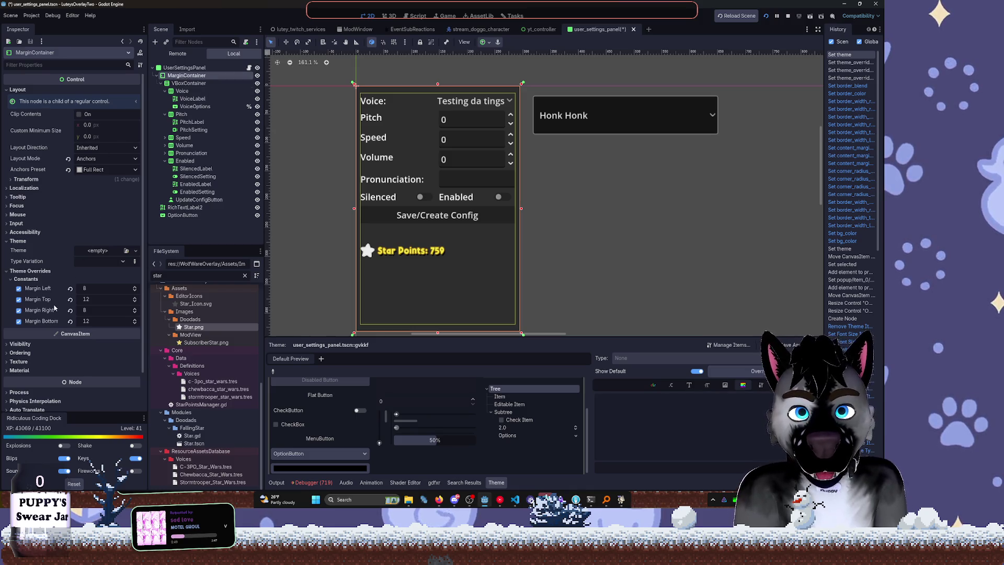
pyautogui.click(102, 250)
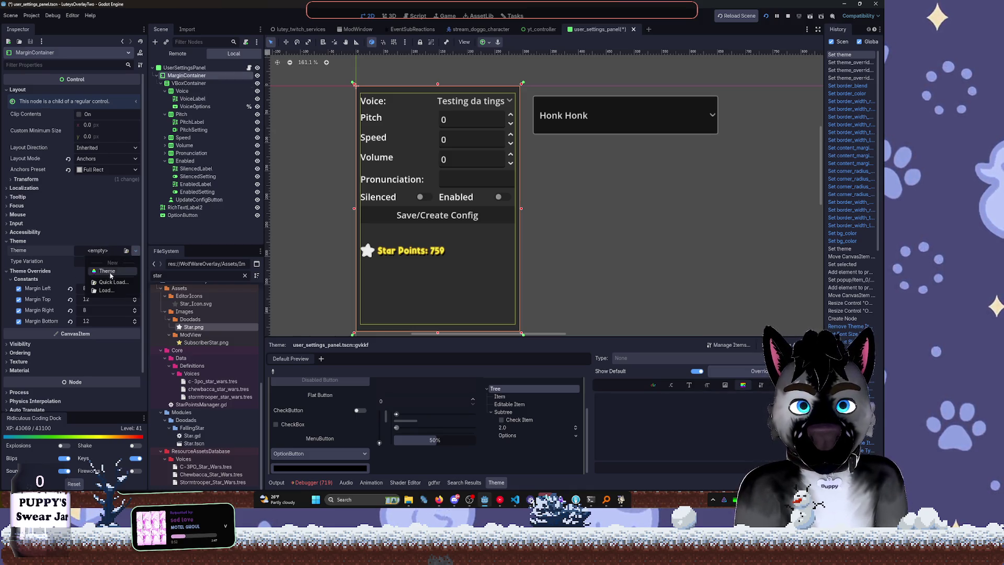
pyautogui.click(112, 273)
pyautogui.click(347, 174)
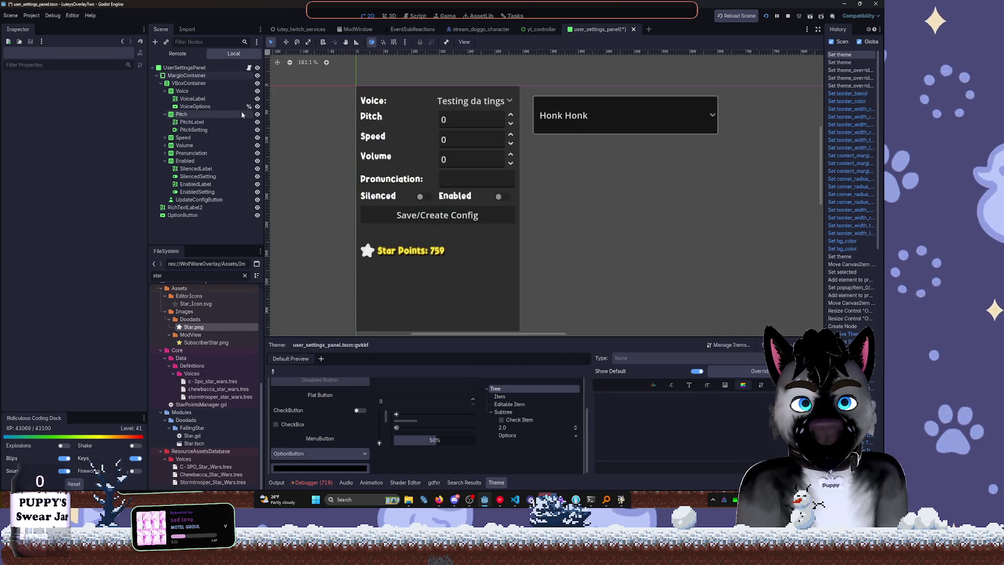
pyautogui.click(182, 84)
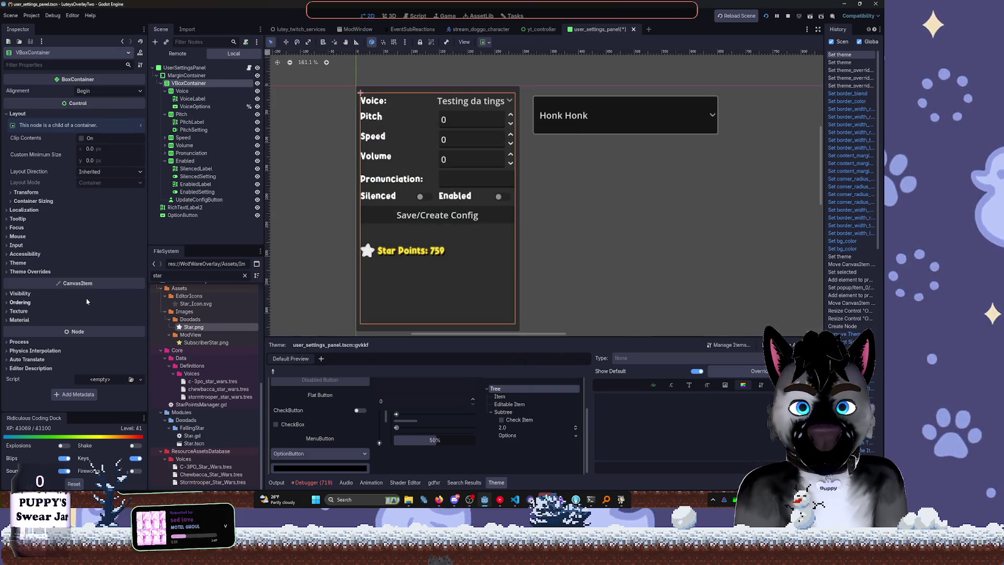
pyautogui.click(59, 264)
pyautogui.click(136, 273)
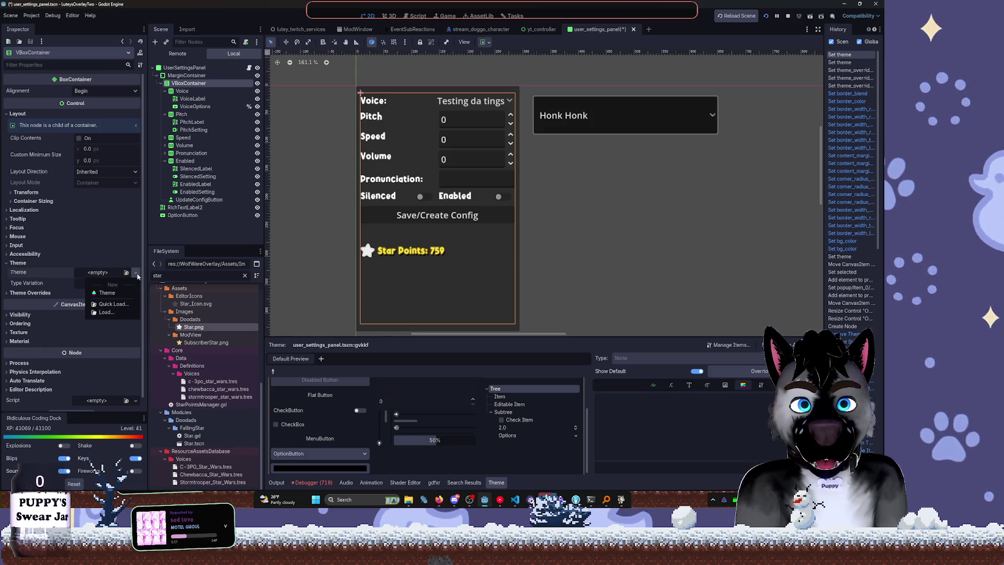
pyautogui.click(137, 293)
pyautogui.doubleClick(333, 171)
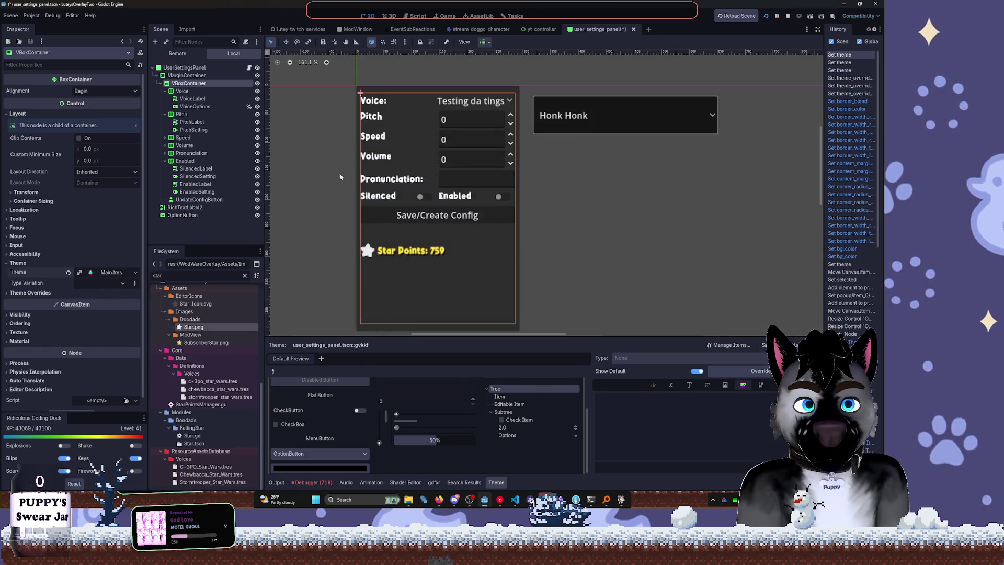
pyautogui.click(182, 91)
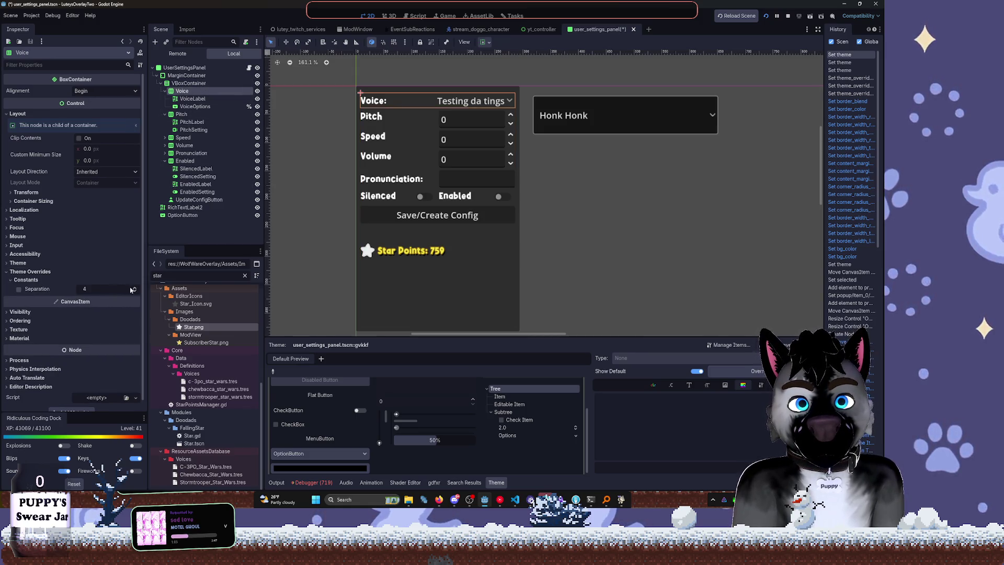
# Step: Quick Load Main.tres as the theme of the Voice row and the VoiceOptions dropdown
pyautogui.click(112, 263)
pyautogui.click(120, 271)
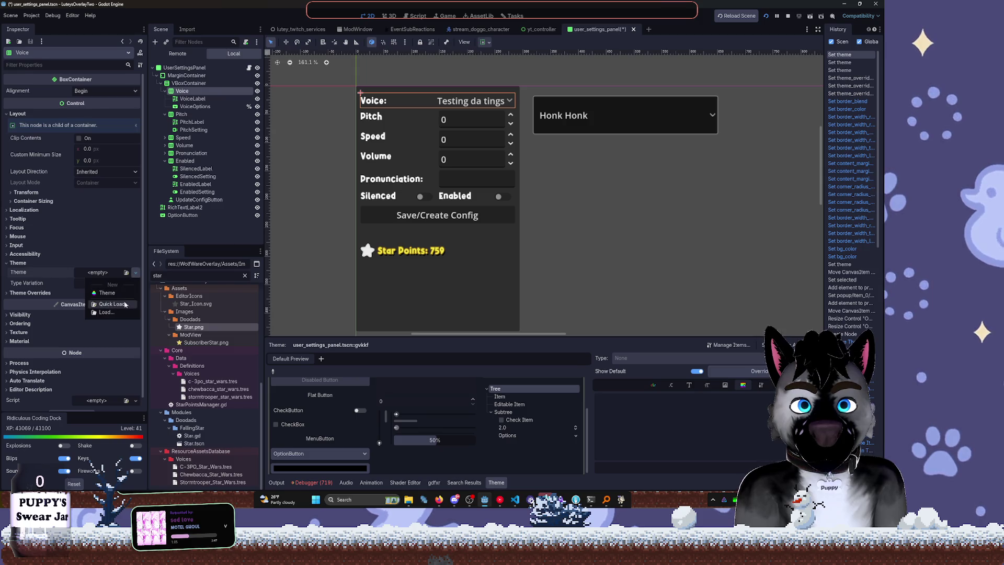
pyautogui.click(107, 294)
pyautogui.doubleClick(329, 179)
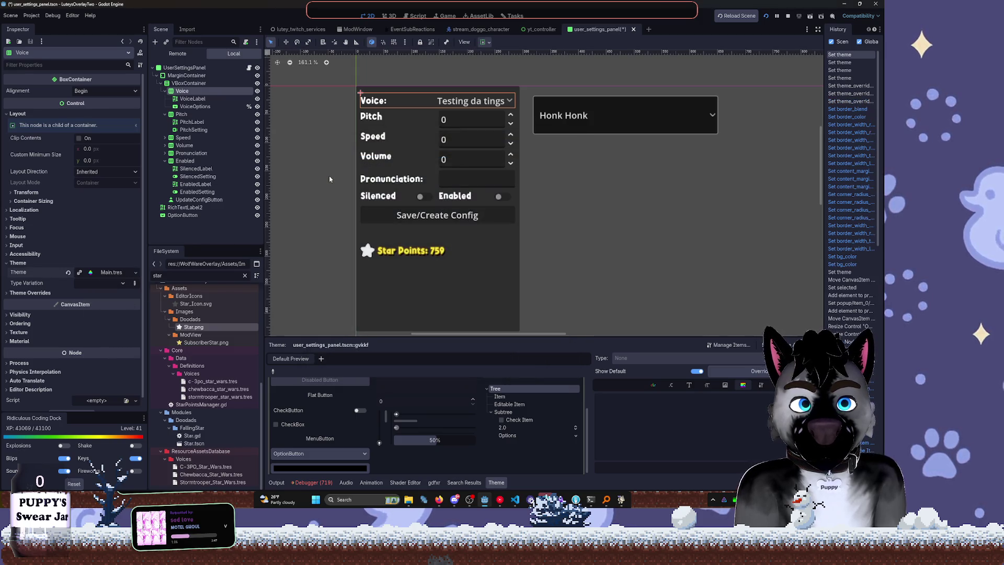
pyautogui.click(192, 98)
pyautogui.click(195, 106)
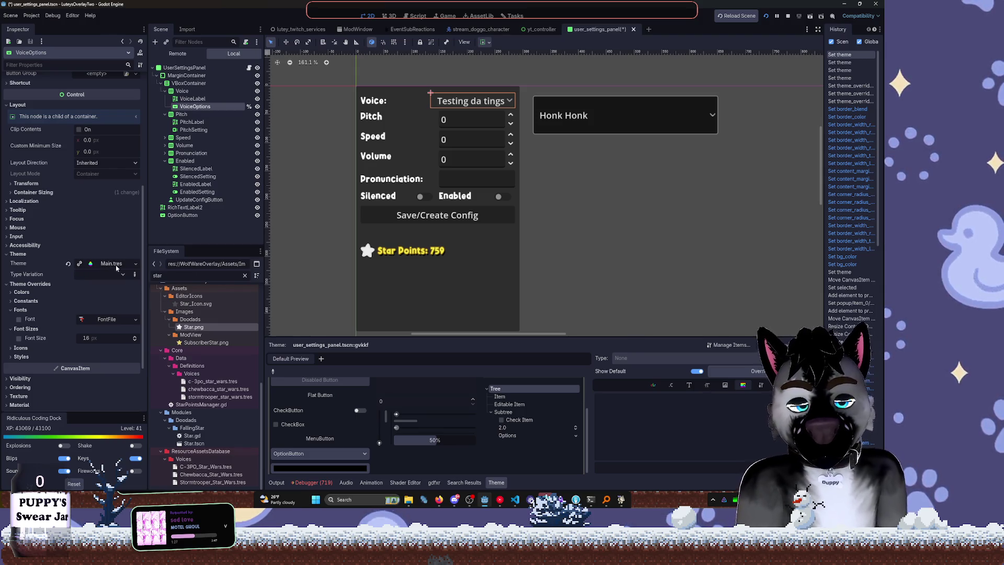
pyautogui.click(135, 264)
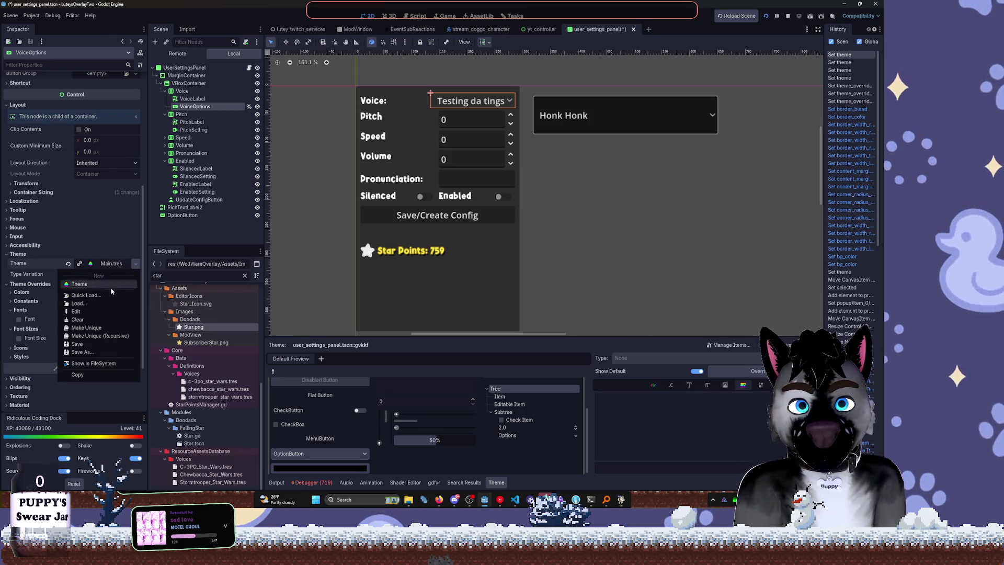
pyautogui.click(92, 287)
pyautogui.doubleClick(328, 174)
pyautogui.click(329, 174)
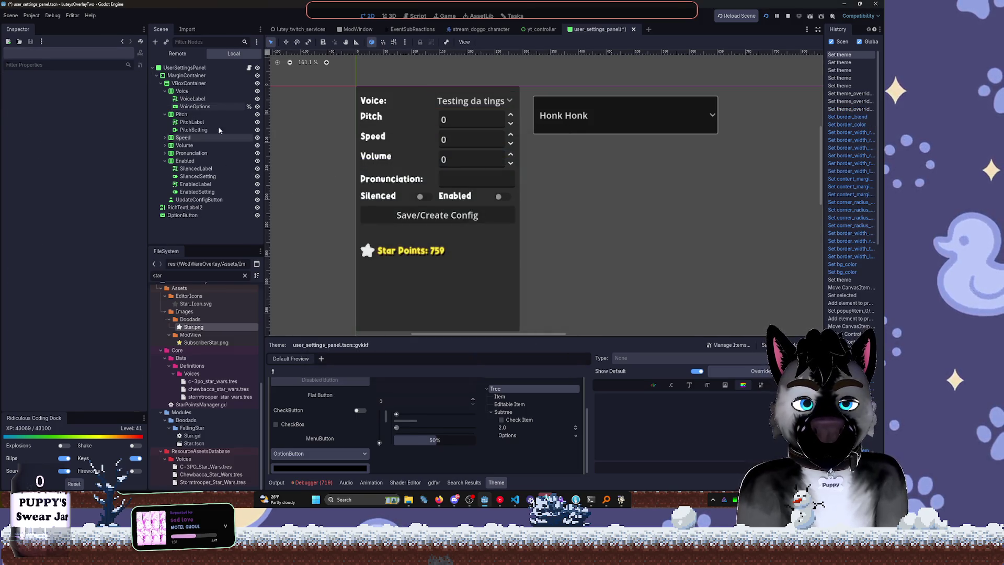
# Step: Toggle VoiceOptions visibility to compare, glancing at the yt_controller scene before returning
pyautogui.click(257, 108)
pyautogui.click(258, 107)
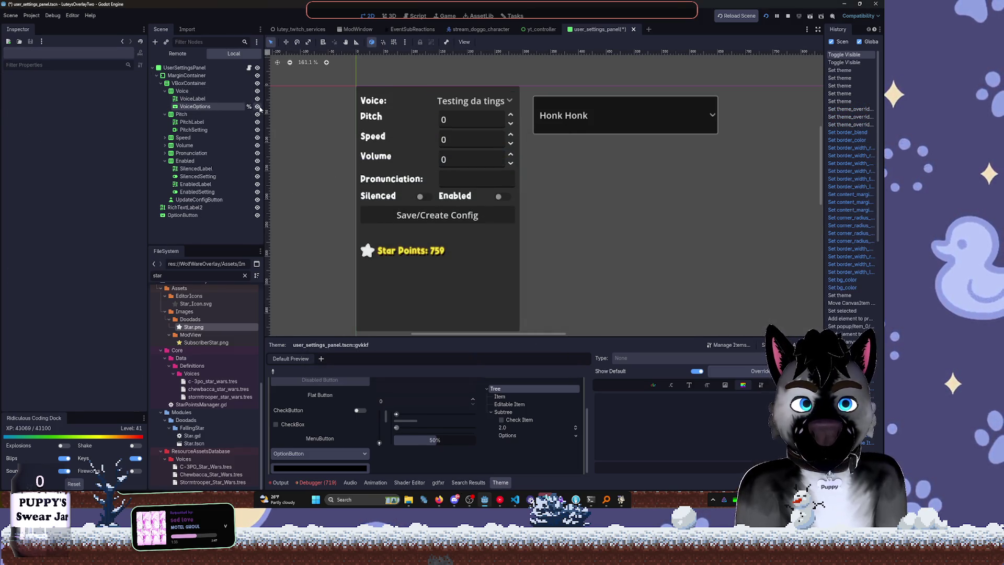
pyautogui.click(541, 29)
pyautogui.click(608, 30)
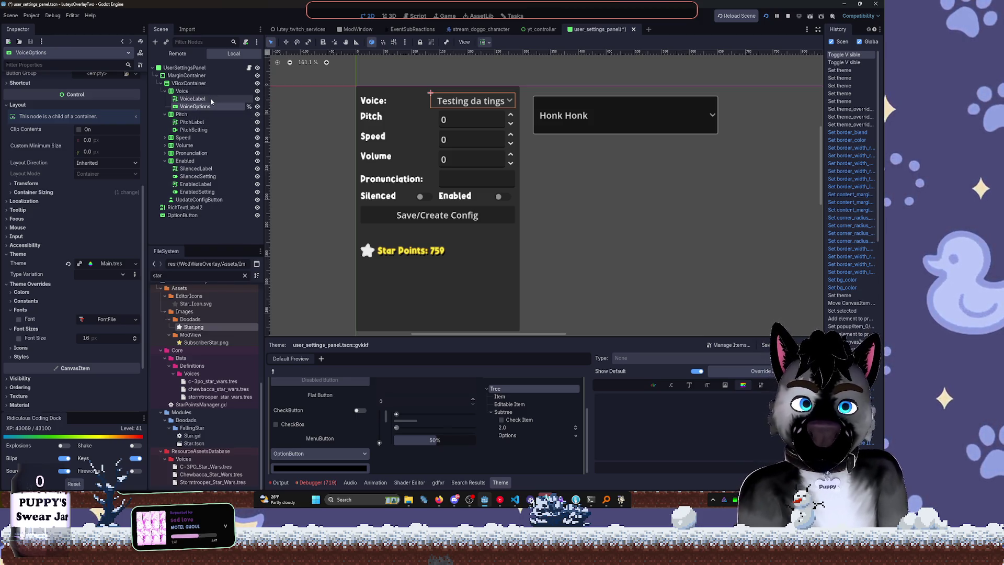
# Step: Rename the Honk Honk OptionButton to VoiceOptions and delete the old VoiceOptions node
pyautogui.scroll(5, 99, 134)
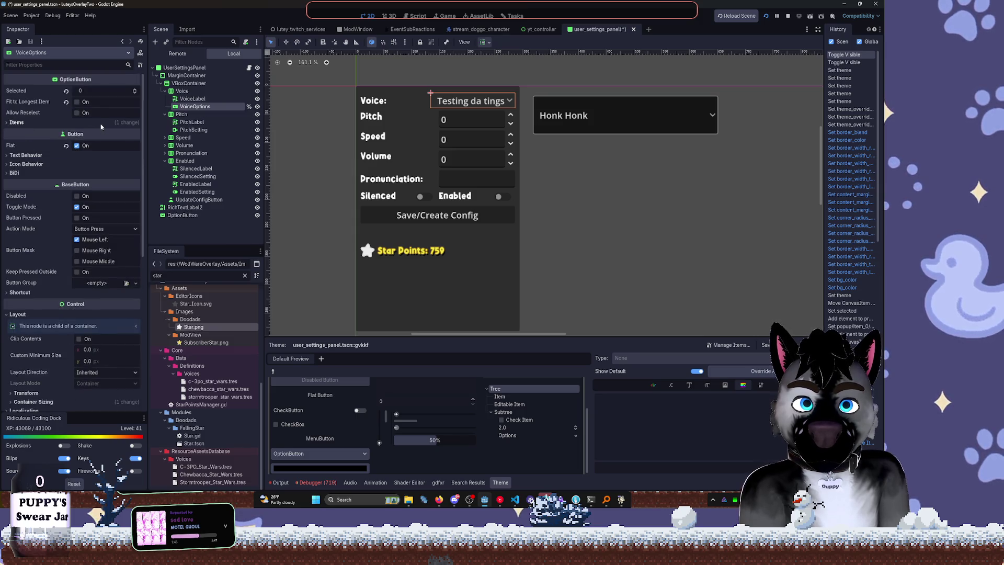
pyautogui.click(182, 215)
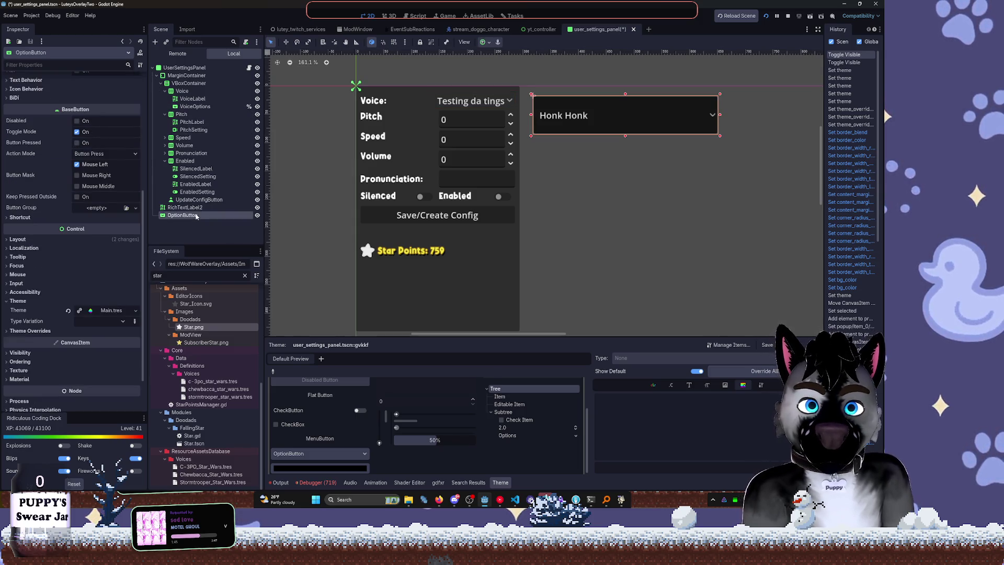
pyautogui.write('Voice')
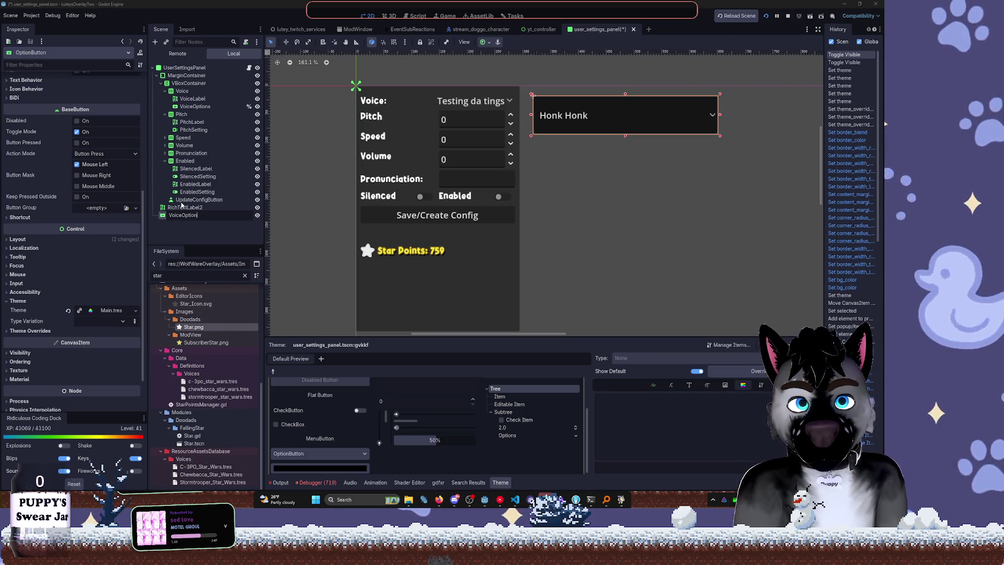
pyautogui.press('Return')
pyautogui.click(202, 107)
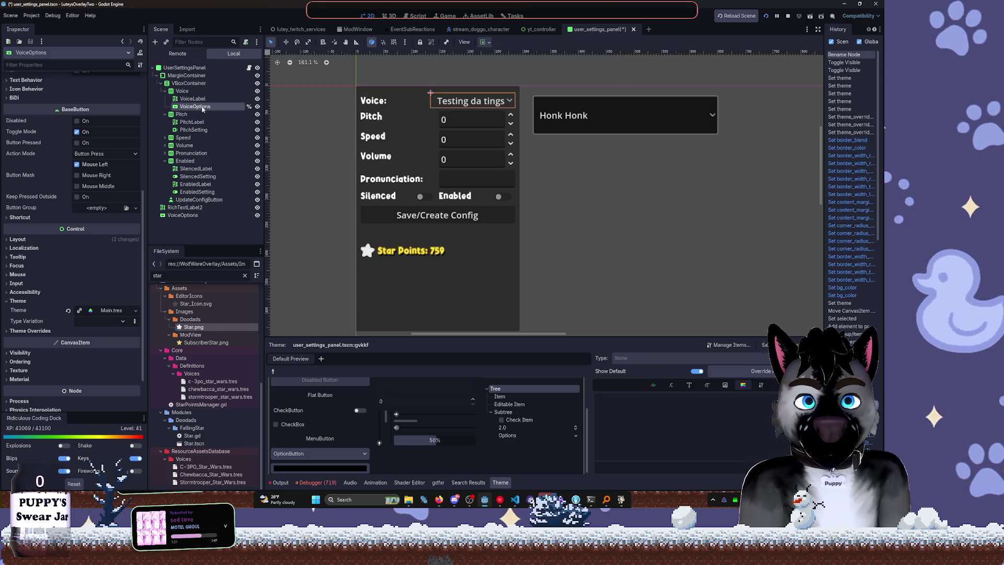
pyautogui.press('Delete')
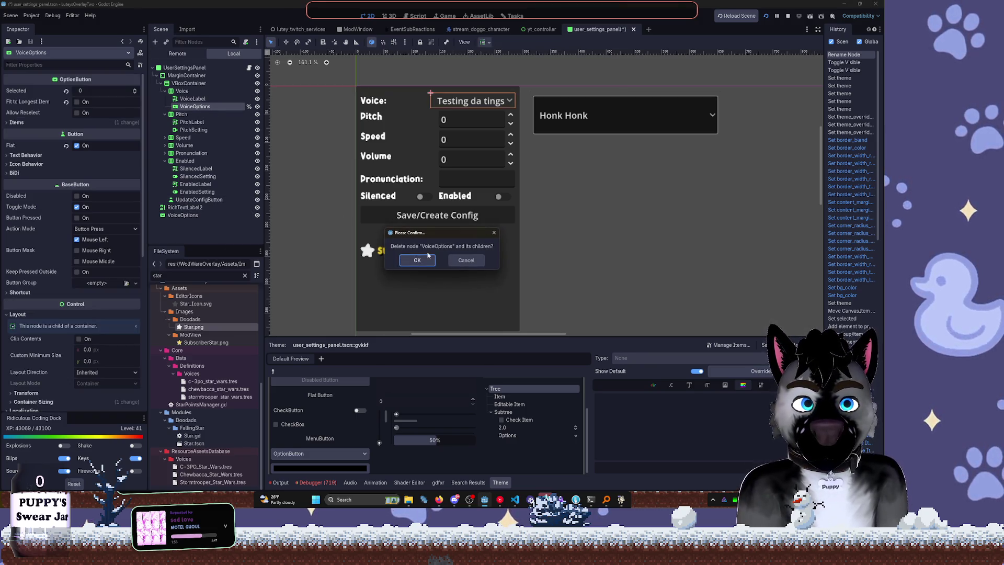
pyautogui.click(417, 259)
# Step: Move the new VoiceOptions under Voice after VoiceLabel and give it a unique name
pyautogui.click(196, 207)
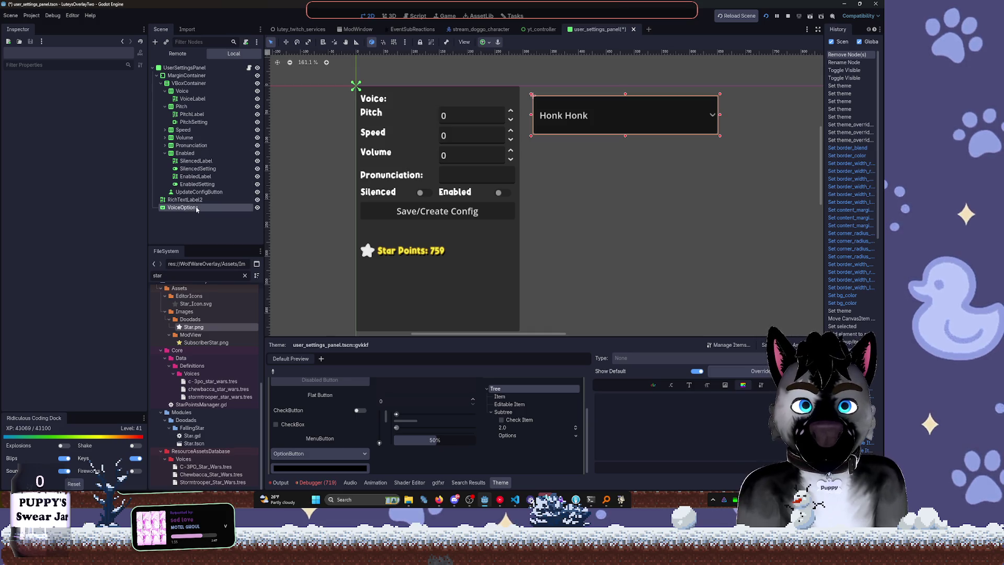
pyautogui.moveTo(196, 207); pyautogui.dragTo(192, 103)
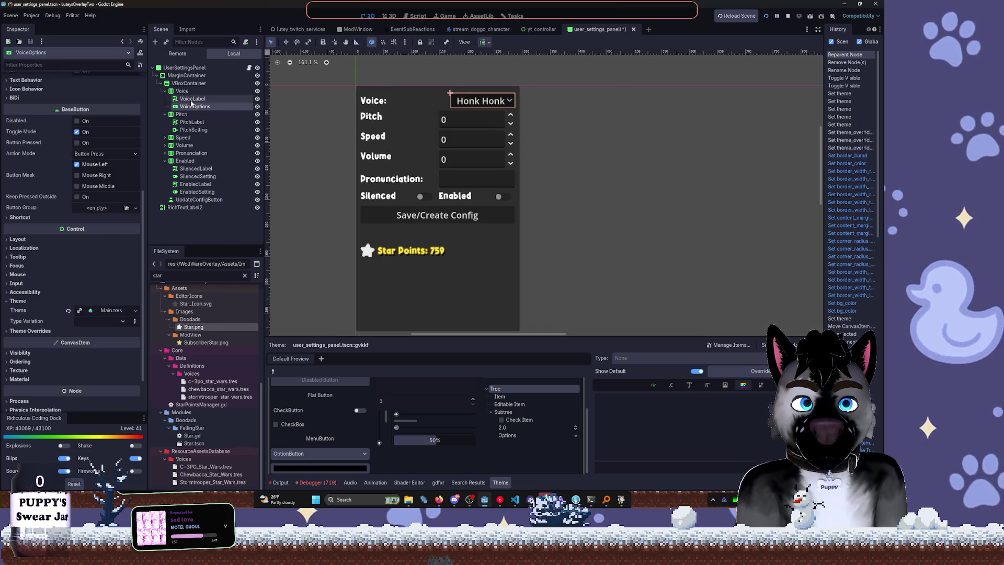
pyautogui.rightClick(191, 105)
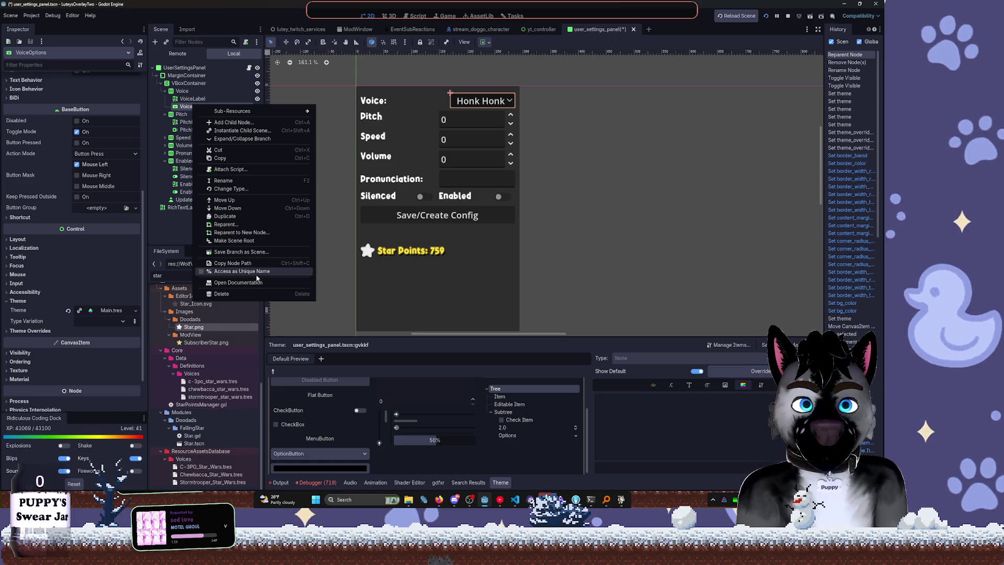
pyautogui.click(230, 275)
# Step: Make the dropdown fill and expand horizontally across the Voice row
pyautogui.click(486, 43)
pyautogui.click(489, 67)
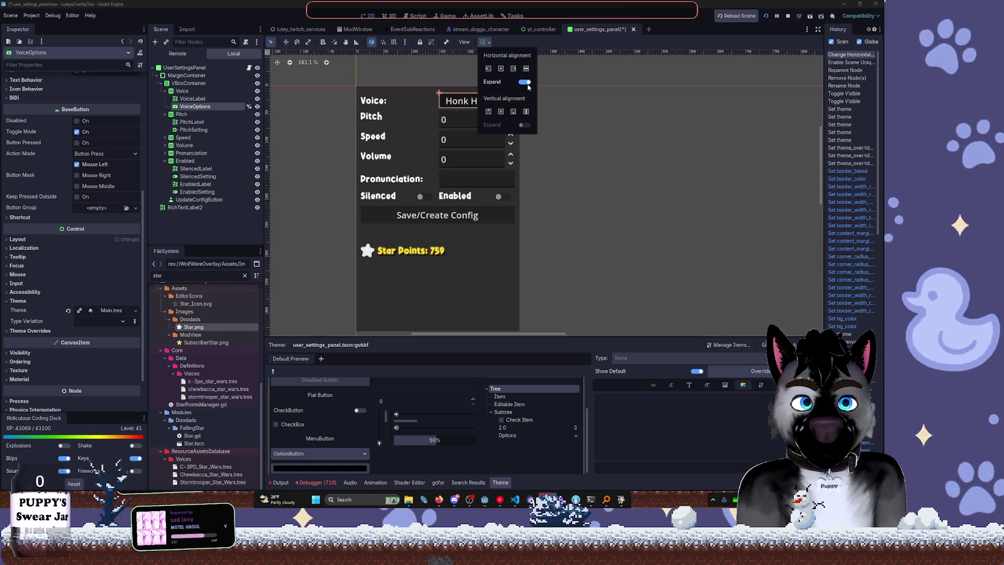
pyautogui.click(663, 126)
pyautogui.click(655, 152)
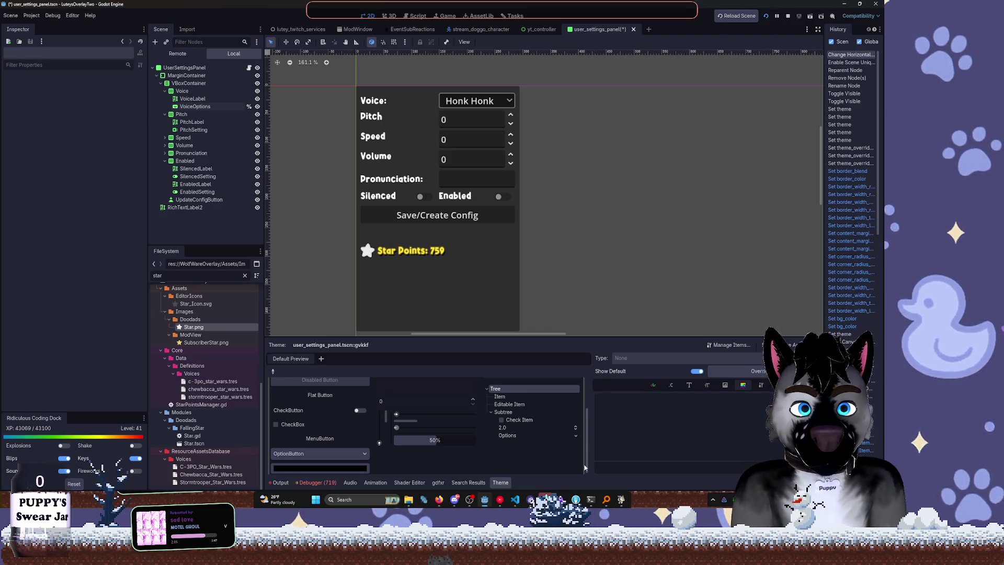
pyautogui.click(622, 498)
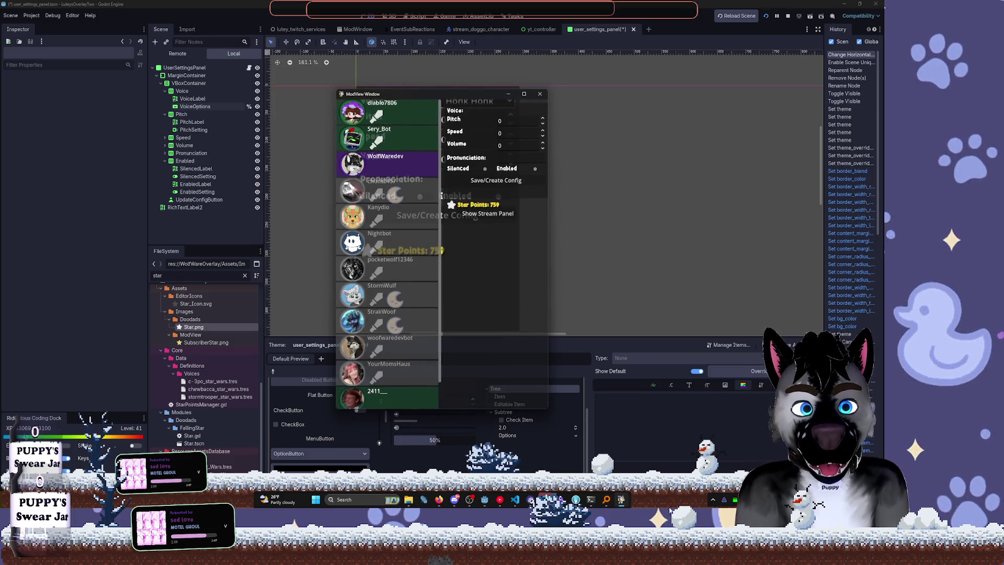
# Step: Close the running ModView window and relaunch the project to test the changes
pyautogui.moveTo(621, 510)
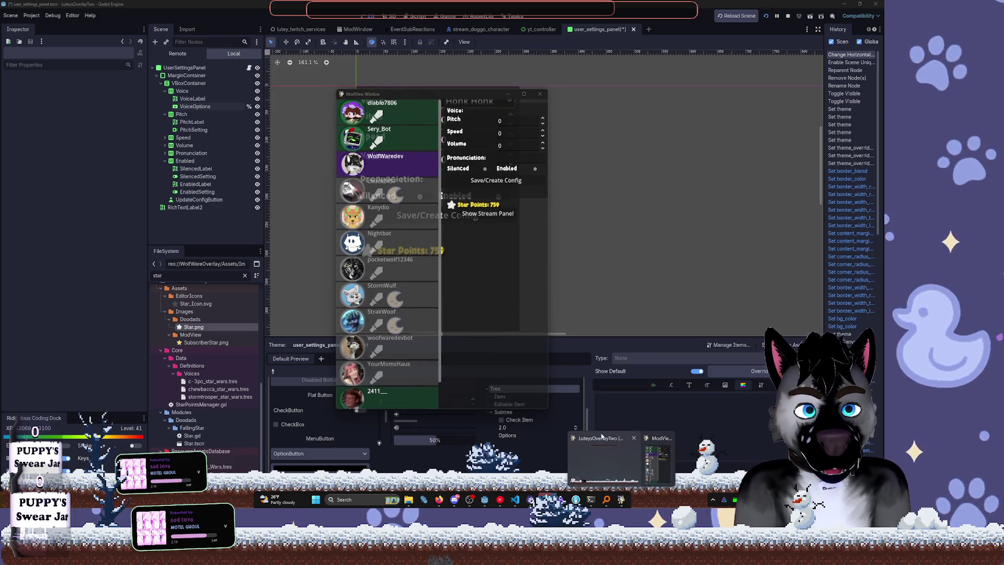
pyautogui.click(484, 499)
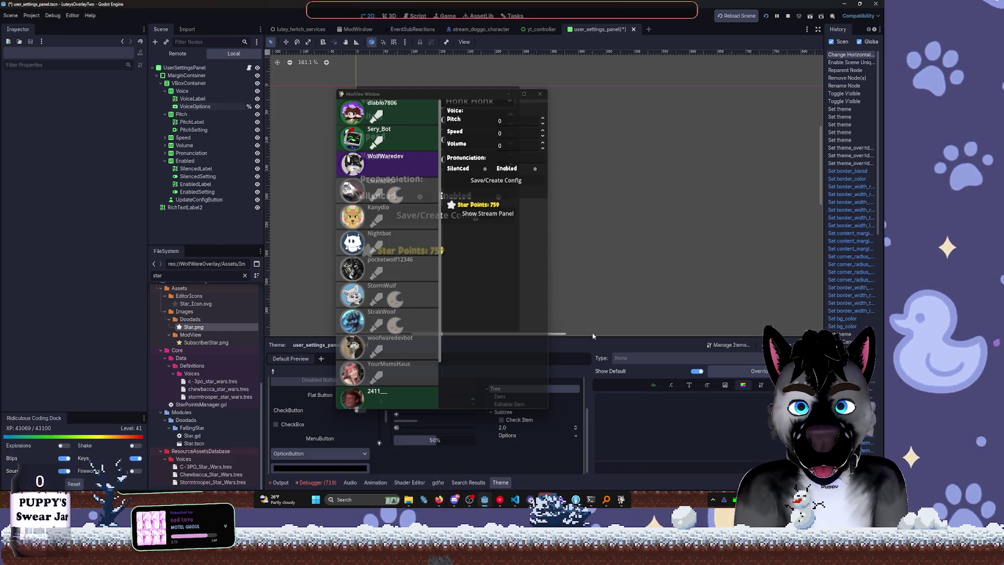
pyautogui.click(766, 16)
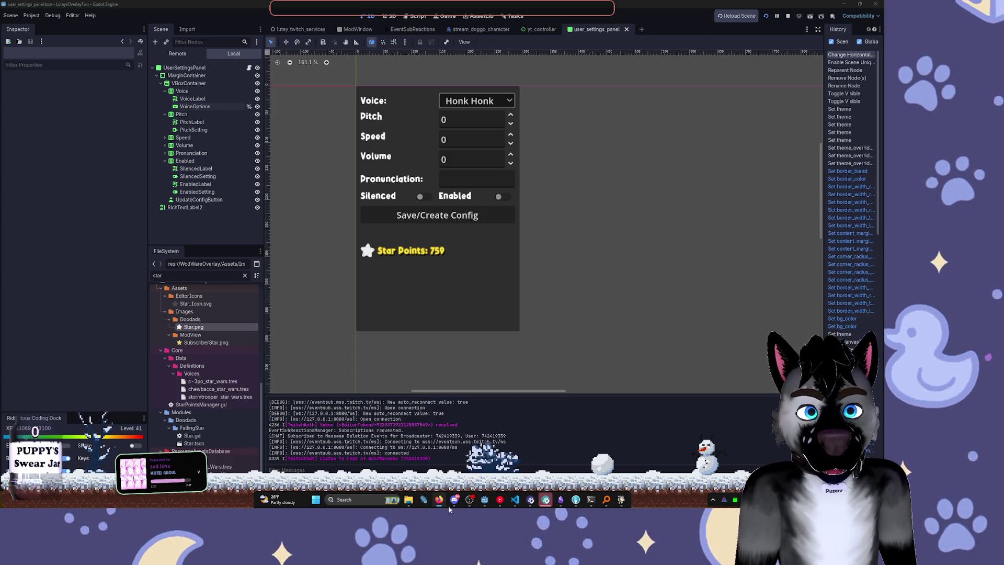
pyautogui.click(498, 501)
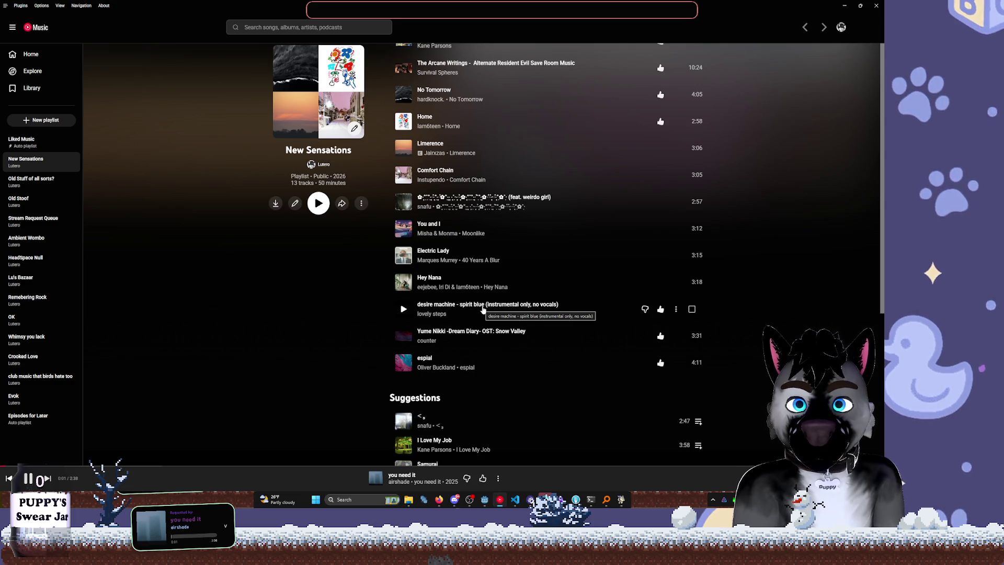
# Step: Start a Liked Music mix from Terra Firma, skip to Limbo, and minimize YouTube Music
pyautogui.scroll(-2, 335, 386)
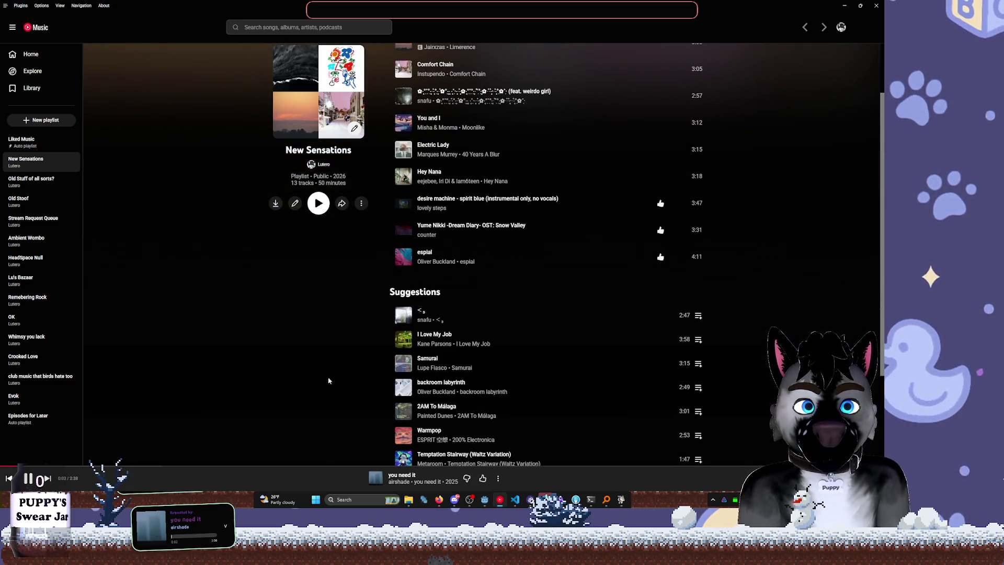
pyautogui.scroll(3, 329, 380)
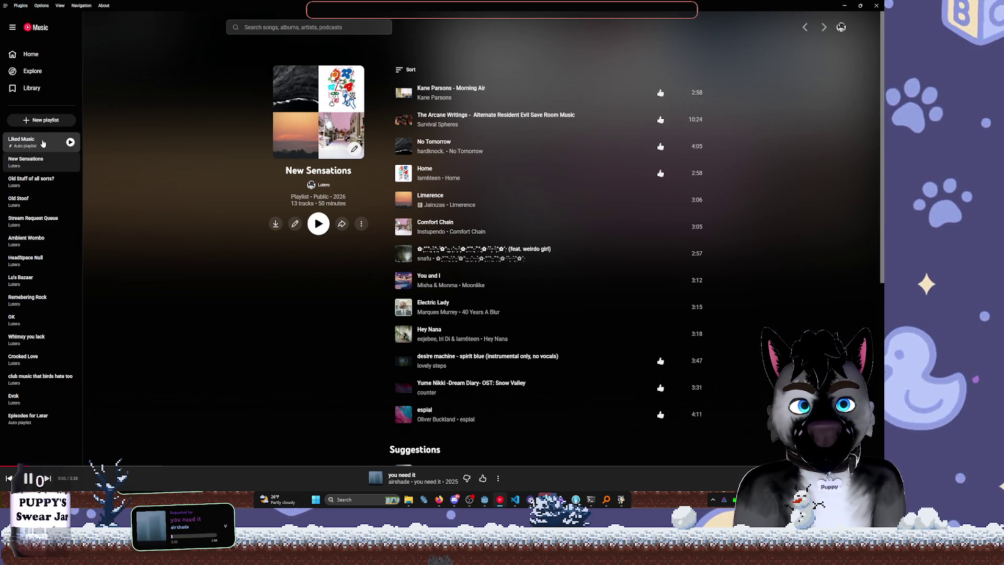
pyautogui.click(44, 144)
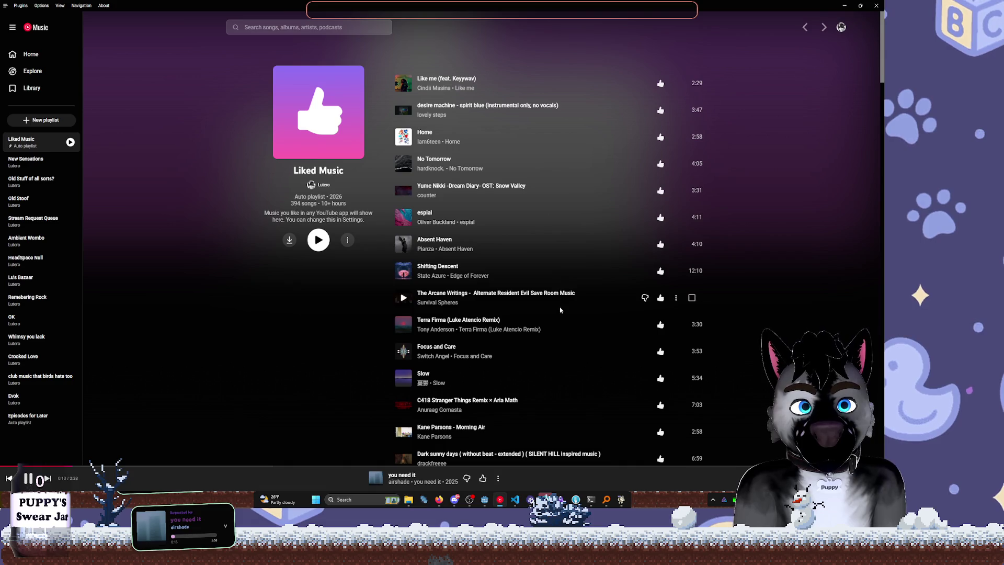
pyautogui.rightClick(565, 323)
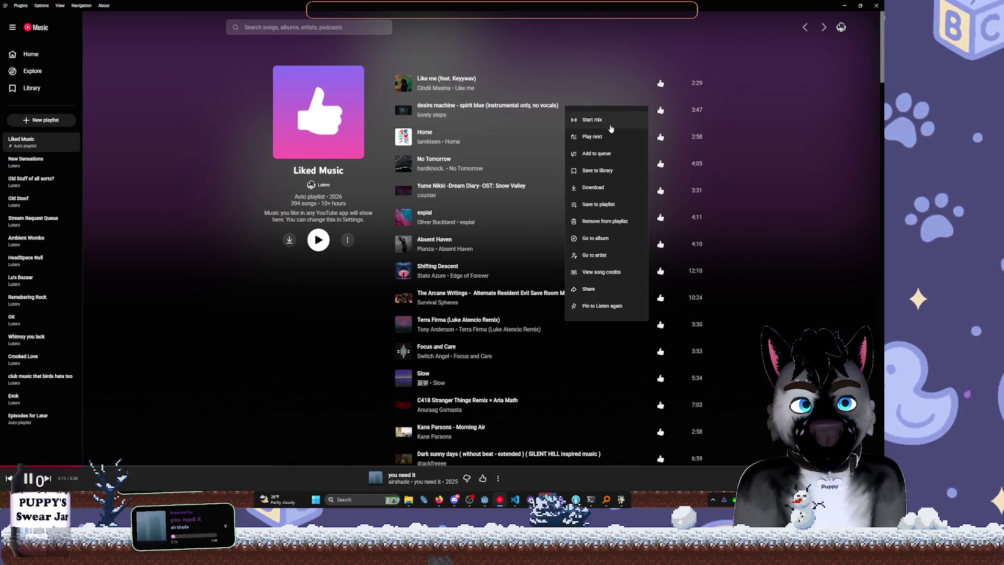
pyautogui.click(610, 125)
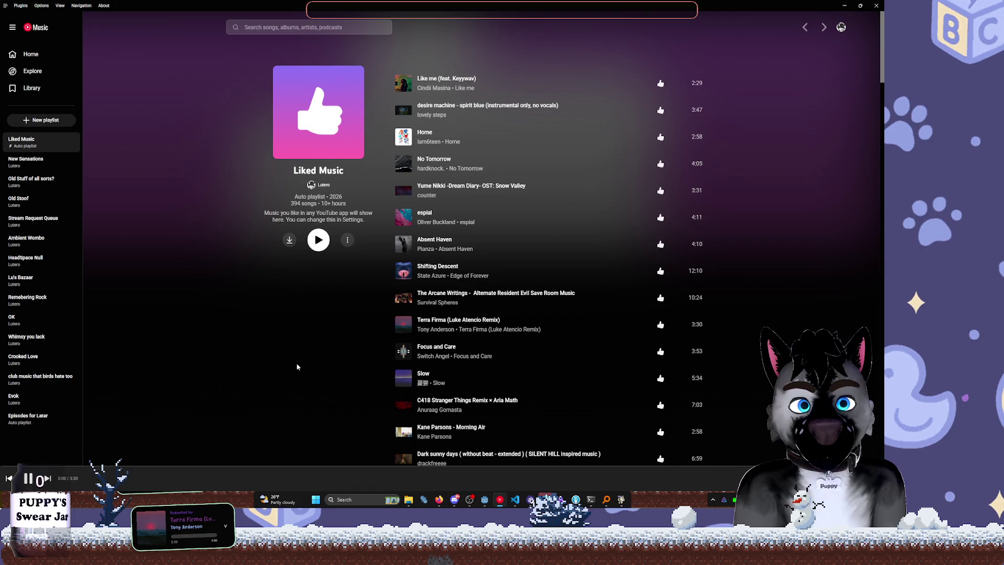
pyautogui.click(48, 479)
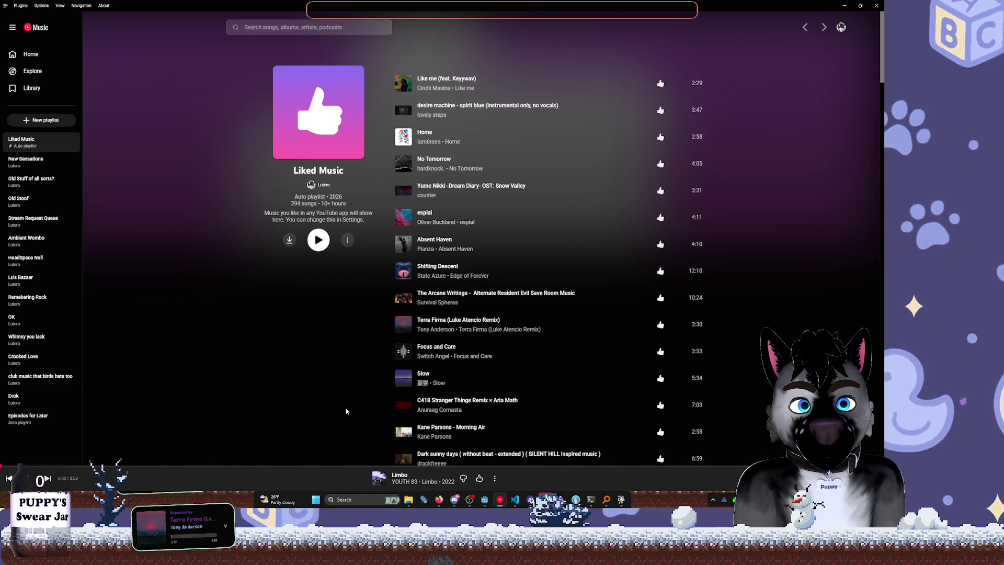
pyautogui.click(843, 5)
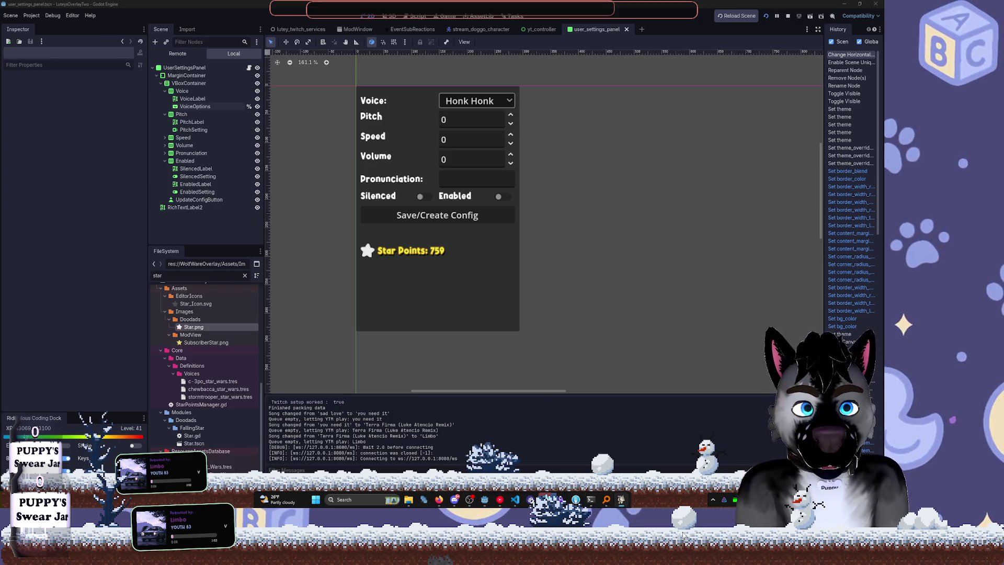
# Step: Run the project, move the ModView window aside, and confirm its voice dropdown keeps Honk Honk
pyautogui.click(689, 562)
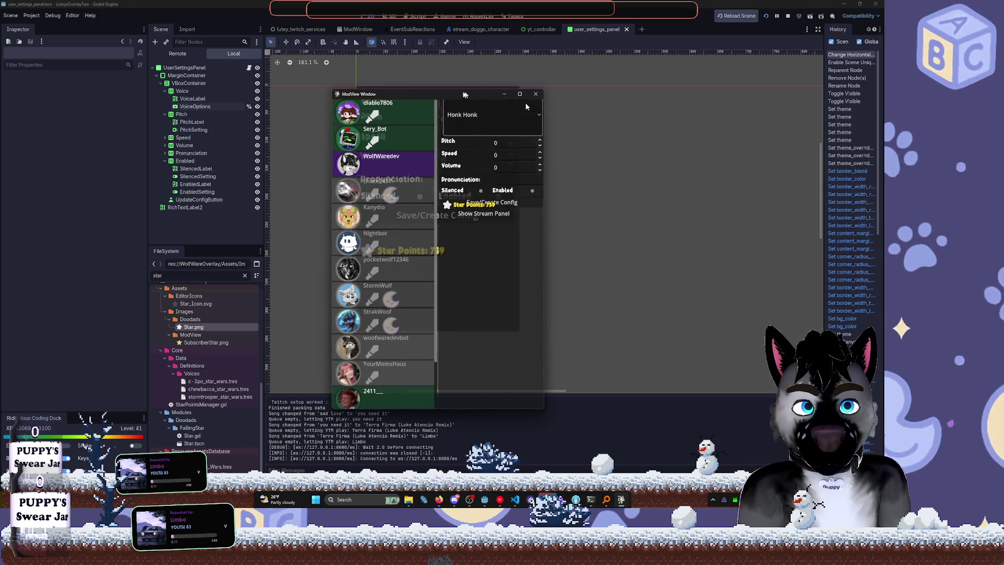
pyautogui.moveTo(523, 94); pyautogui.dragTo(305, 106)
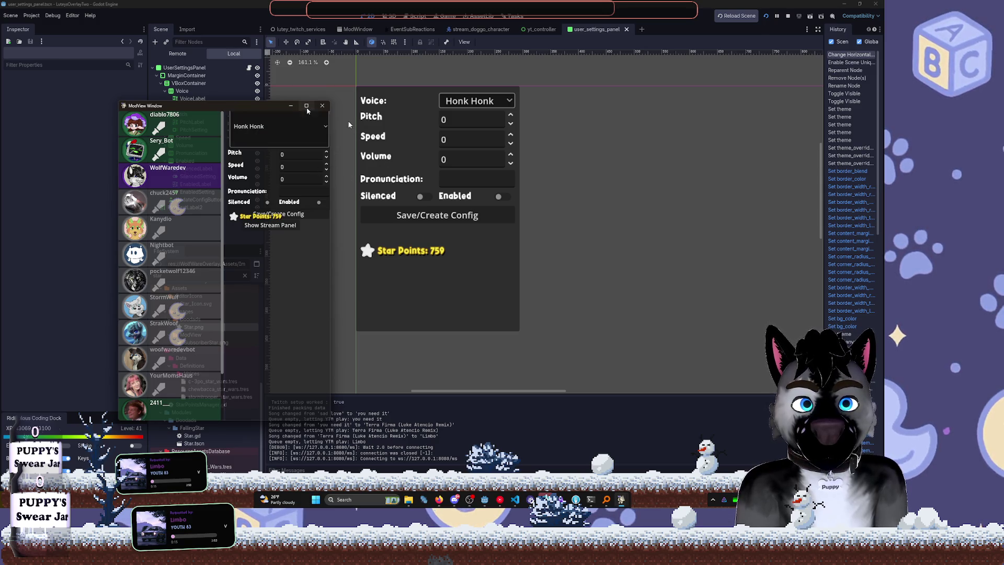
pyautogui.click(280, 128)
pyautogui.click(343, 149)
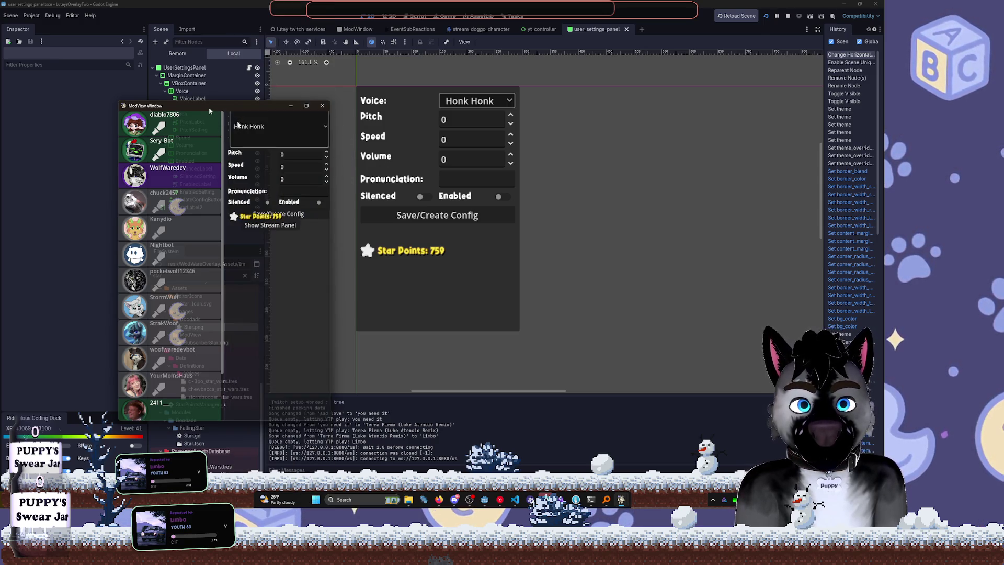
pyautogui.moveTo(298, 151); pyautogui.dragTo(427, 162)
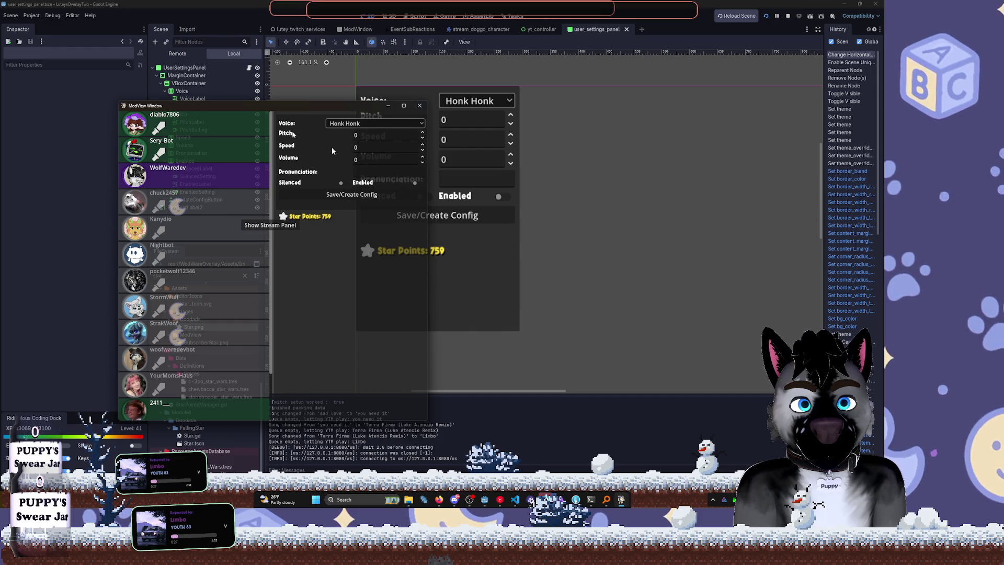
pyautogui.moveTo(428, 161)
pyautogui.mouseDown()
pyautogui.moveTo(353, 155)
pyautogui.moveTo(384, 155)
pyautogui.mouseUp()
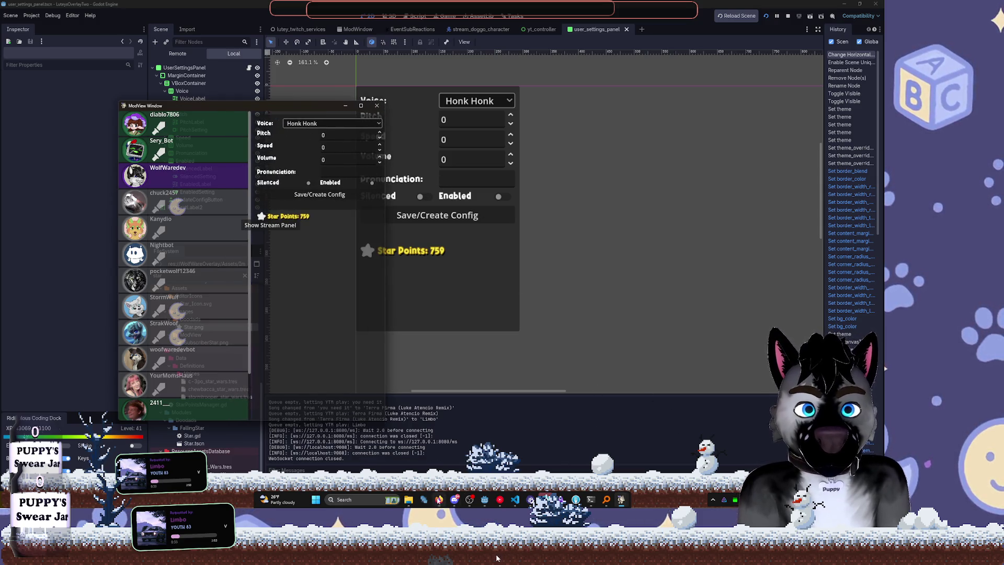
# Step: Park the ModView window on the right side of the screen and narrow it
pyautogui.click(486, 435)
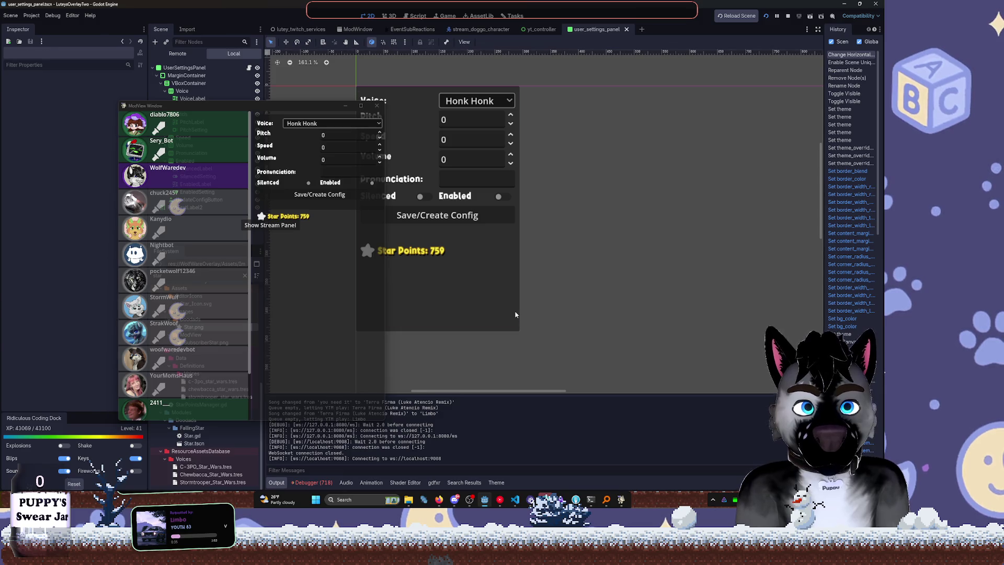
pyautogui.click(189, 83)
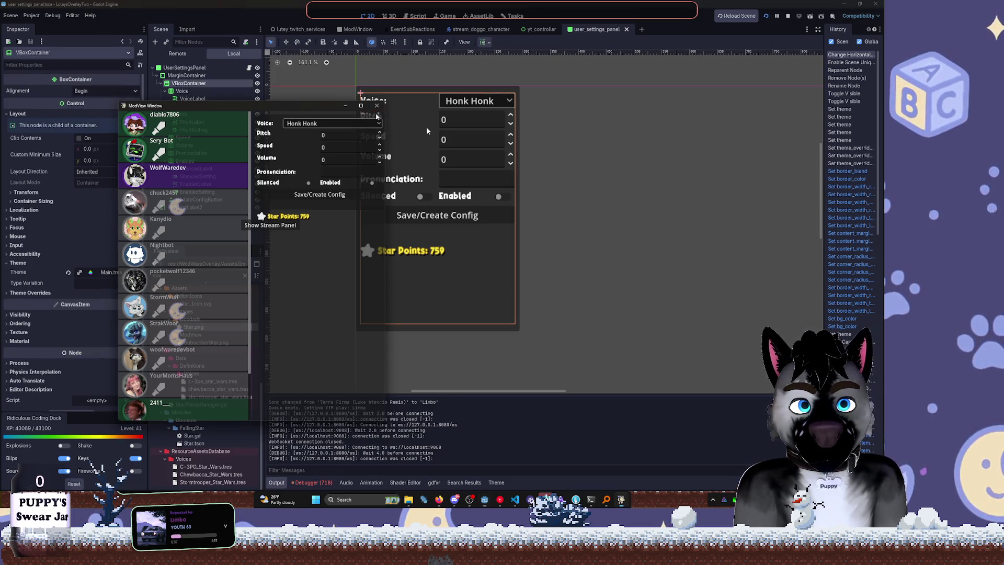
pyautogui.moveTo(326, 106)
pyautogui.mouseDown()
pyautogui.moveTo(459, 117)
pyautogui.moveTo(784, 108)
pyautogui.mouseUp()
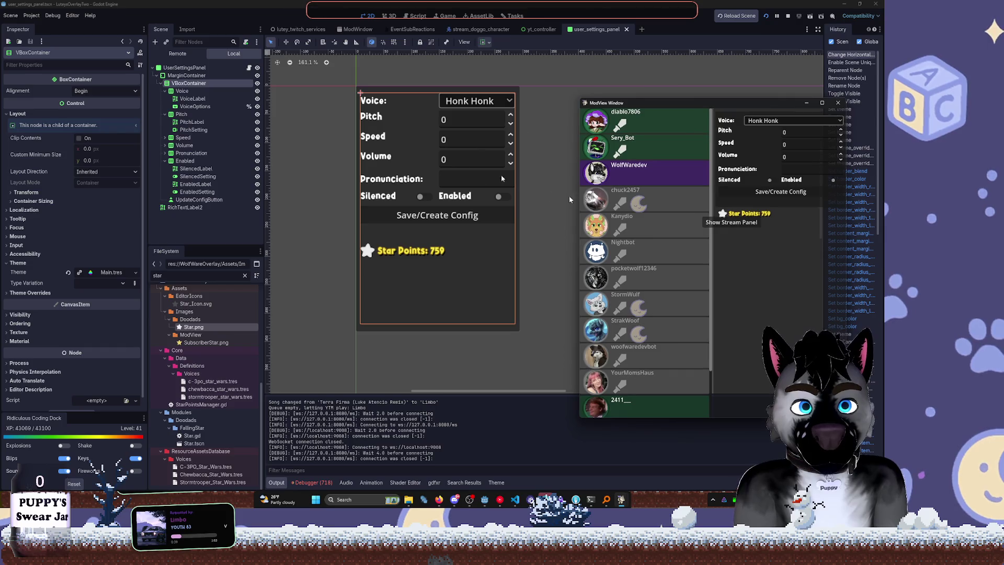
pyautogui.click(573, 369)
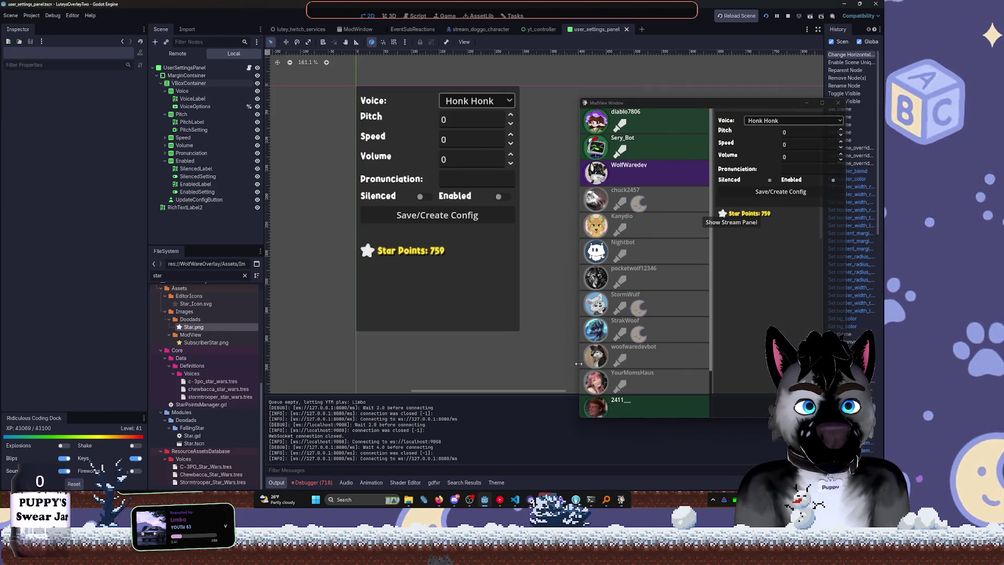
pyautogui.moveTo(579, 369); pyautogui.dragTo(639, 368)
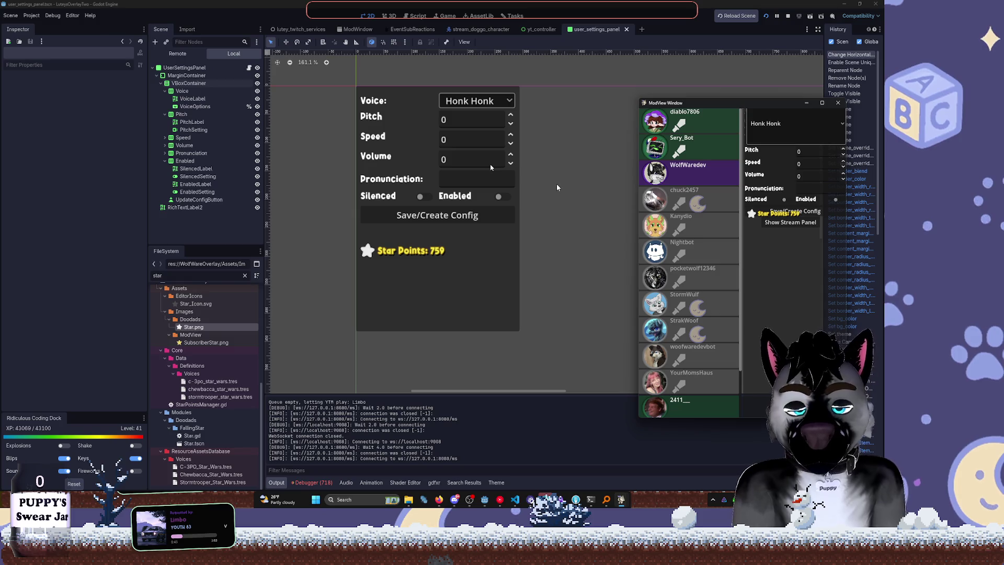
# Step: Set VoiceOptions to Fill vertically, keeping horizontal Expand switched on
pyautogui.click(196, 107)
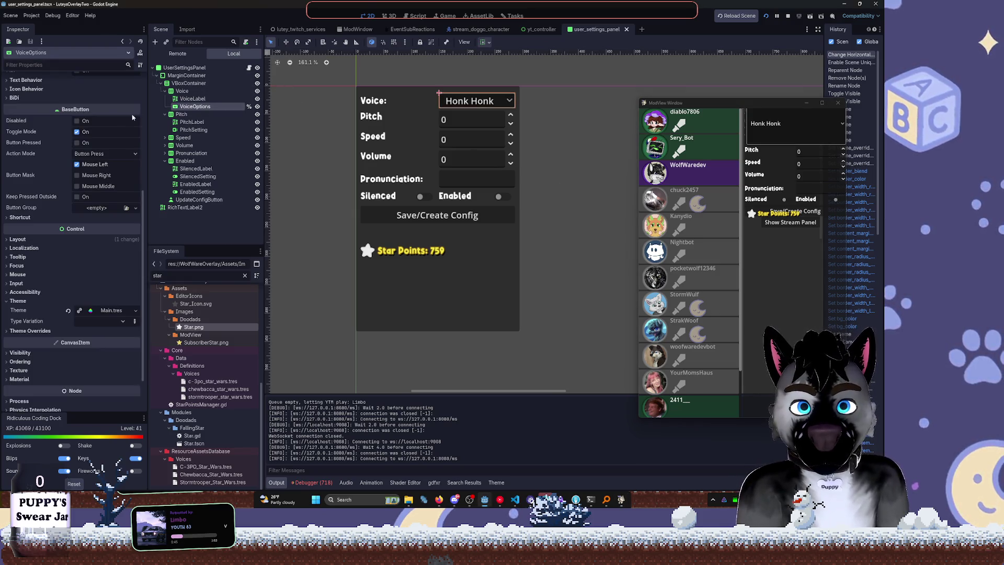
pyautogui.click(482, 41)
pyautogui.click(526, 111)
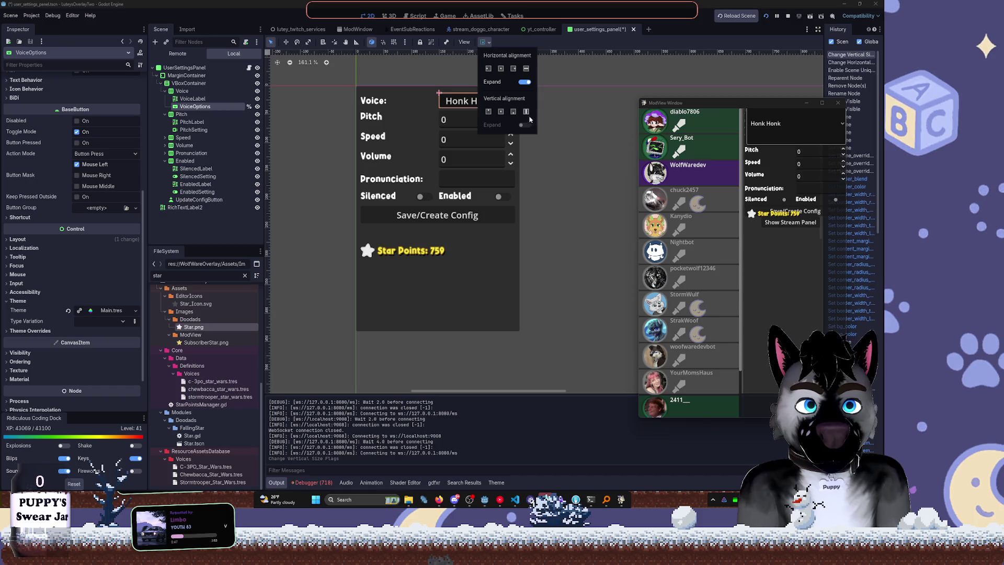
pyautogui.click(524, 81)
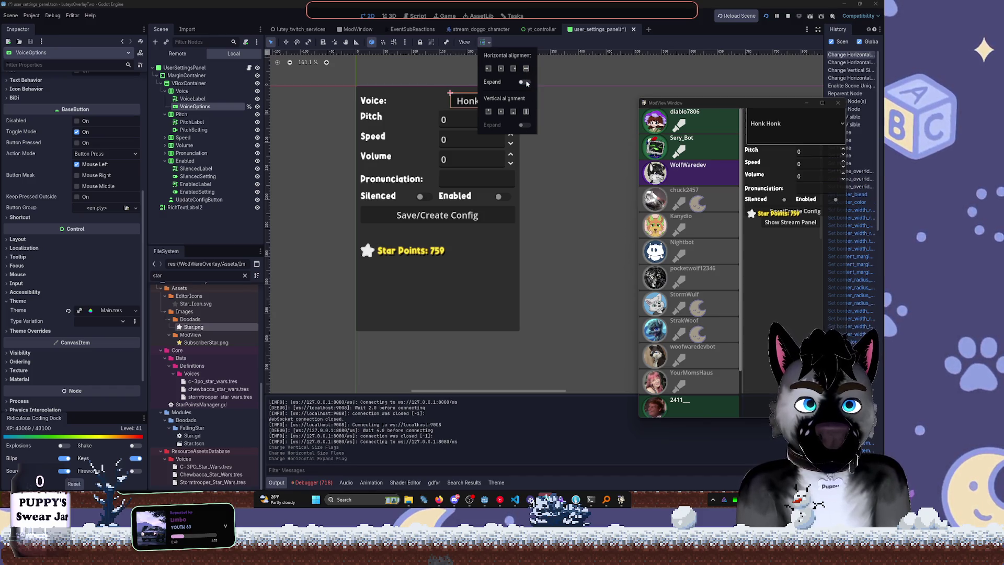
pyautogui.click(522, 82)
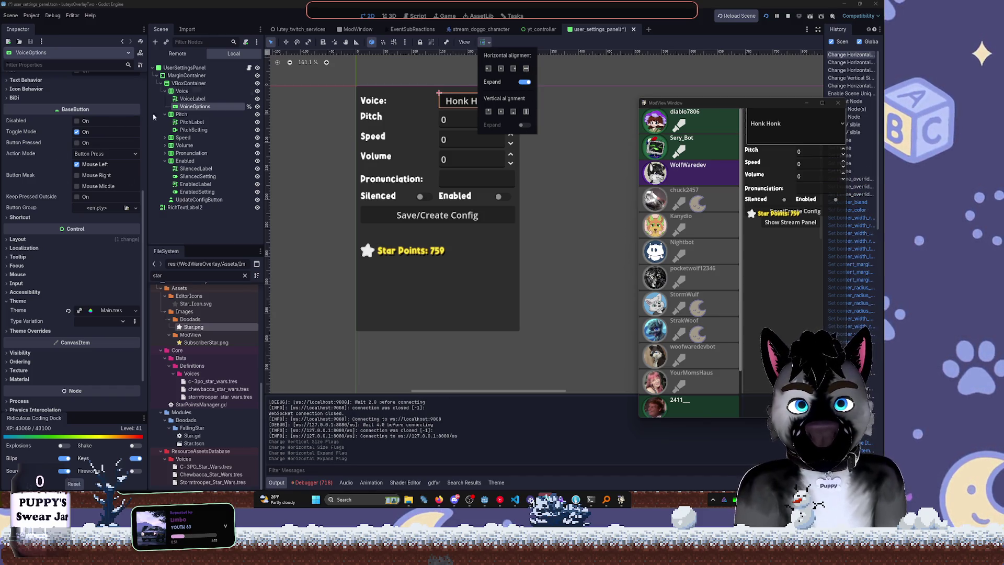
pyautogui.click(197, 90)
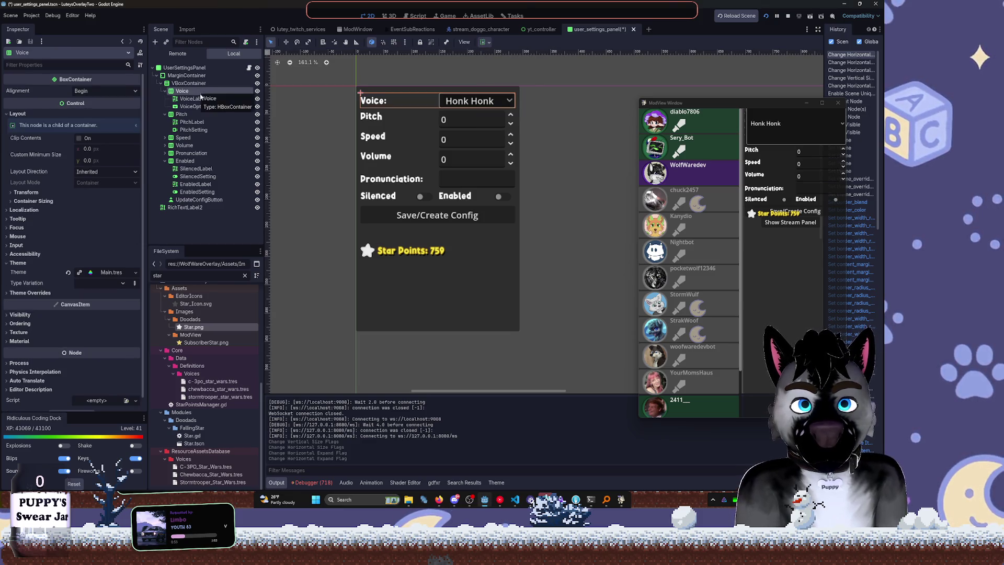
# Step: Reselect VoiceOptions, collapse its Items list, and move the ModView window over the canvas
pyautogui.click(199, 98)
pyautogui.click(199, 105)
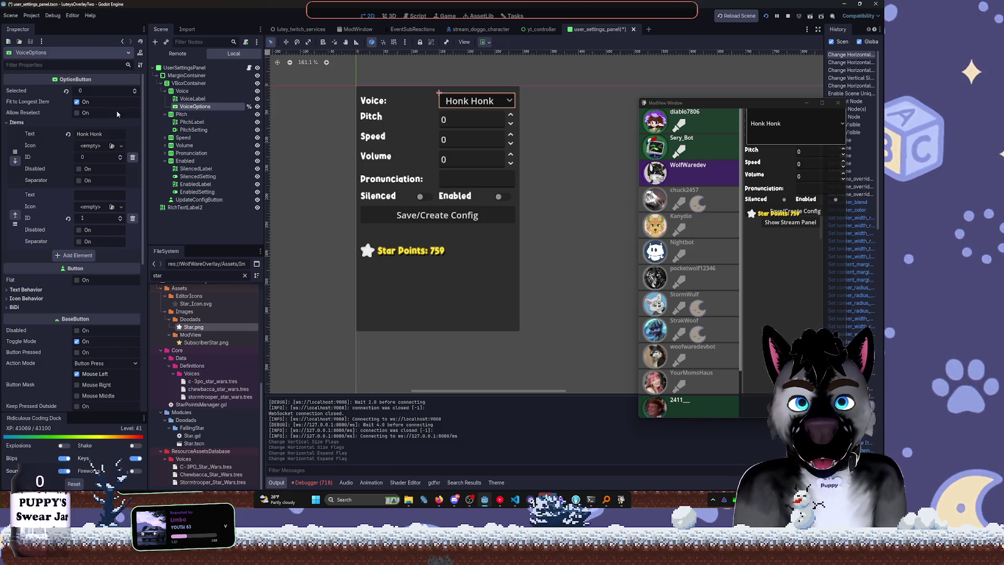
pyautogui.click(17, 122)
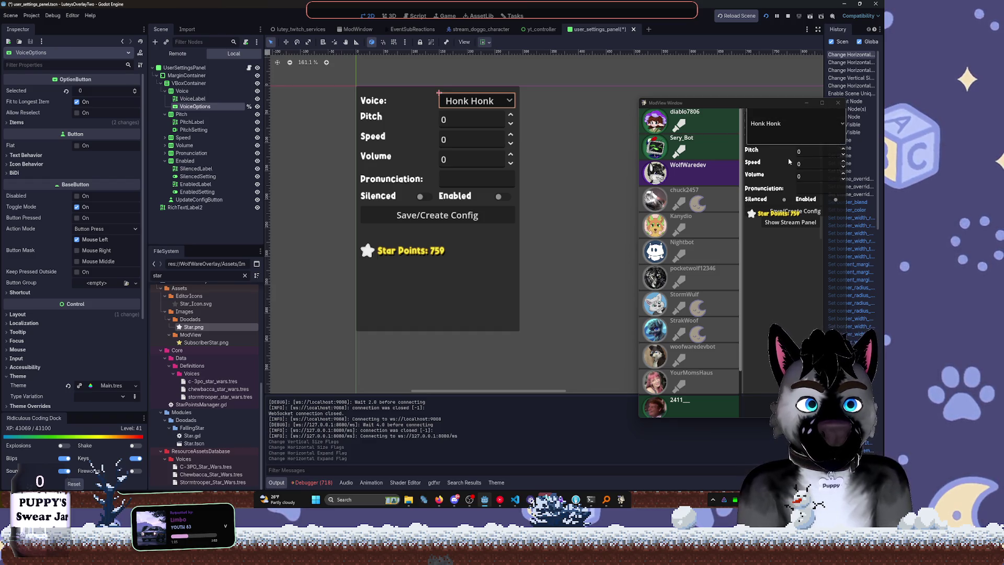
pyautogui.moveTo(784, 103); pyautogui.dragTo(642, 86)
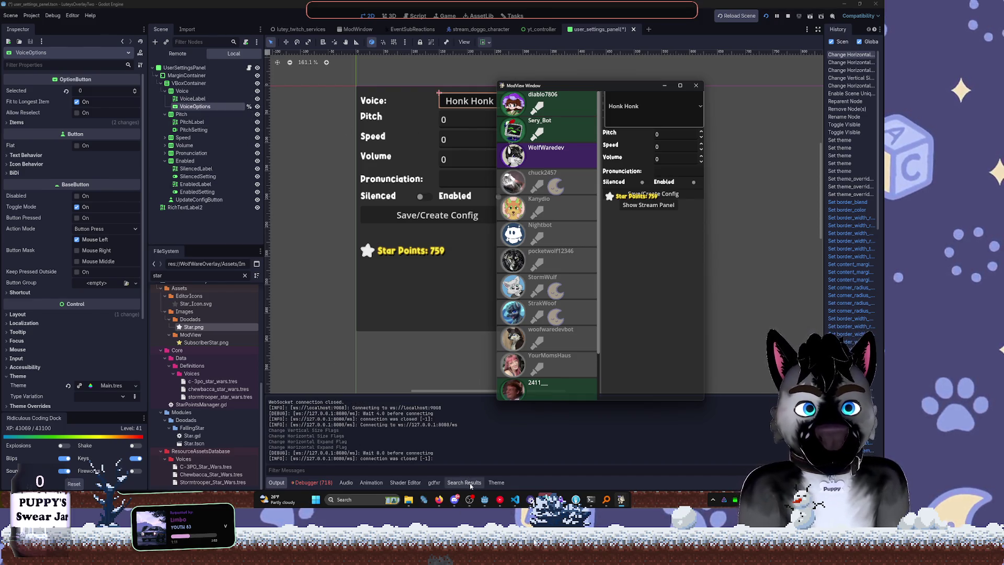
# Step: Move the running ModView window to the left and test its voice dropdown on Honk Honk
pyautogui.click(496, 482)
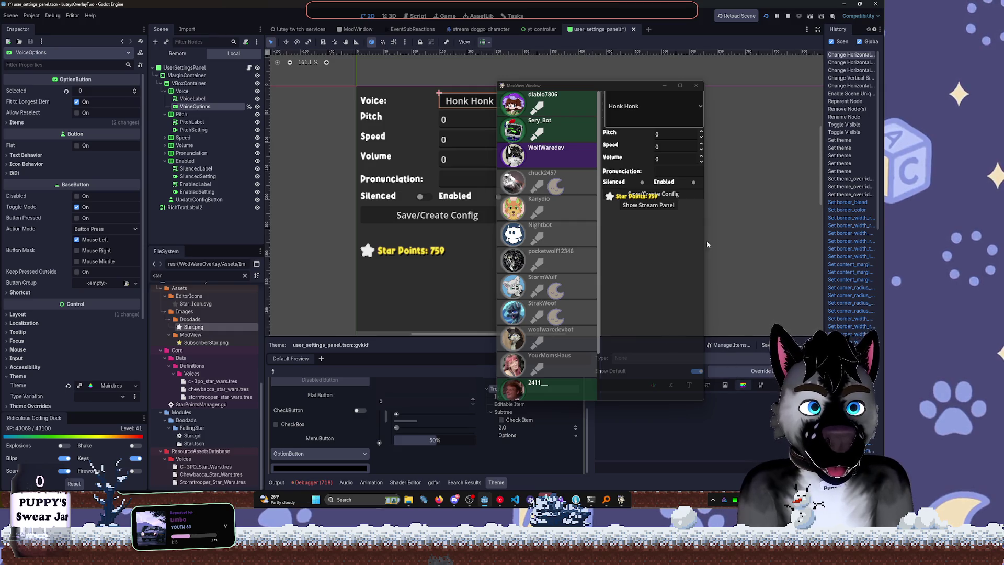
pyautogui.moveTo(629, 90); pyautogui.dragTo(146, 76)
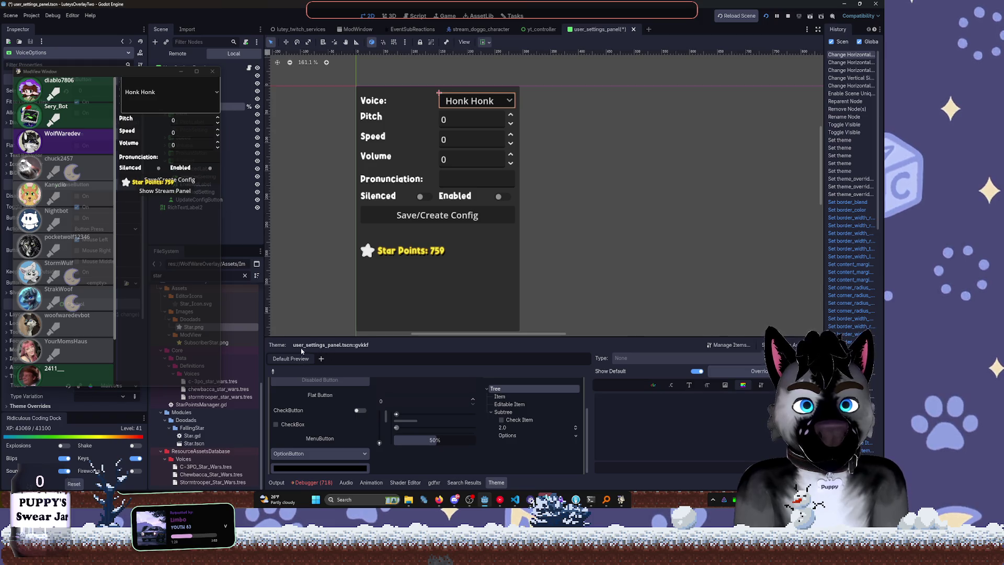
pyautogui.moveTo(622, 500)
pyautogui.moveTo(616, 461)
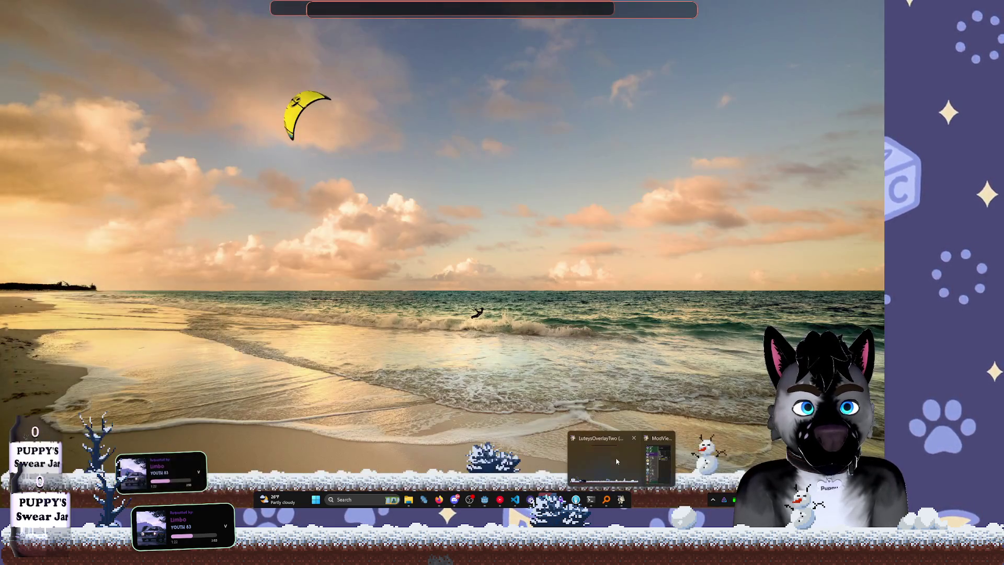
pyautogui.click(661, 460)
pyautogui.click(211, 91)
pyautogui.click(128, 81)
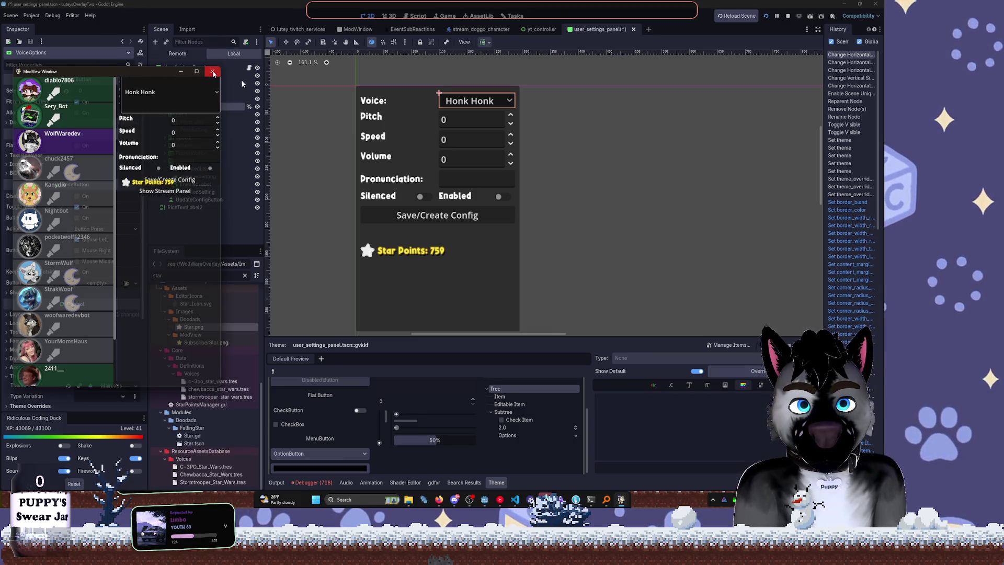
# Step: Return to the Godot editor and open Manage Items for the settings panel's built-in theme
pyautogui.click(177, 290)
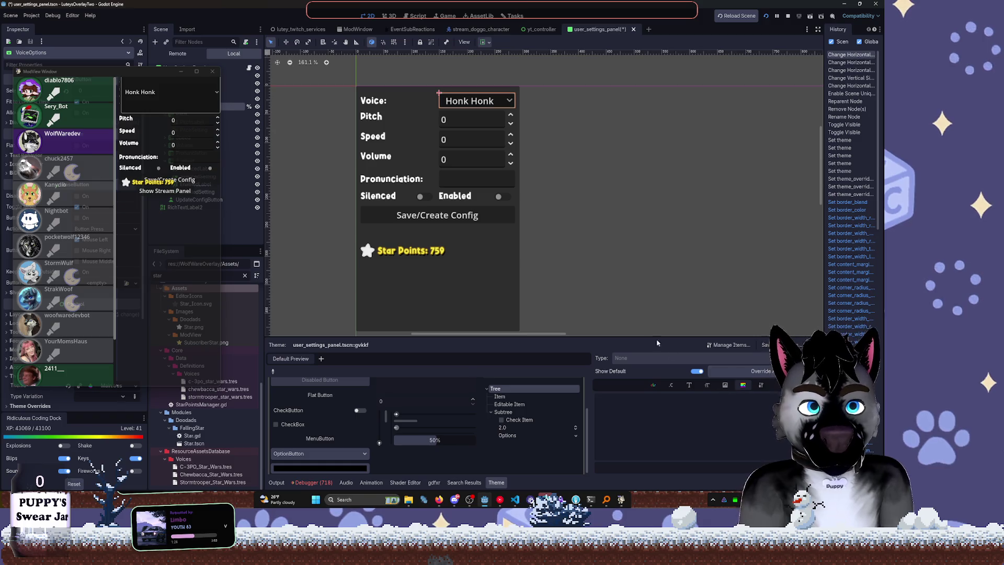
pyautogui.moveTo(630, 499)
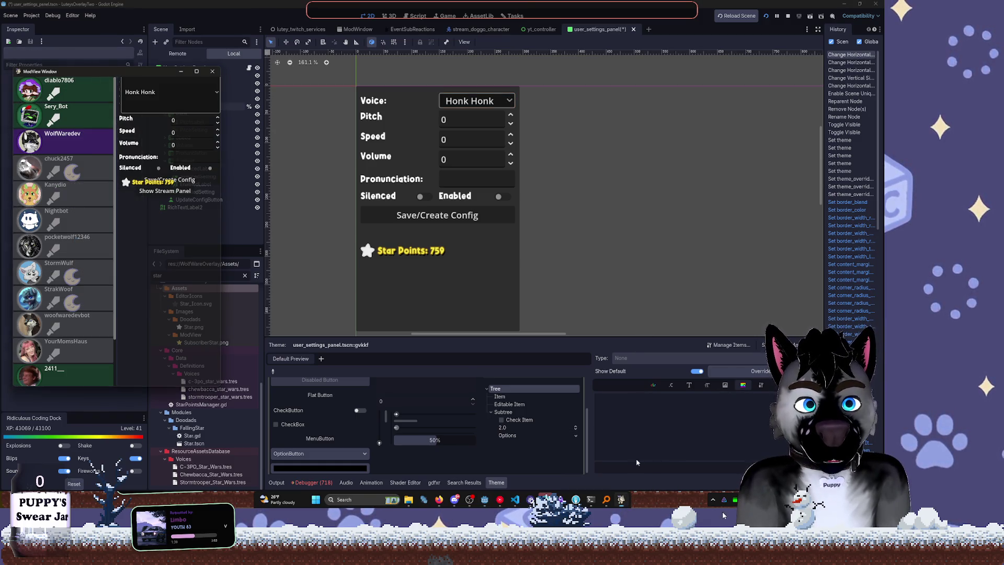
pyautogui.click(606, 460)
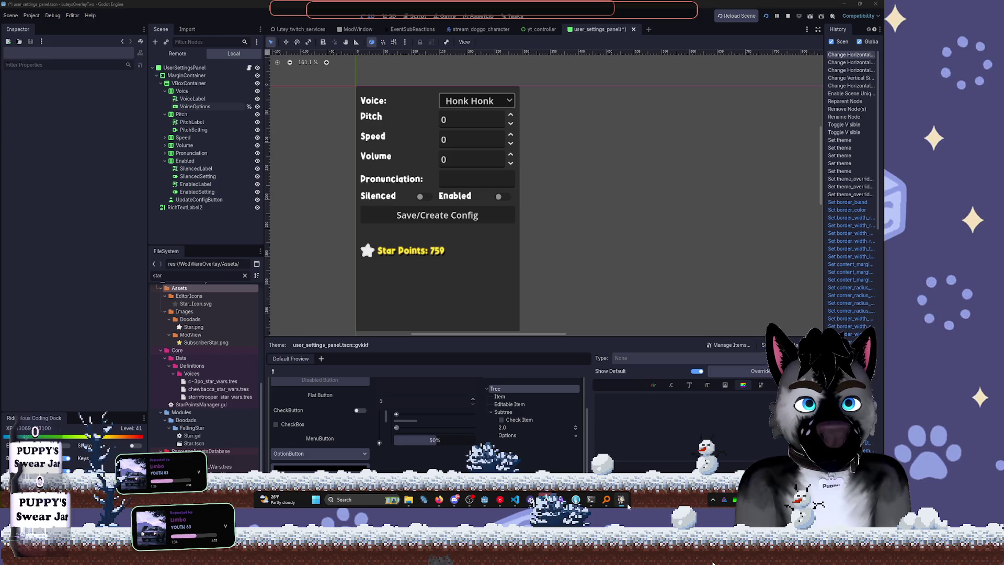
pyautogui.click(621, 499)
pyautogui.click(509, 402)
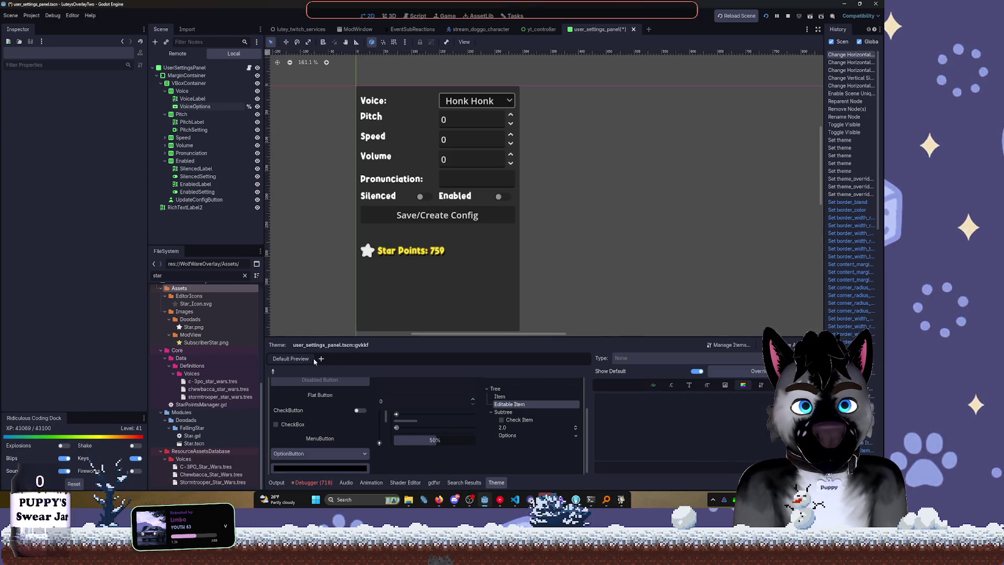
pyautogui.click(730, 345)
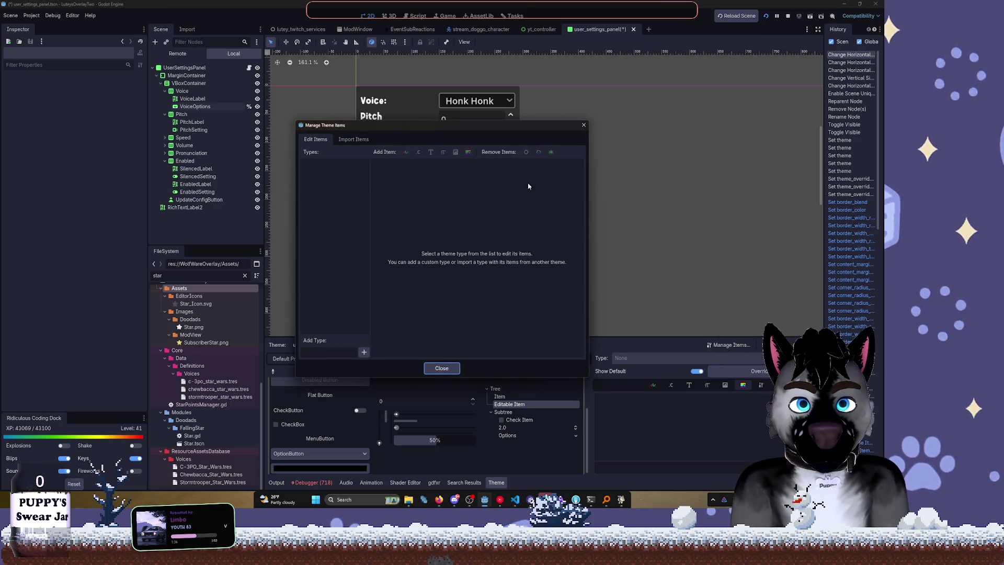
# Step: Close the dialog, filter FileSystem by 'main', load Main.tres and open its theme items manager
pyautogui.click(584, 126)
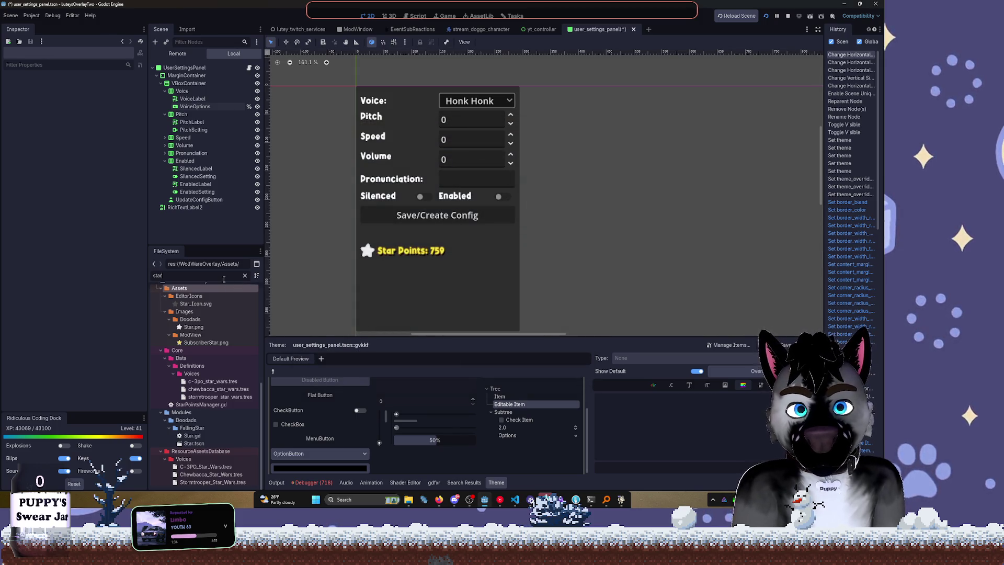
pyautogui.press('BackSpace')
pyautogui.press('BackSpace')
pyautogui.press('BackSpace')
pyautogui.write('main')
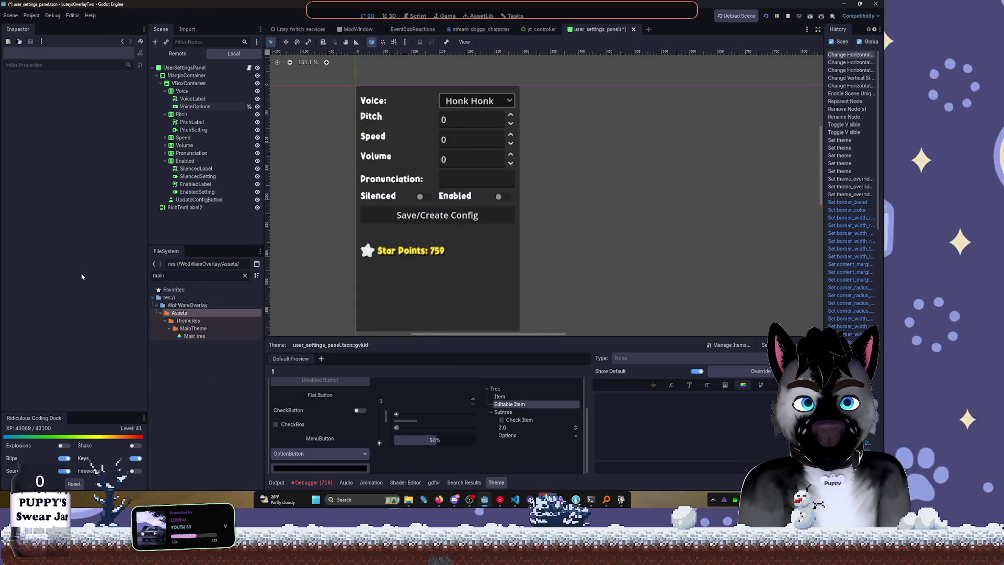
pyautogui.click(194, 335)
pyautogui.click(728, 344)
# Step: Inspect OptionButton's and Label's theme items, then move to the Import Items page
pyautogui.click(328, 172)
pyautogui.click(329, 165)
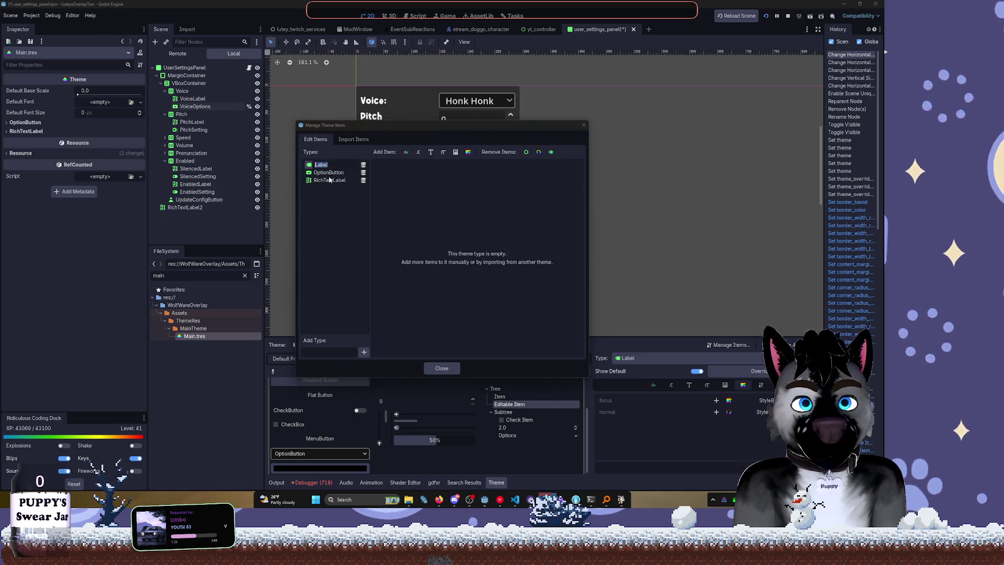
pyautogui.doubleClick(334, 173)
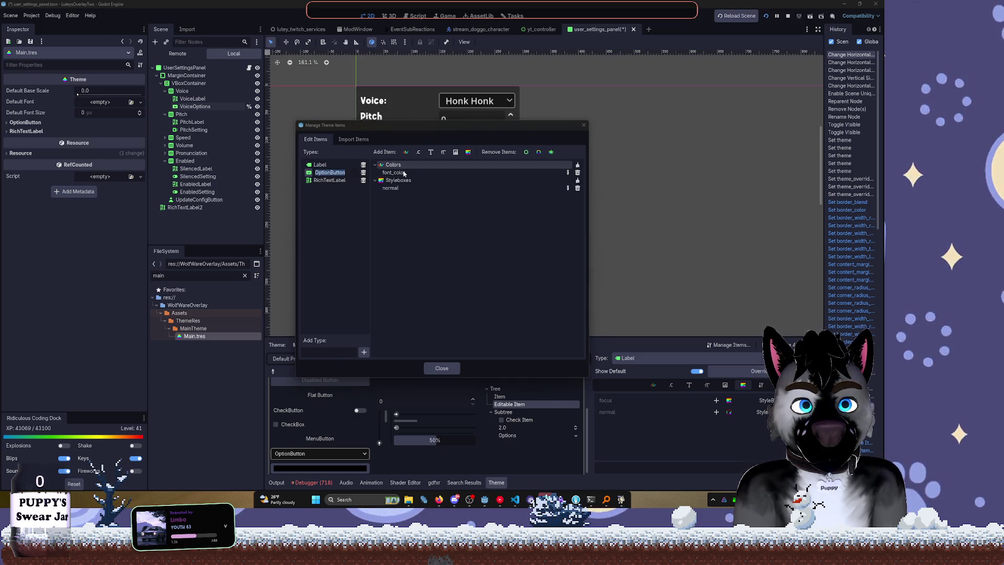
pyautogui.click(528, 188)
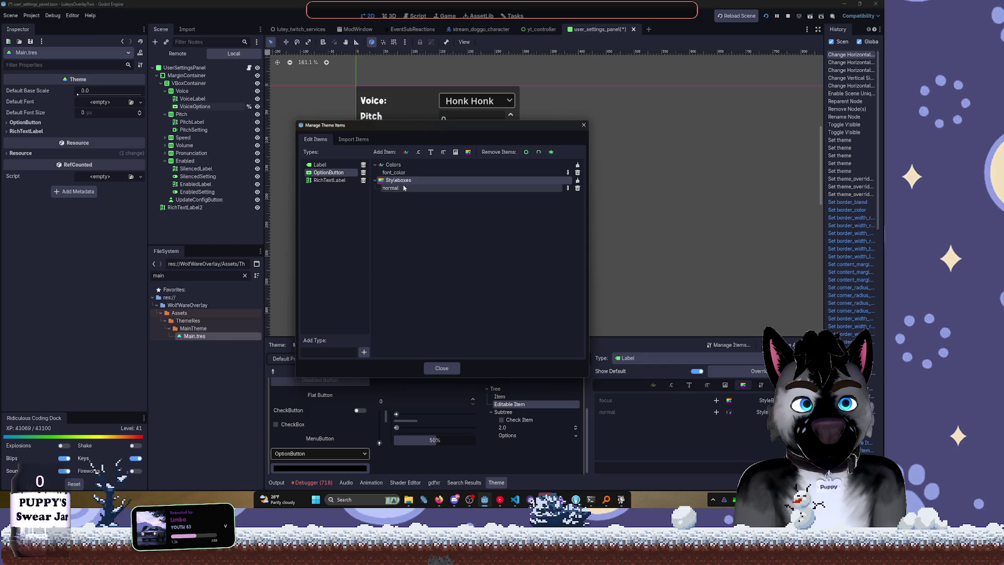
pyautogui.click(567, 187)
pyautogui.click(502, 215)
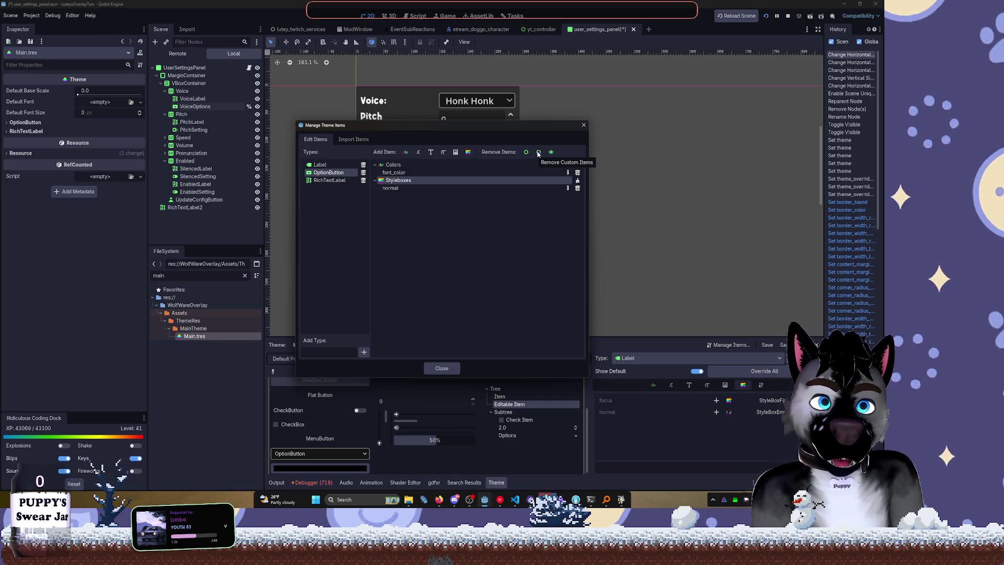
pyautogui.click(359, 142)
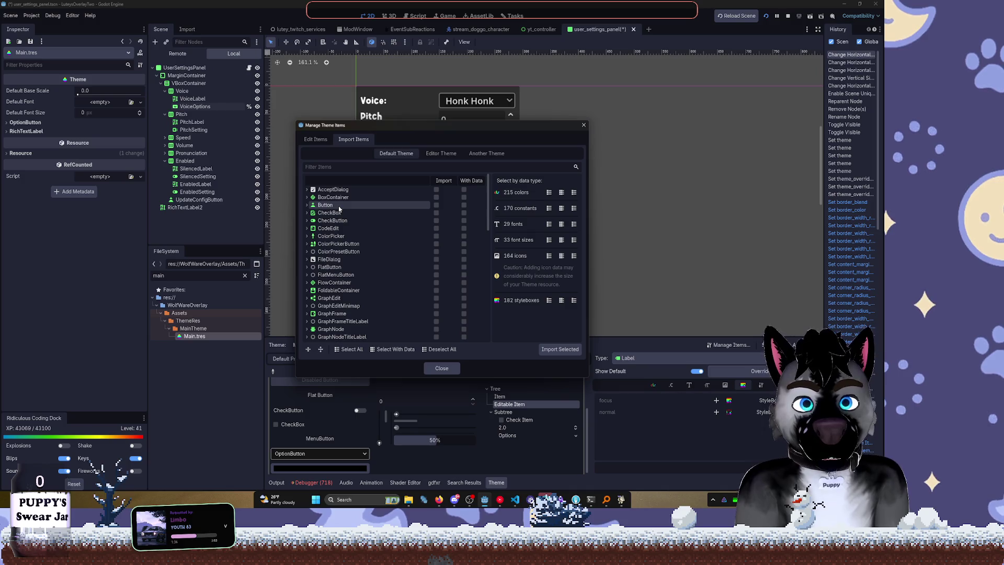
# Step: Leave Button's items unmarked and filter the importable theme items by 'opt'
pyautogui.click(435, 204)
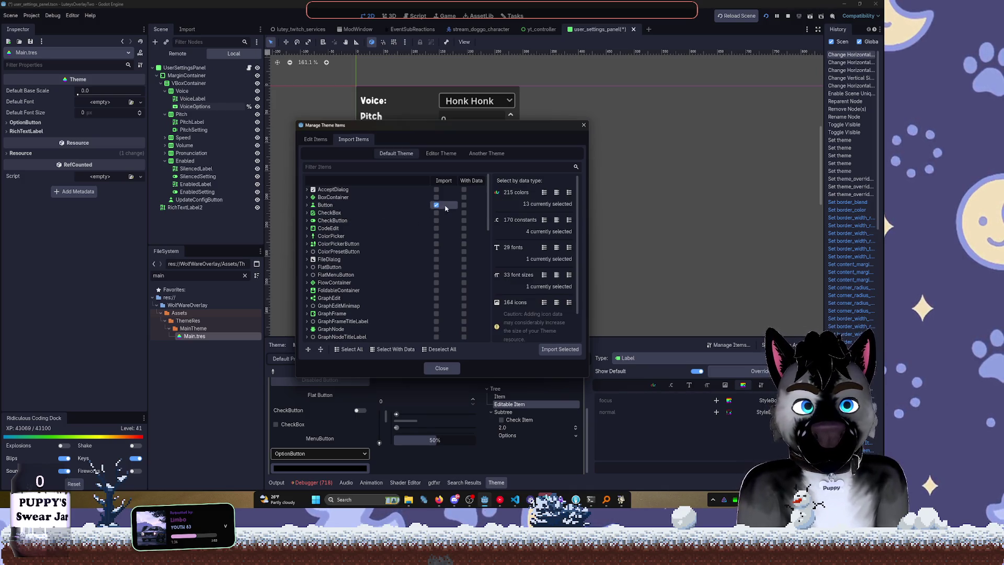
pyautogui.click(463, 205)
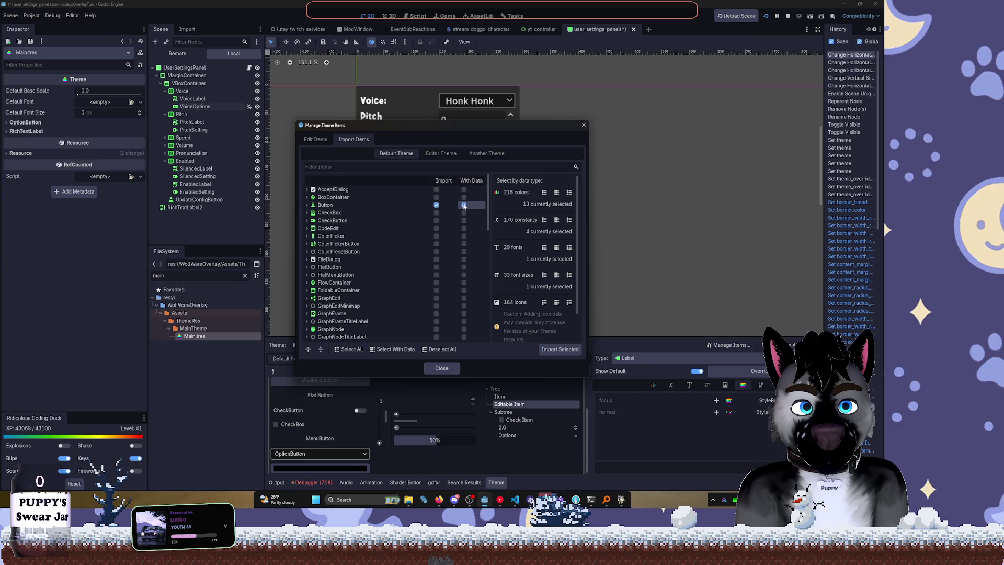
pyautogui.click(463, 205)
pyautogui.click(436, 205)
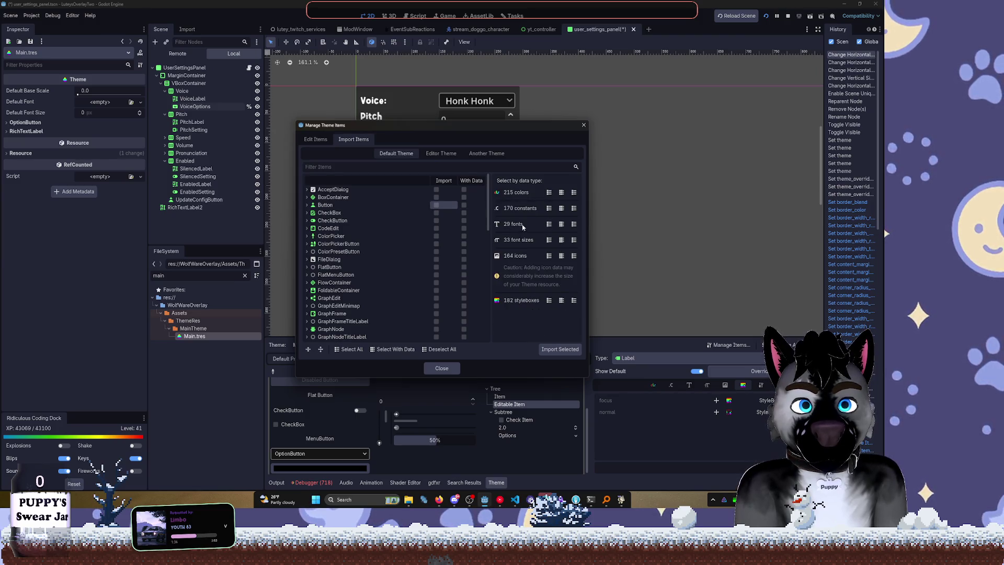
pyautogui.scroll(-5, 431, 271)
pyautogui.scroll(-7, 432, 272)
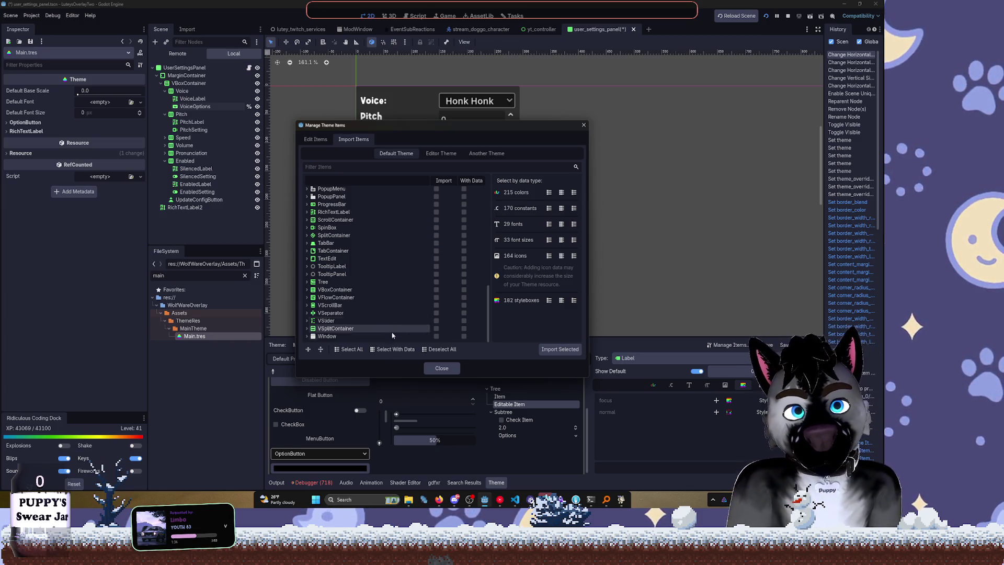
pyautogui.click(386, 168)
pyautogui.write('op')
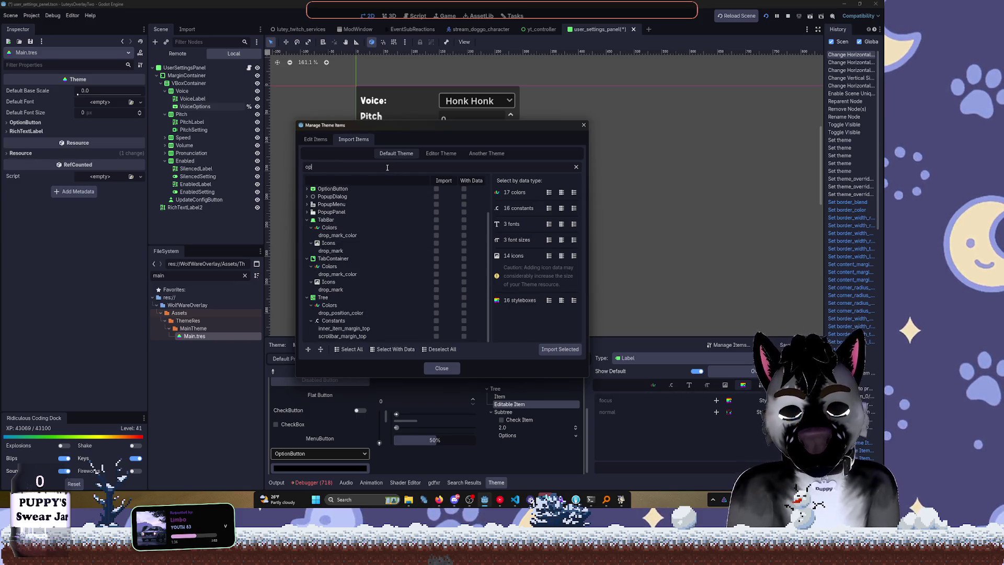
pyautogui.write('t')
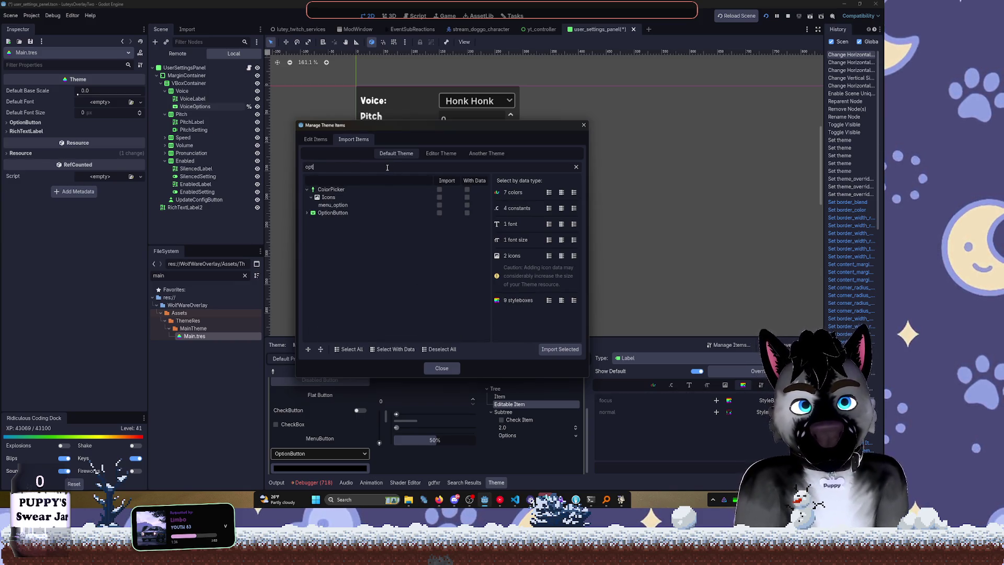
# Step: Import all OptionButton items with data into Main.tres, close the dialog, and return to the settings panel scene
pyautogui.click(308, 212)
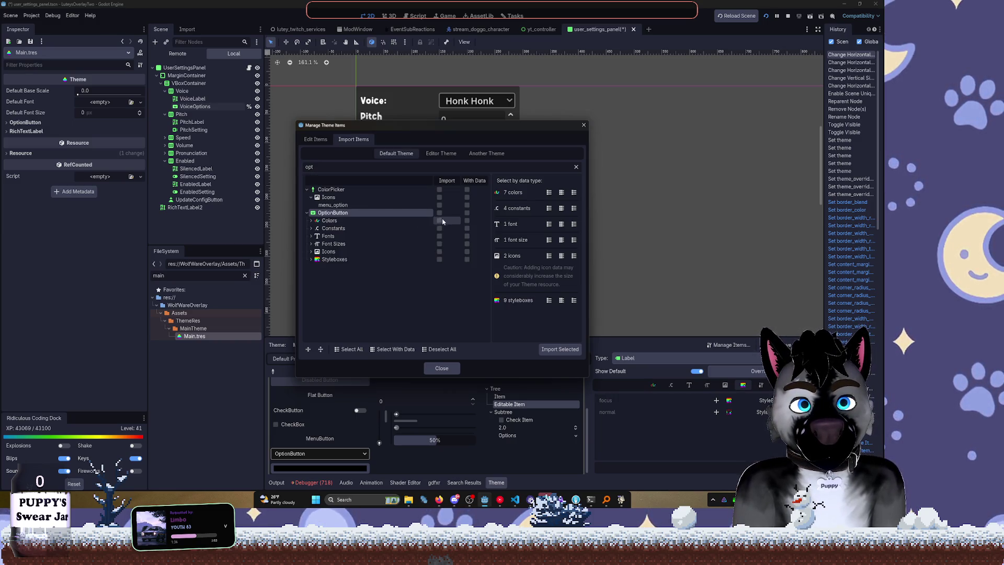
pyautogui.click(466, 213)
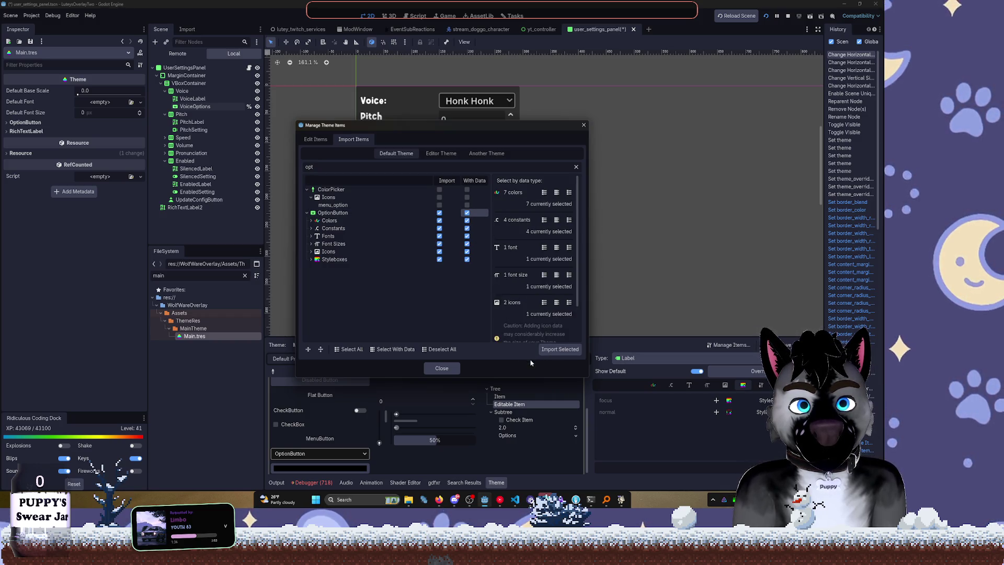
pyautogui.click(550, 350)
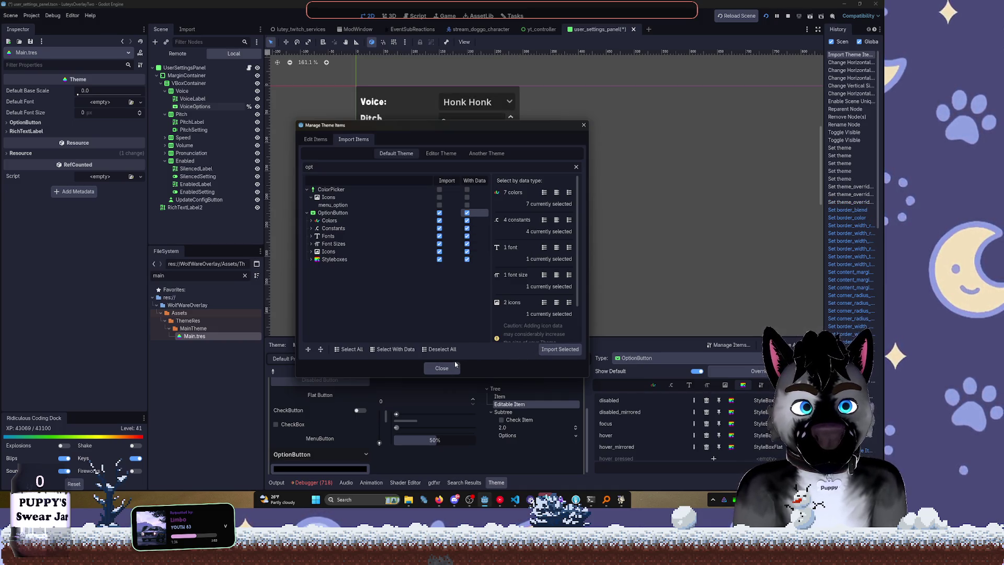
pyautogui.click(429, 368)
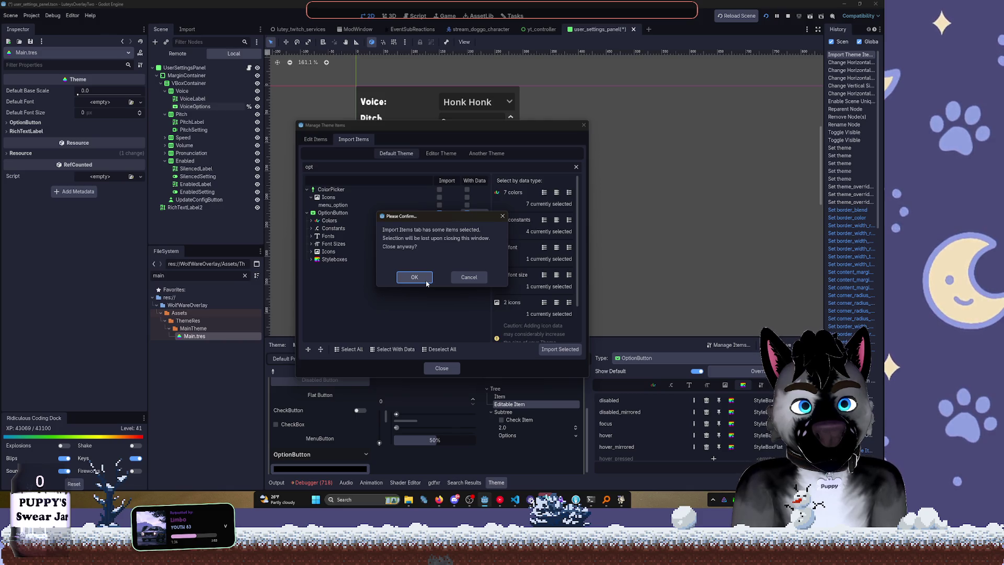
pyautogui.click(414, 277)
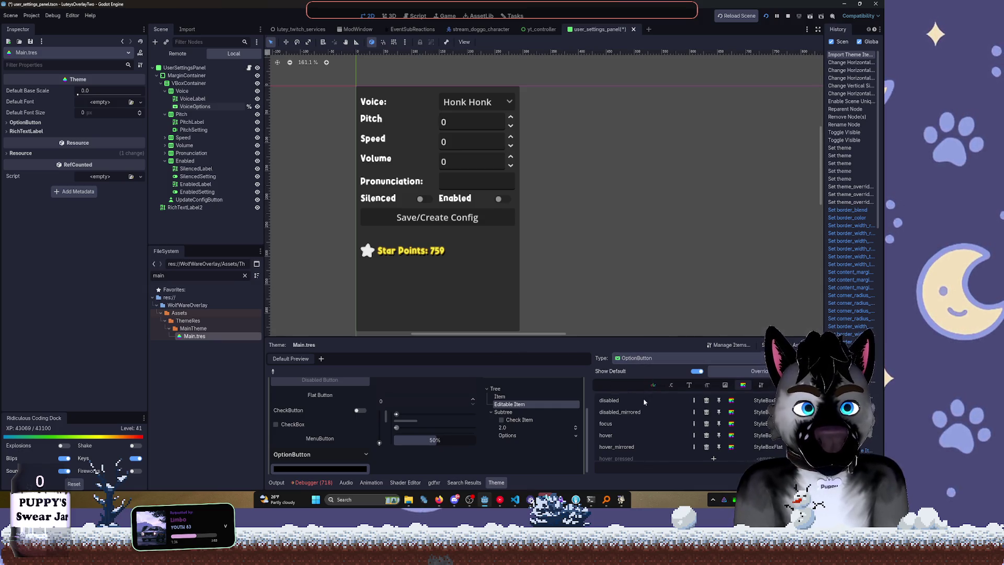
pyautogui.click(538, 29)
pyautogui.click(595, 31)
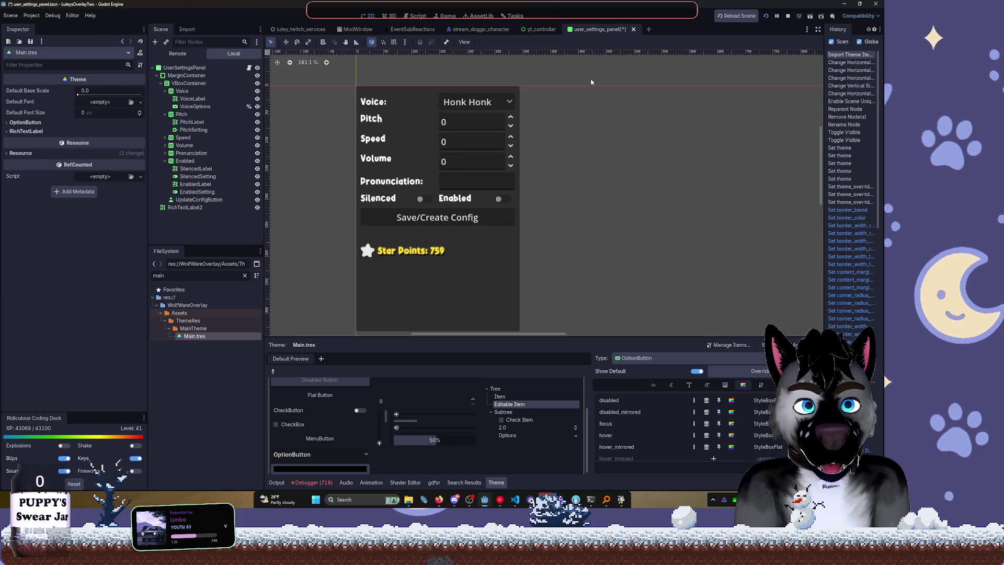
pyautogui.scroll(-3, 659, 429)
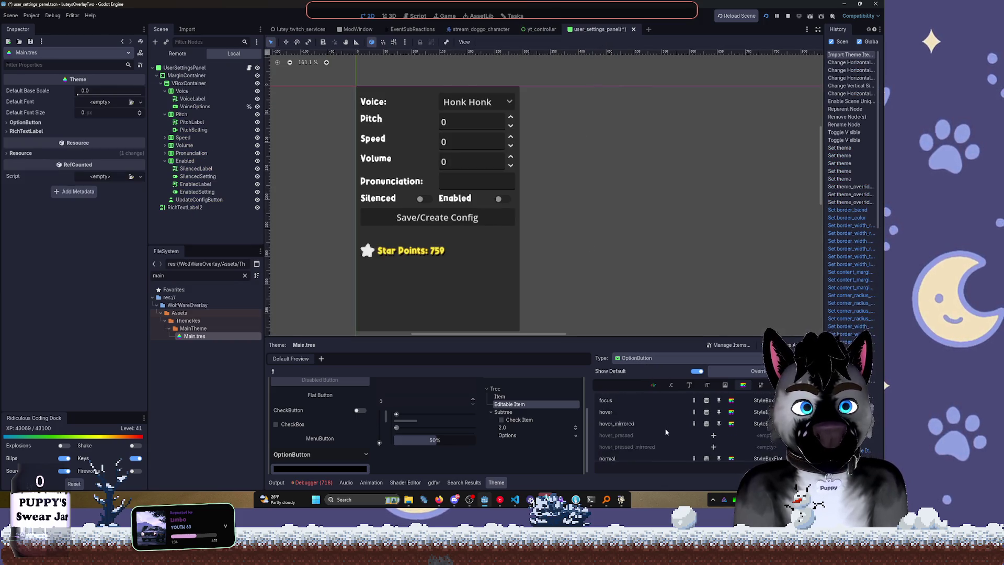
# Step: Open an OptionButton stylebox and set its background colour to 1e113699
pyautogui.scroll(-1, 662, 432)
pyautogui.click(767, 452)
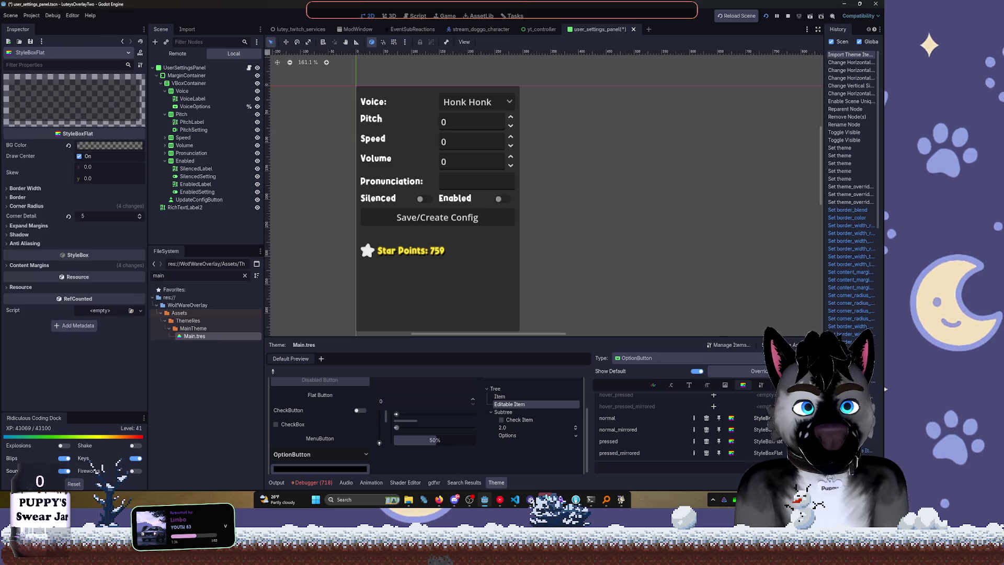
pyautogui.click(121, 146)
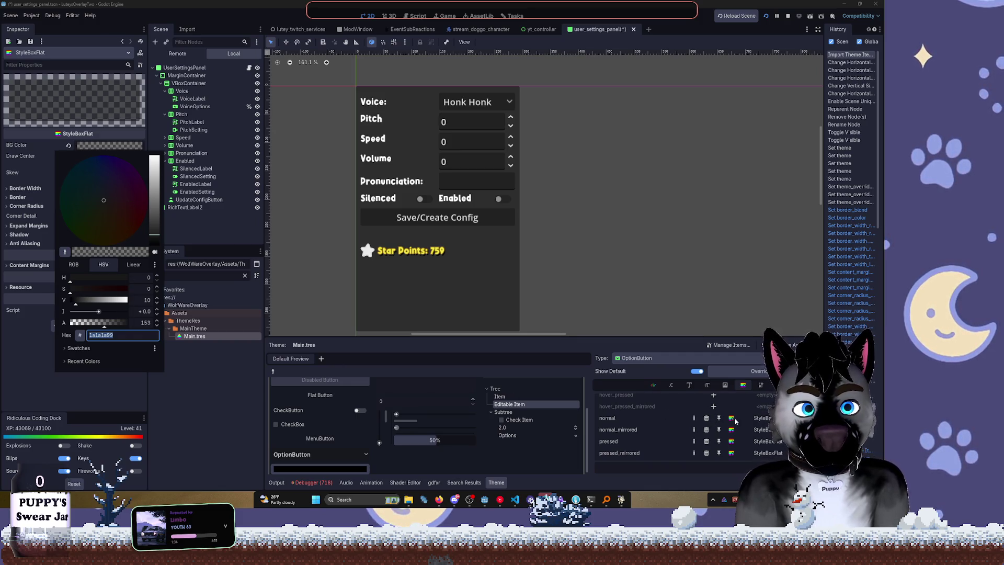
pyautogui.write('1e113699')
pyautogui.press('Return')
pyautogui.click(56, 134)
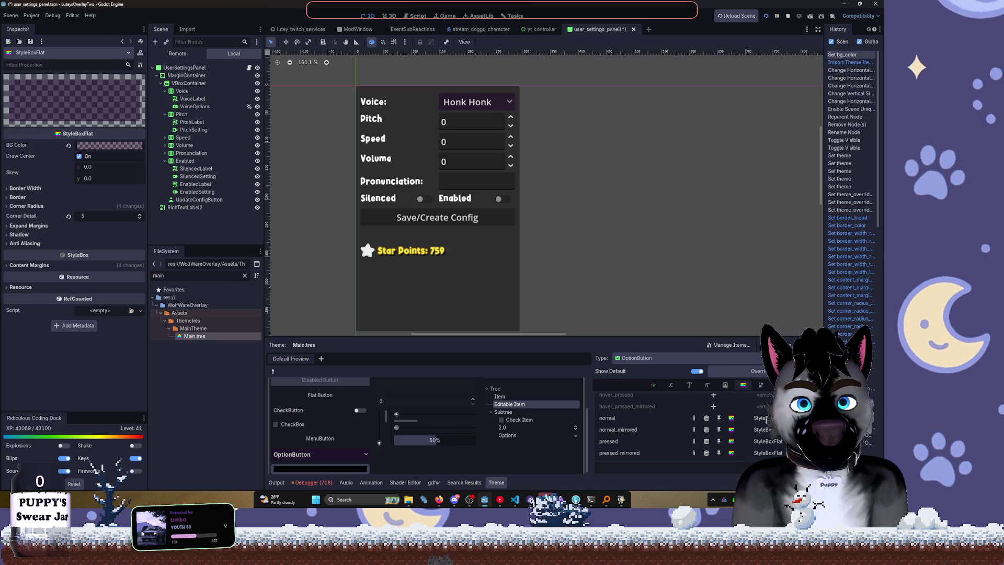
# Step: Try a darker blue-purple background, revert to 433e7599, and stop the running game
pyautogui.click(123, 145)
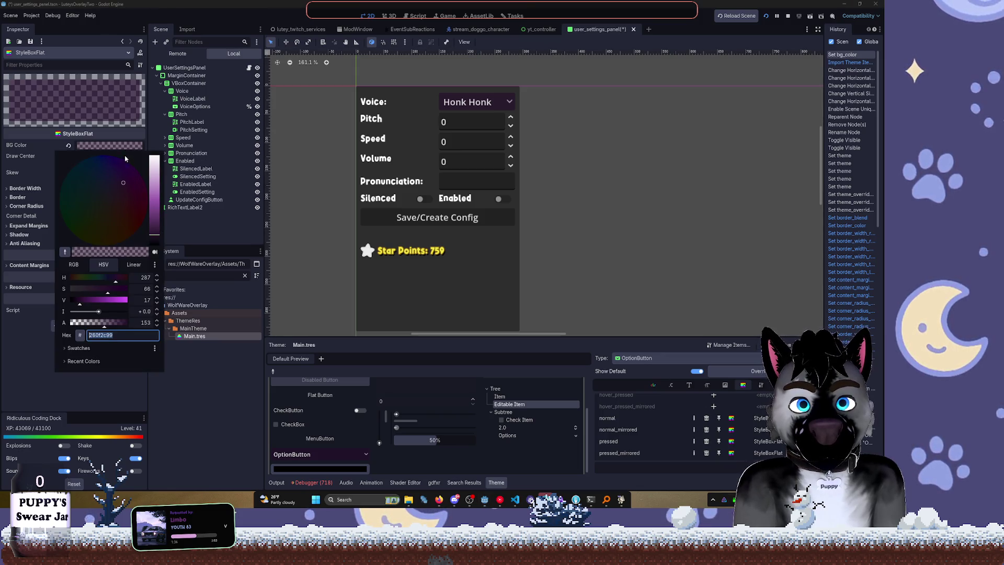
pyautogui.click(110, 179)
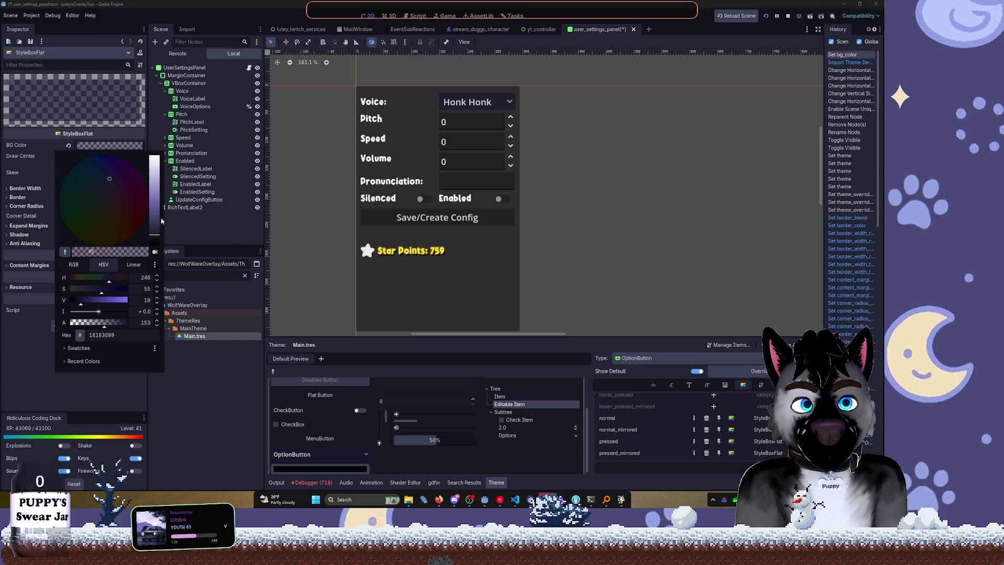
pyautogui.hotkey('ctrl', 'z')
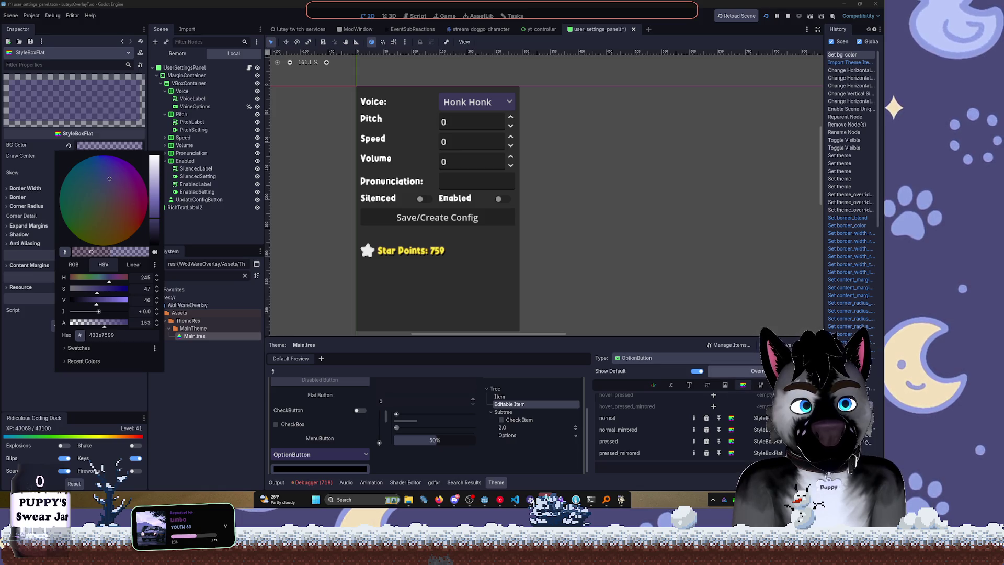
pyautogui.press('Escape')
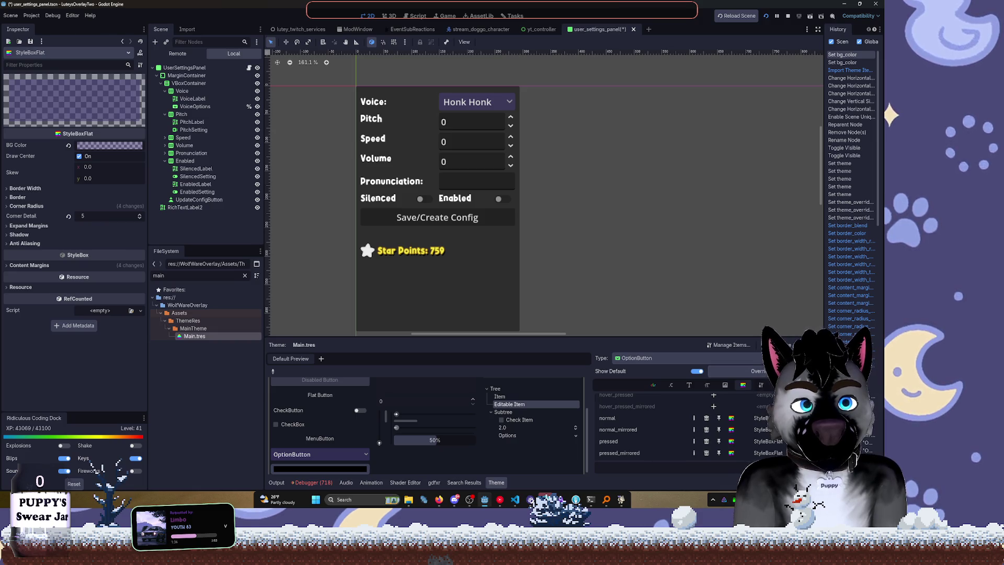
pyautogui.click(788, 15)
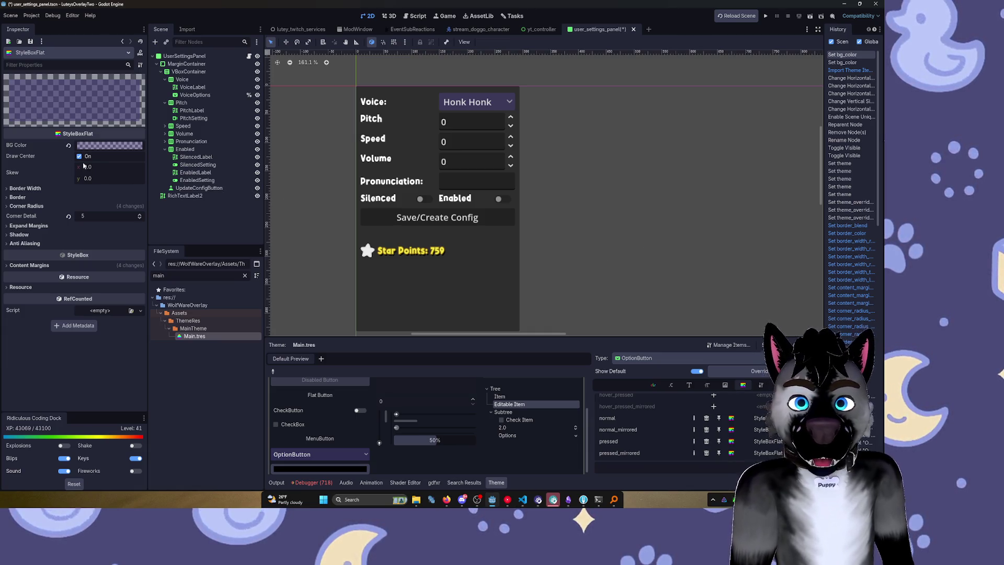
pyautogui.click(92, 149)
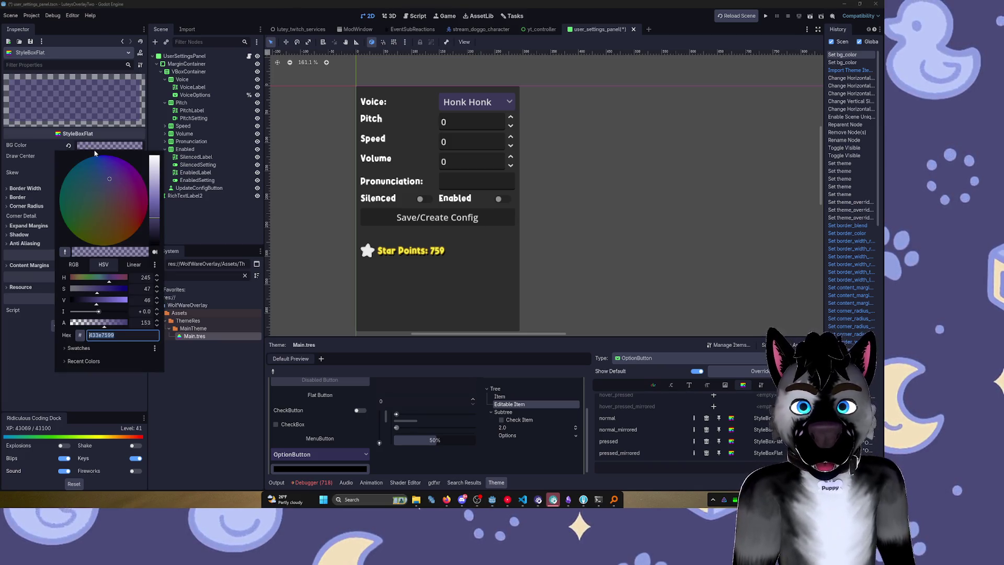
# Step: Change the dropdown style's background colour to purple 4e348099 on the colour wheel
pyautogui.press('Escape')
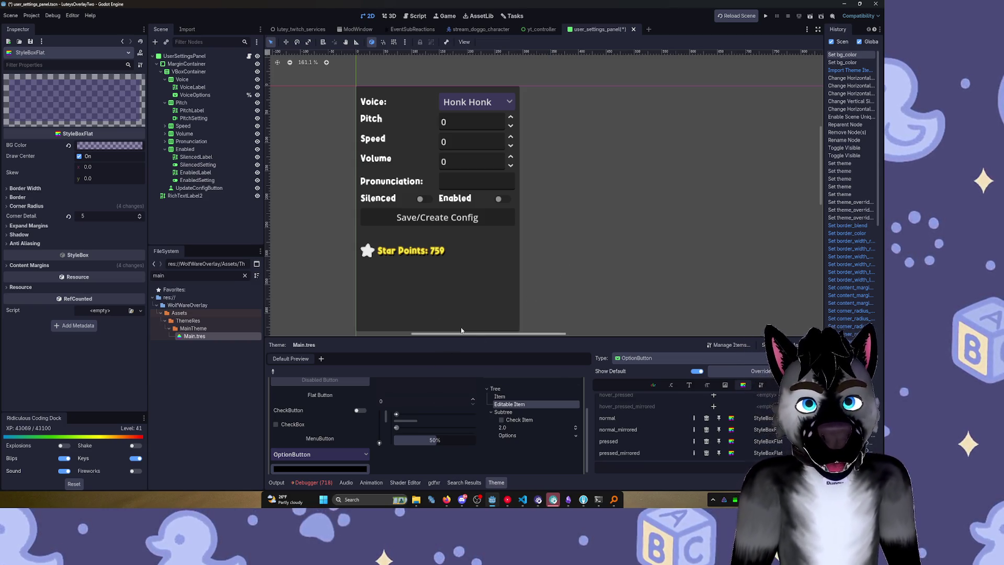
pyautogui.click(110, 145)
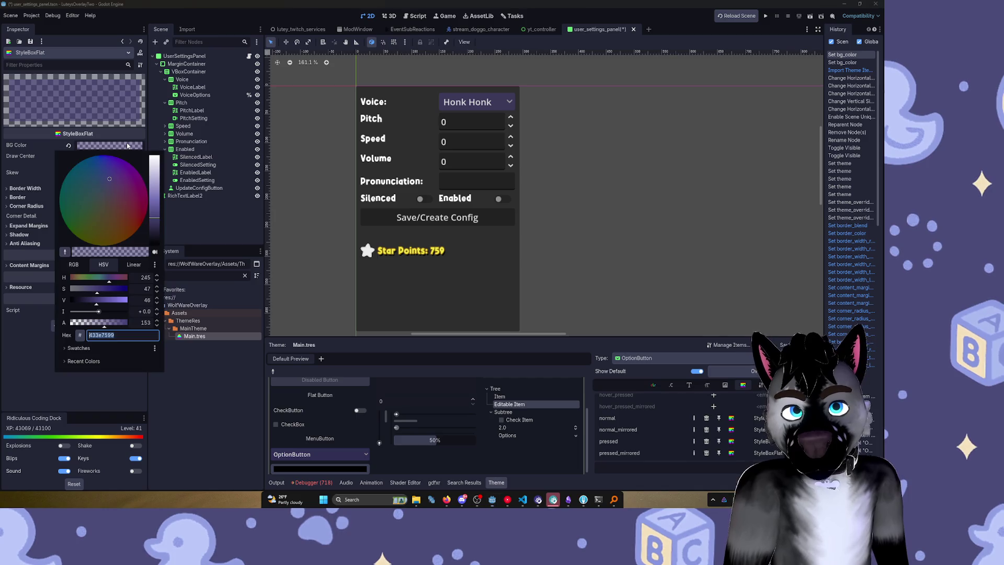
pyautogui.click(116, 178)
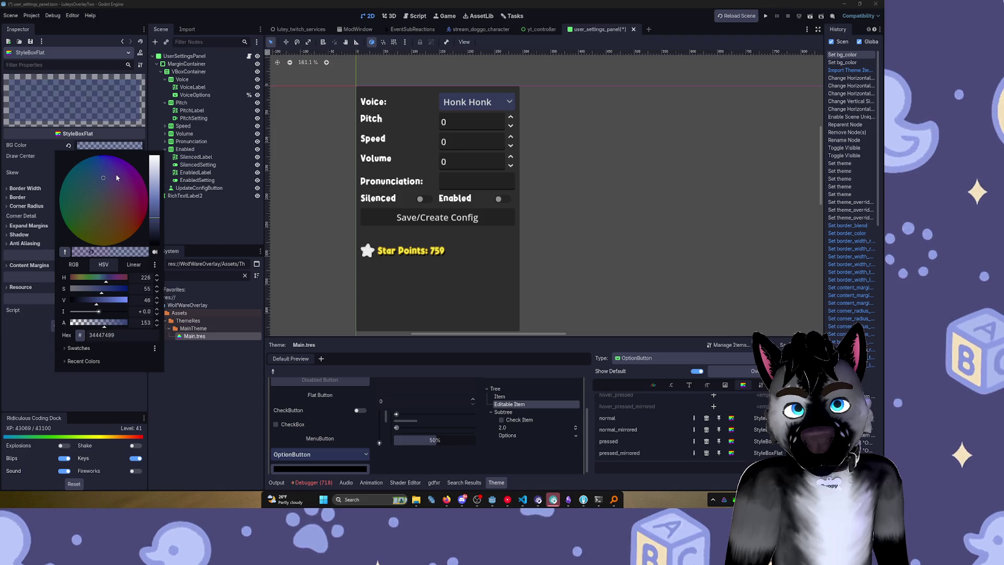
pyautogui.click(116, 174)
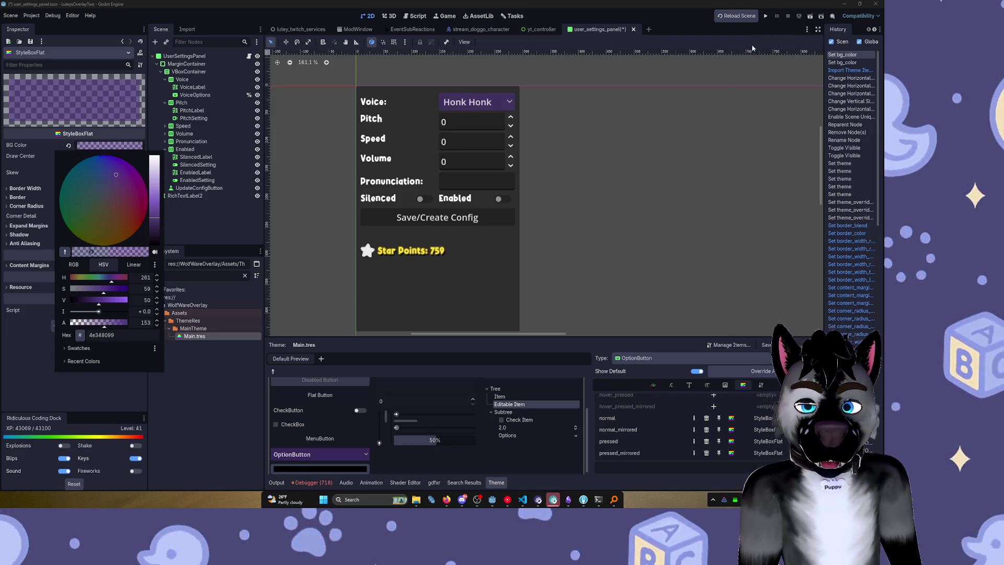
pyautogui.click(682, 385)
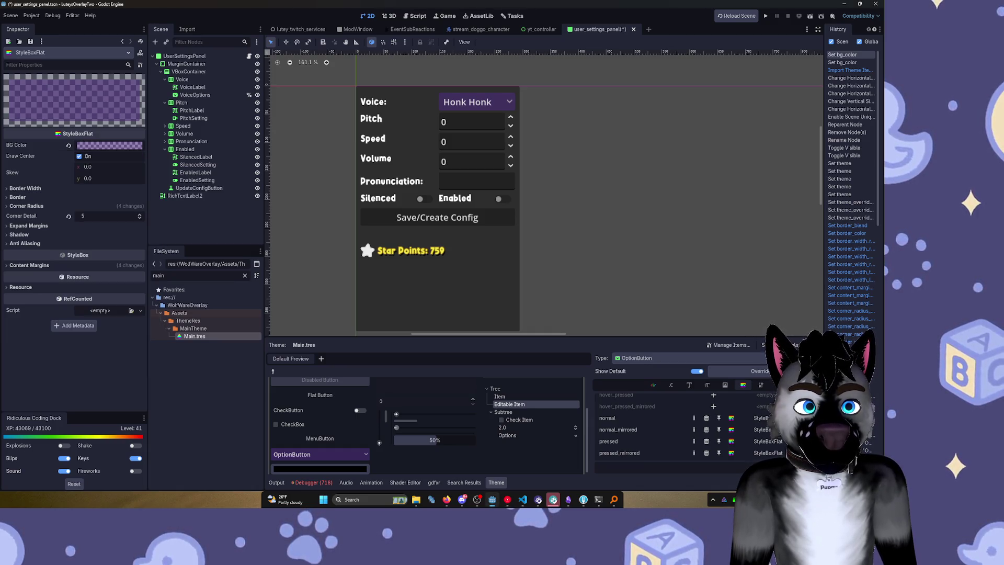
pyautogui.click(732, 345)
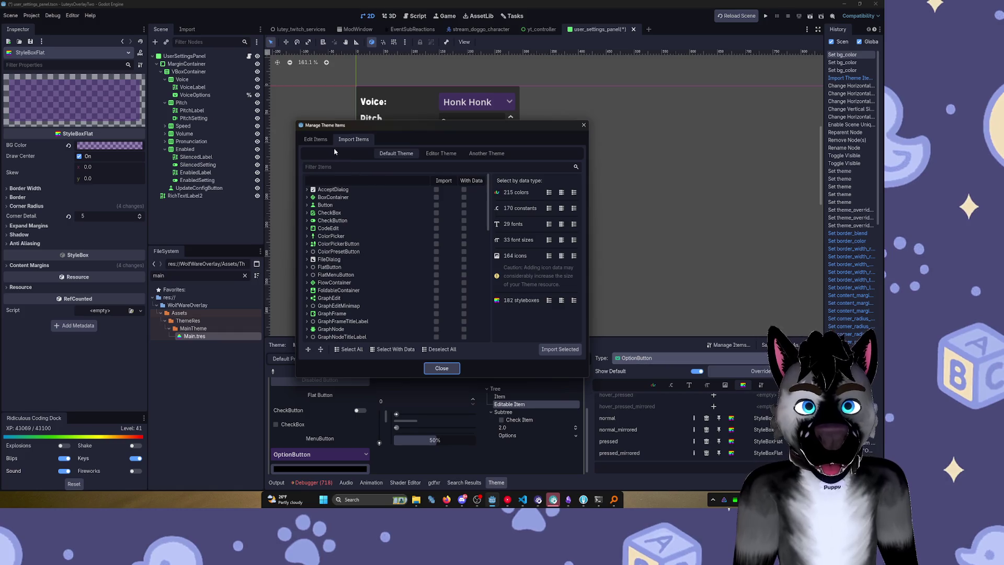
# Step: Delete the OptionButton type on the Edit Items page, keeping only RichTextLabel, and close the manager
pyautogui.click(314, 139)
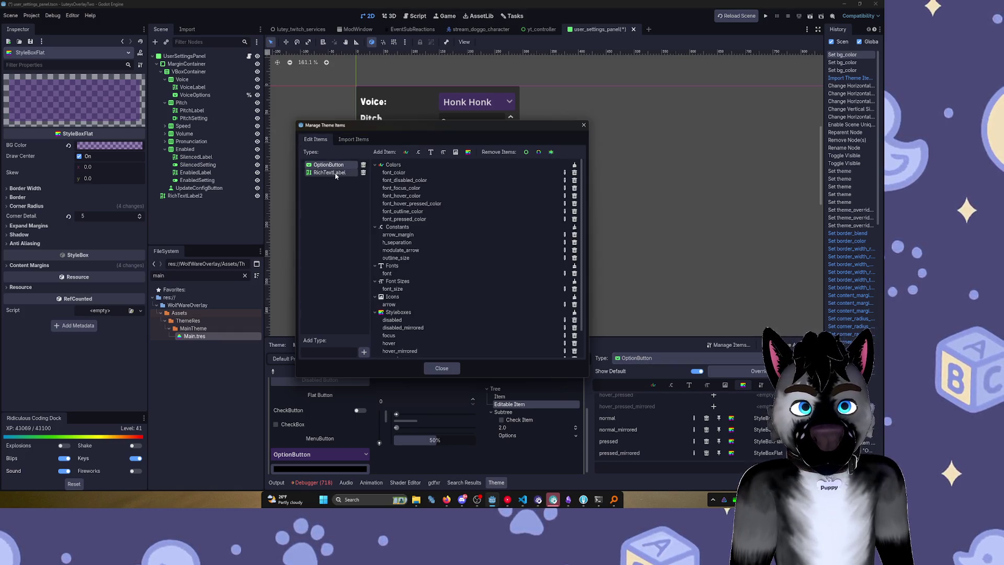
pyautogui.click(363, 165)
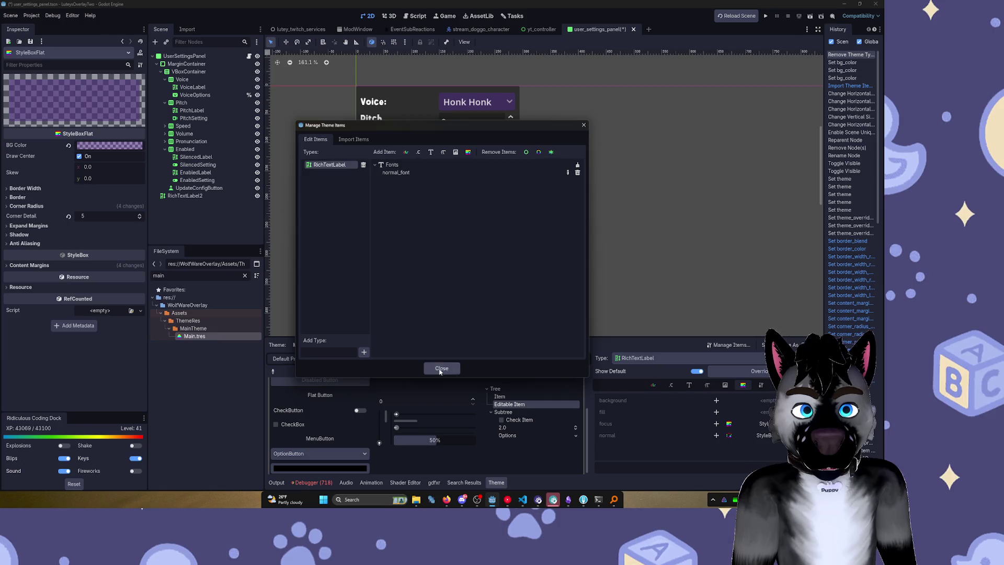
pyautogui.click(441, 368)
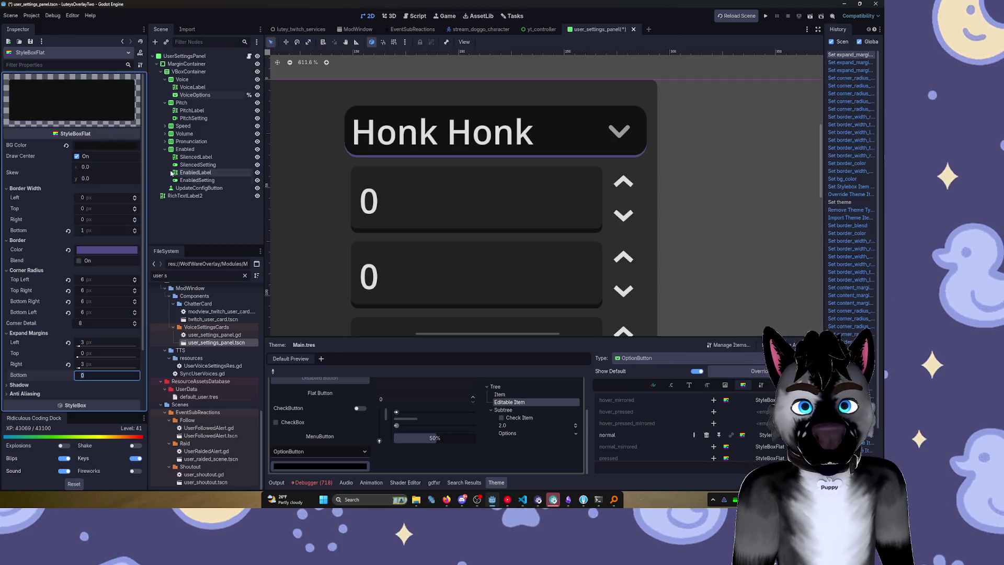
# Step: Set all four corner radii of the dropdown's StyleBoxFlat to 4
pyautogui.scroll(5, 355, 153)
pyautogui.scroll(-7, 354, 153)
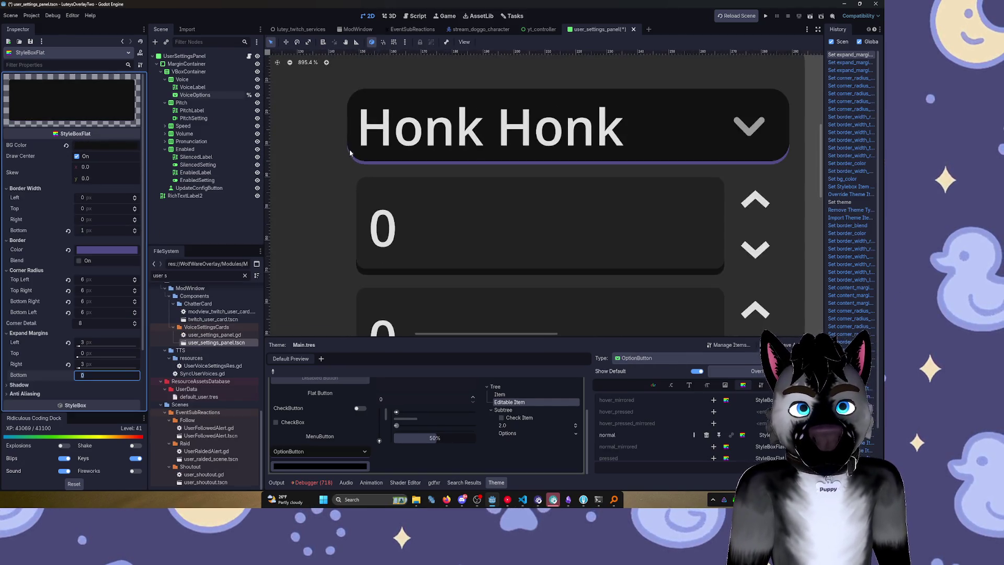
pyautogui.scroll(7, 397, 165)
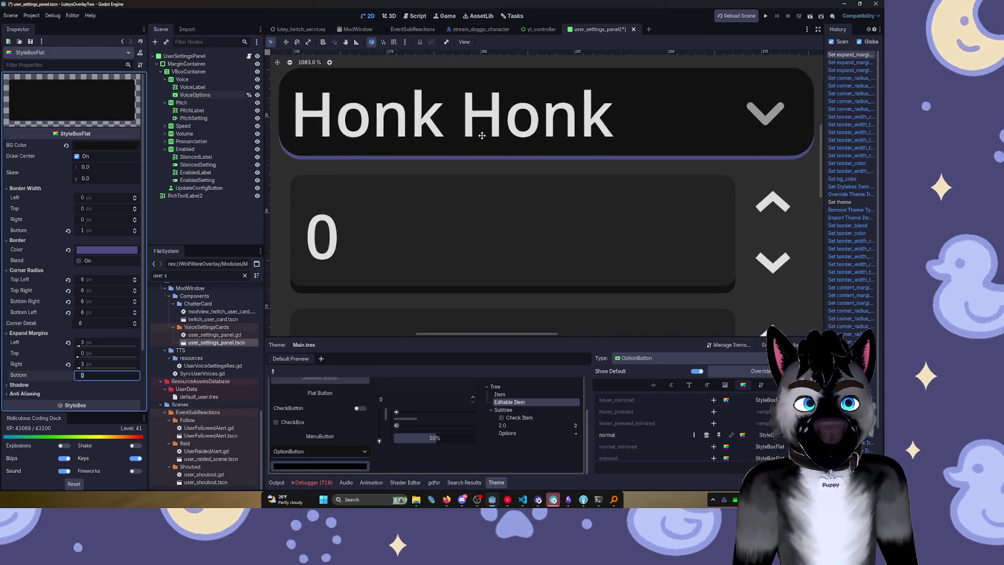
pyautogui.hscroll(1, 456, 137)
pyautogui.hscroll(-1, 457, 147)
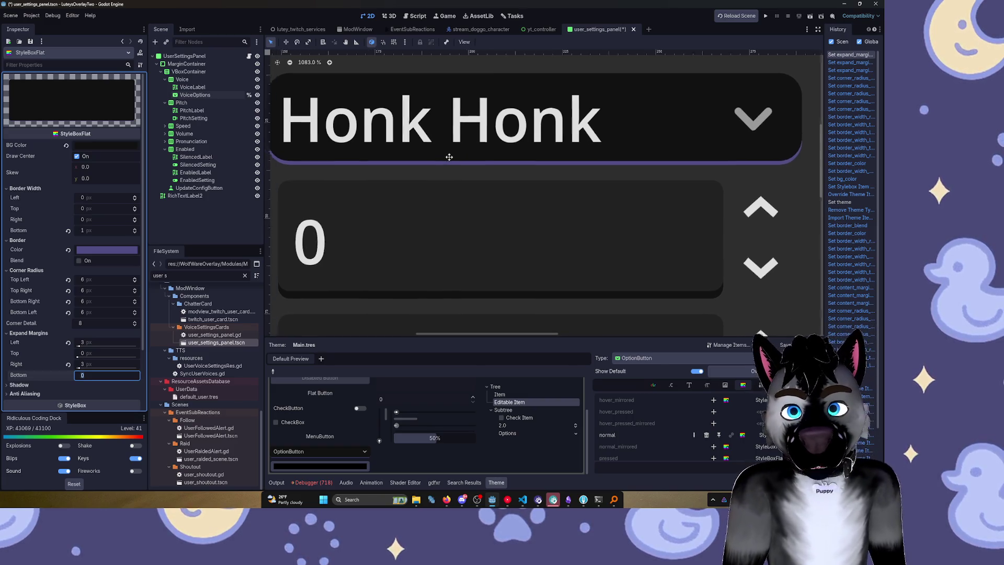
pyautogui.scroll(-6, 409, 135)
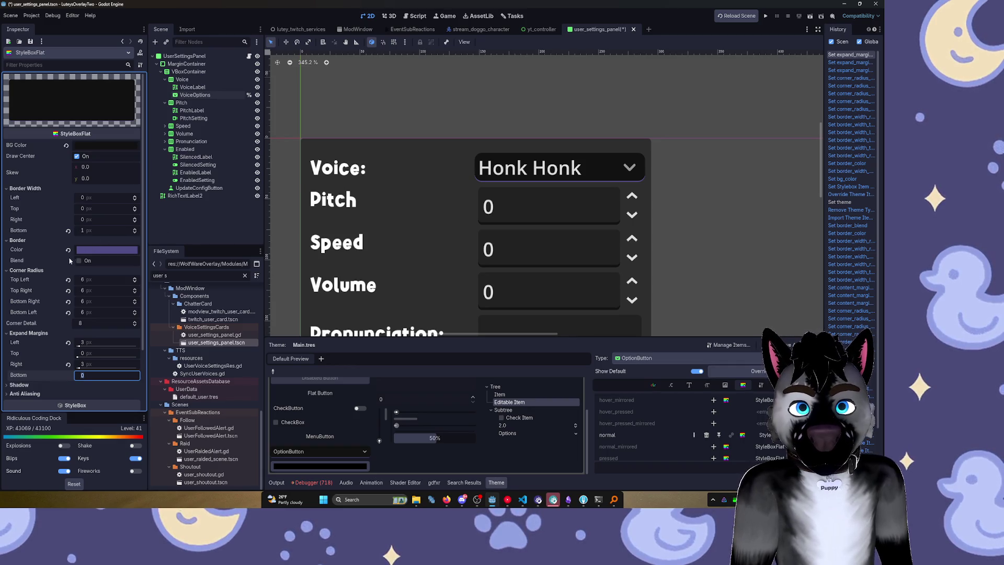
pyautogui.click(121, 281)
pyautogui.write('4')
pyautogui.press('Tab')
pyautogui.write('4')
pyautogui.press('Tab')
pyautogui.write('4')
pyautogui.press('Tab')
pyautogui.write('4')
pyautogui.press('Tab')
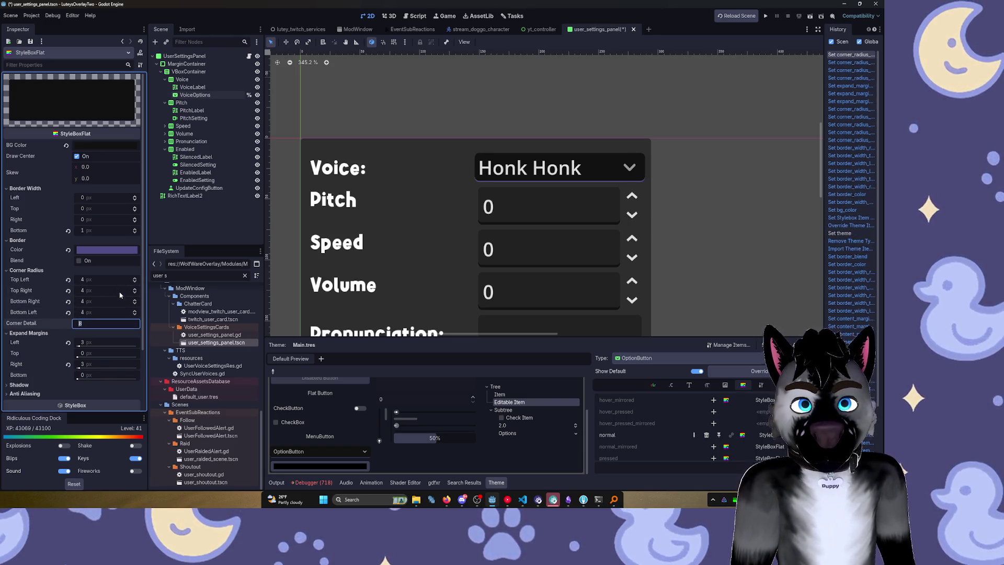
# Step: Set Corner Detail to 12 and collapse the Corner Radius and Border sections
pyautogui.write('1')
pyautogui.click(97, 333)
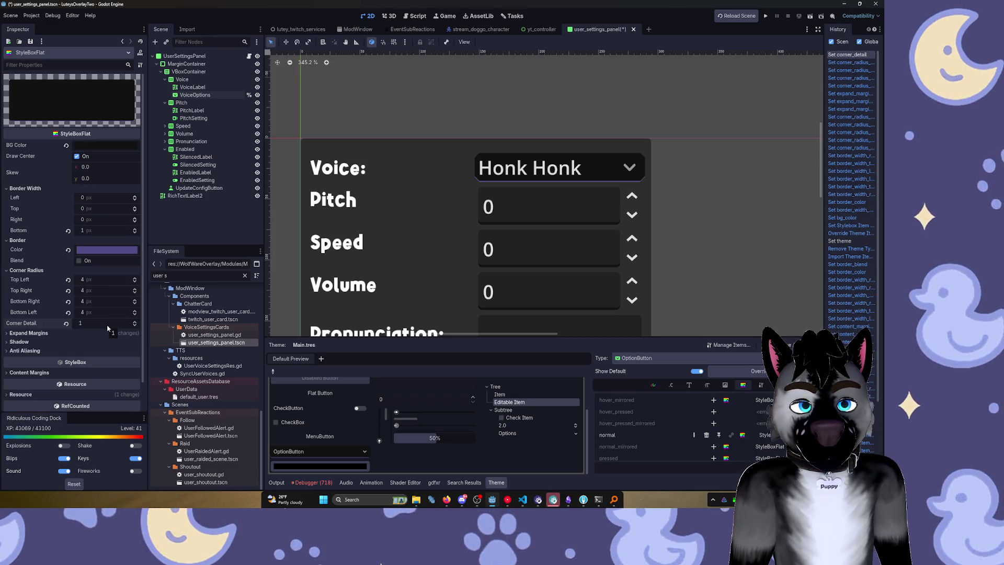
pyautogui.click(136, 323)
pyautogui.click(135, 322)
pyautogui.click(135, 322)
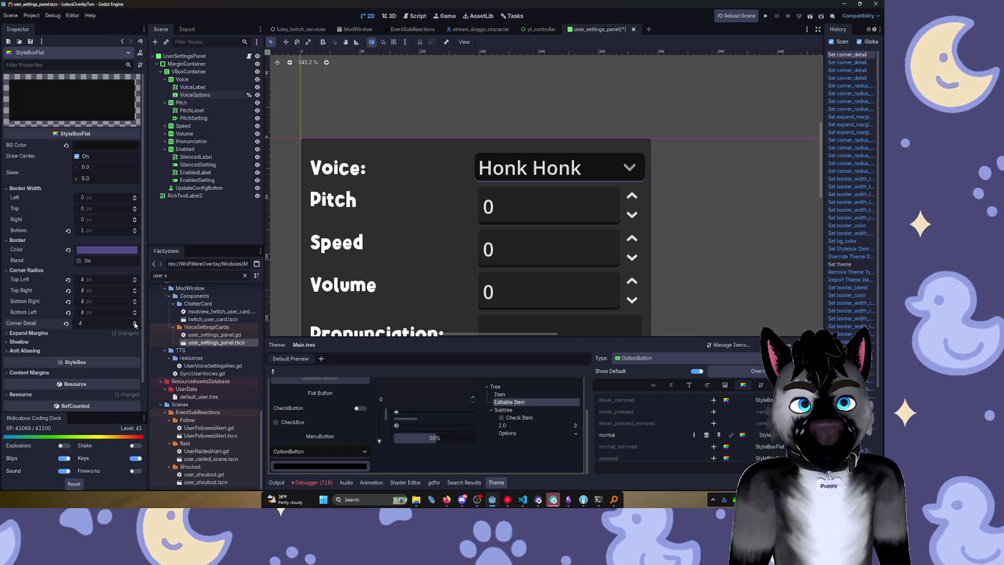
pyautogui.scroll(-1, 355, 181)
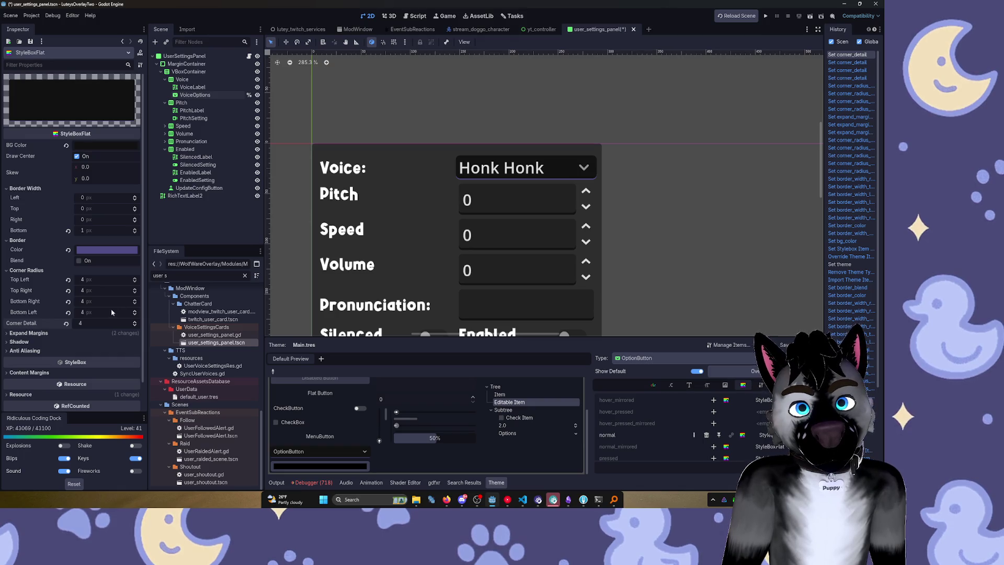
pyautogui.write('2')
pyautogui.press('Return')
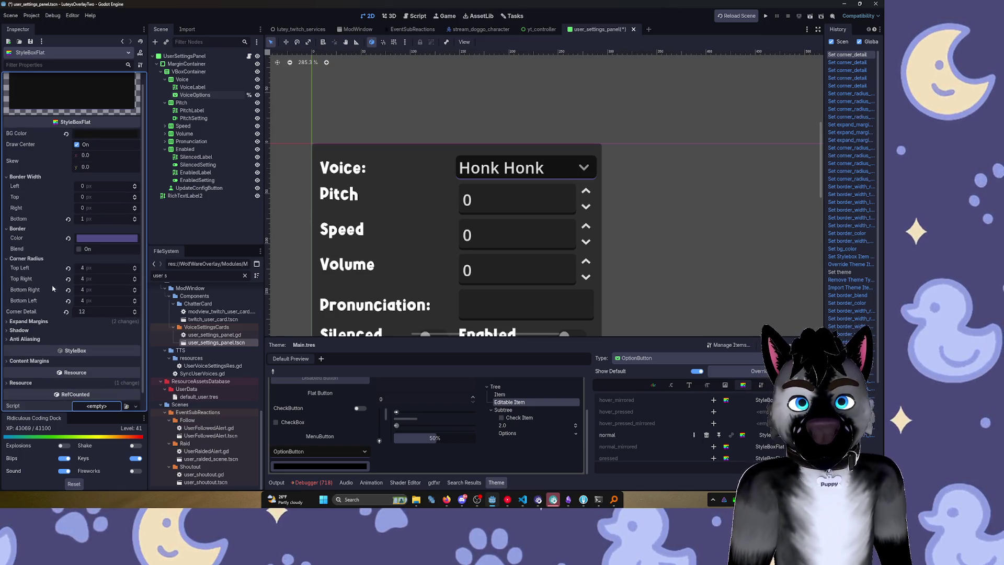
pyautogui.click(25, 270)
pyautogui.click(39, 240)
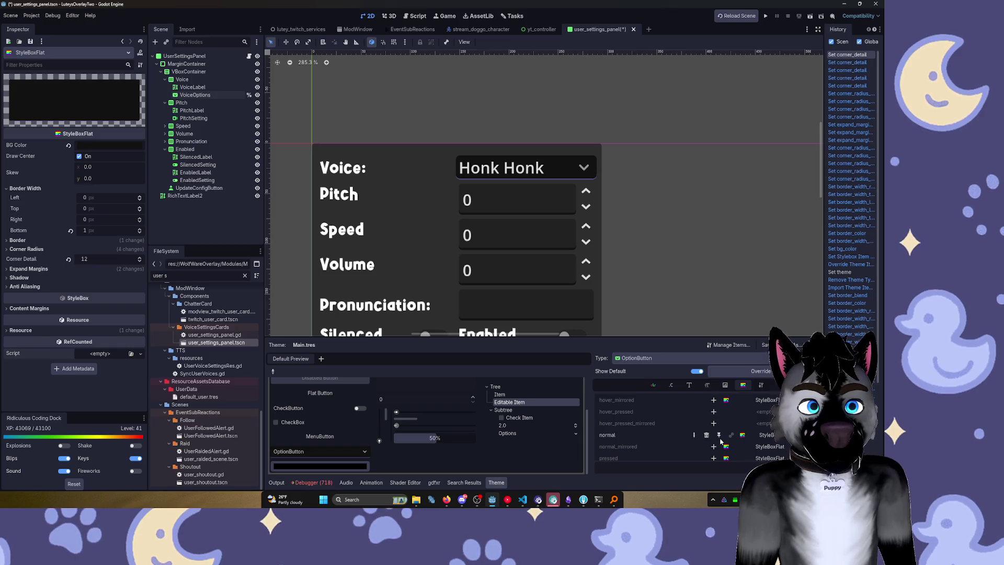
# Step: Save the scene and override OptionButton's hover style with the normal StyleBoxFlat
pyautogui.hotkey('ctrl', 's')
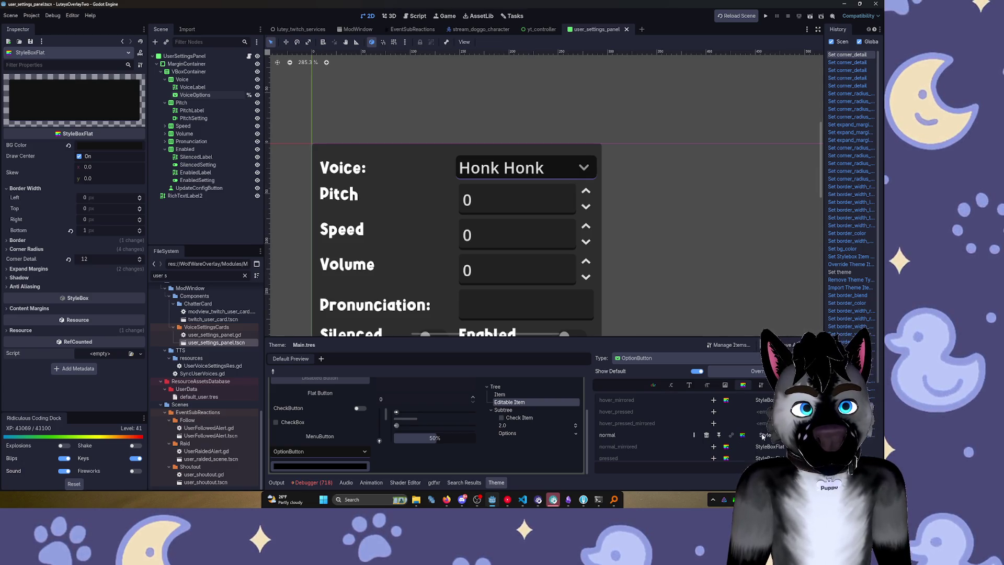
pyautogui.moveTo(767, 430); pyautogui.dragTo(761, 396)
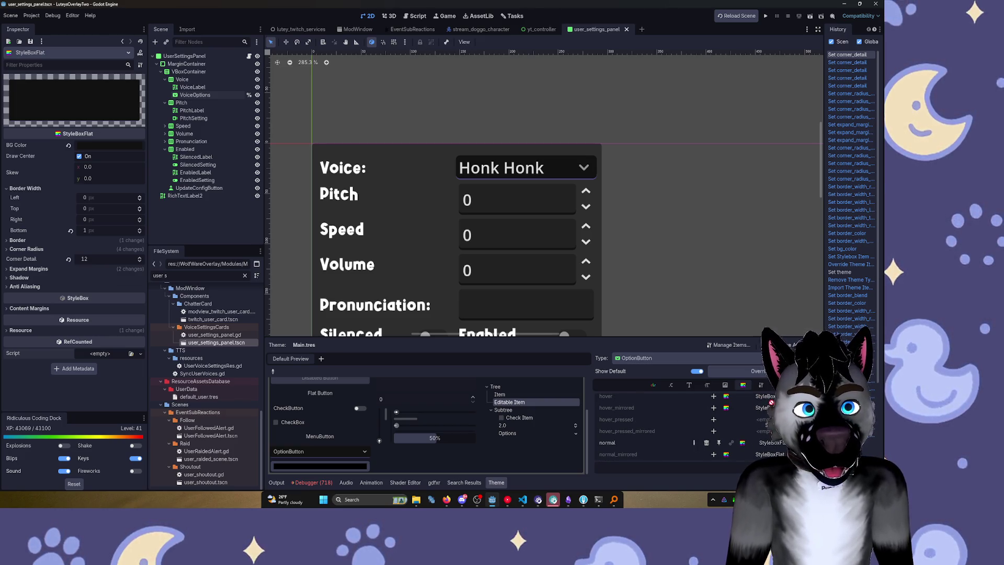
pyautogui.click(714, 396)
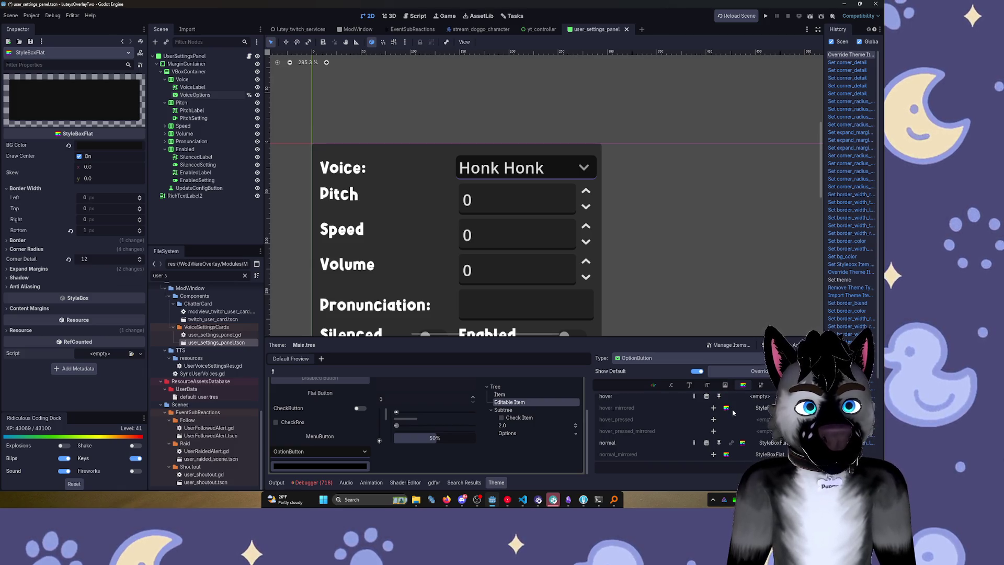
pyautogui.moveTo(764, 405); pyautogui.dragTo(760, 396)
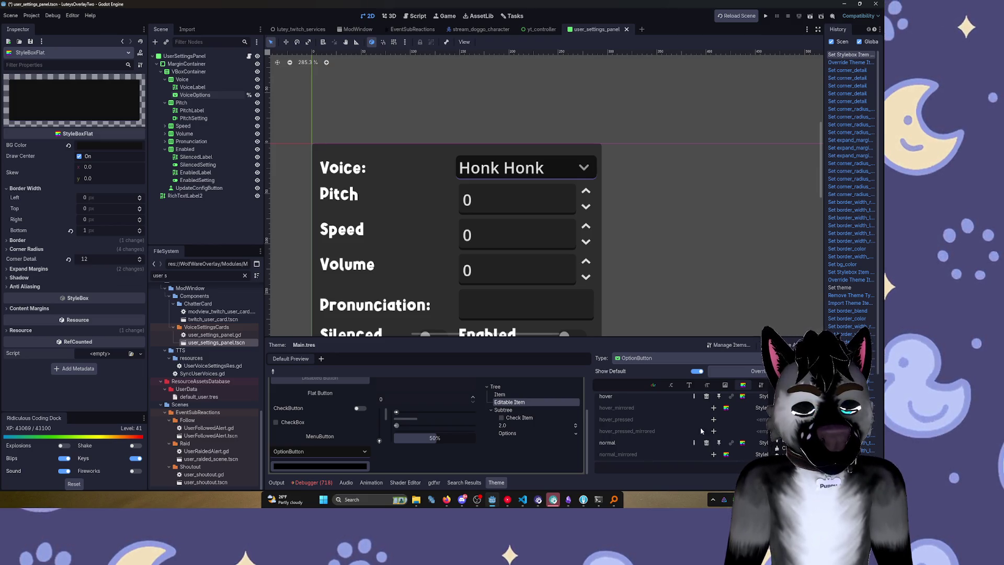
pyautogui.scroll(1, 701, 426)
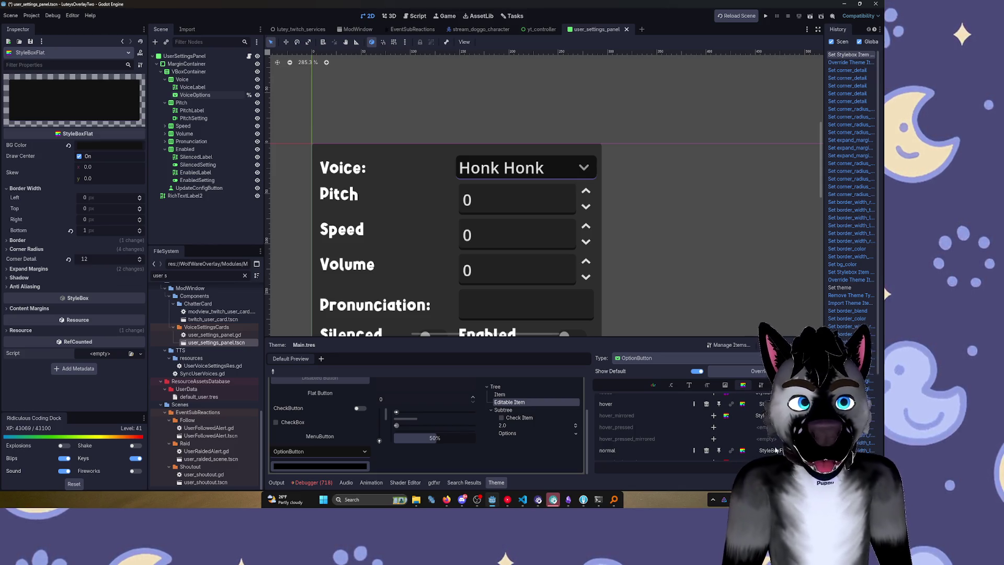
# Step: Clear and recreate the hover stylebox, try the dark normal style on it, and revert its background colour
pyautogui.click(763, 403)
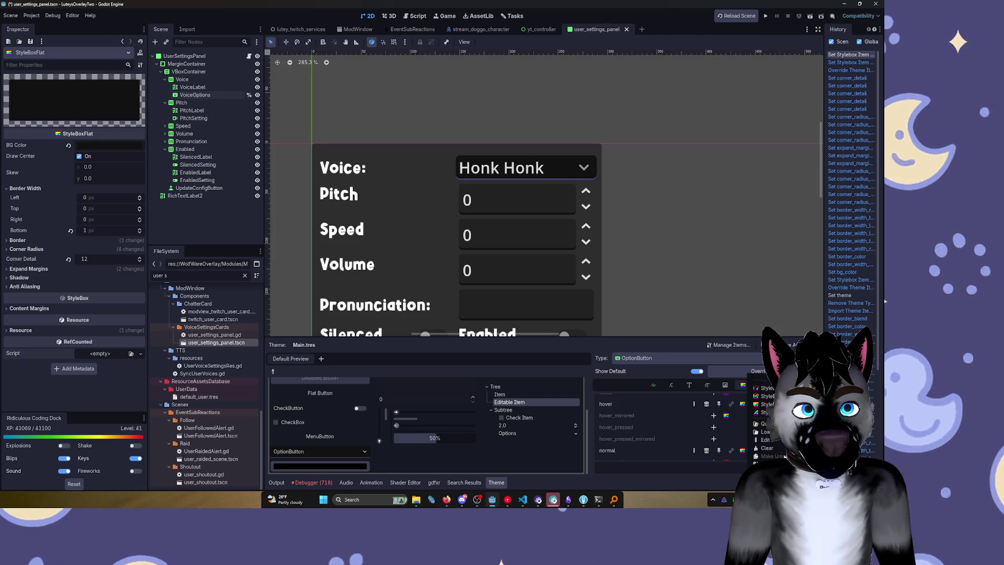
pyautogui.click(768, 407)
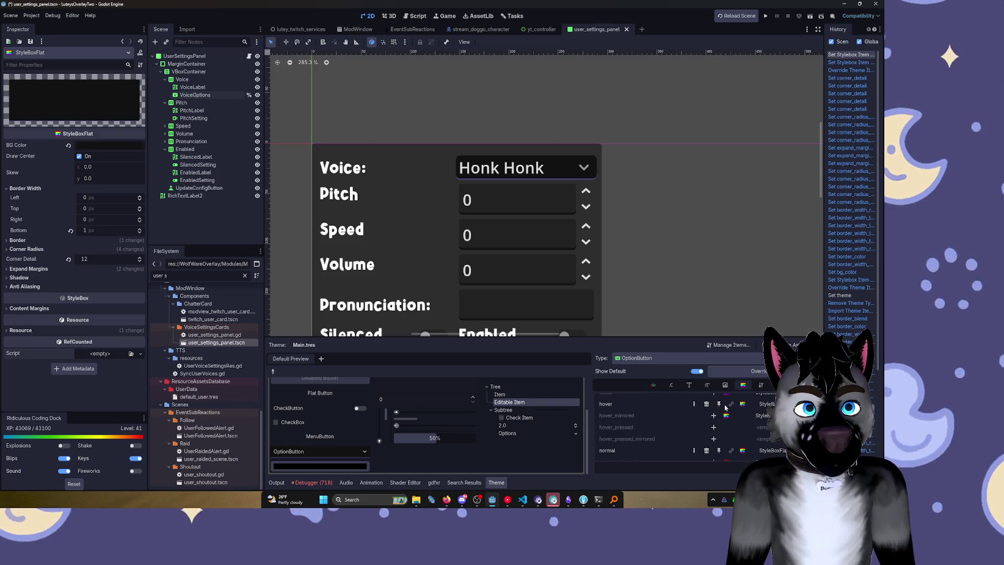
pyautogui.rightClick(758, 403)
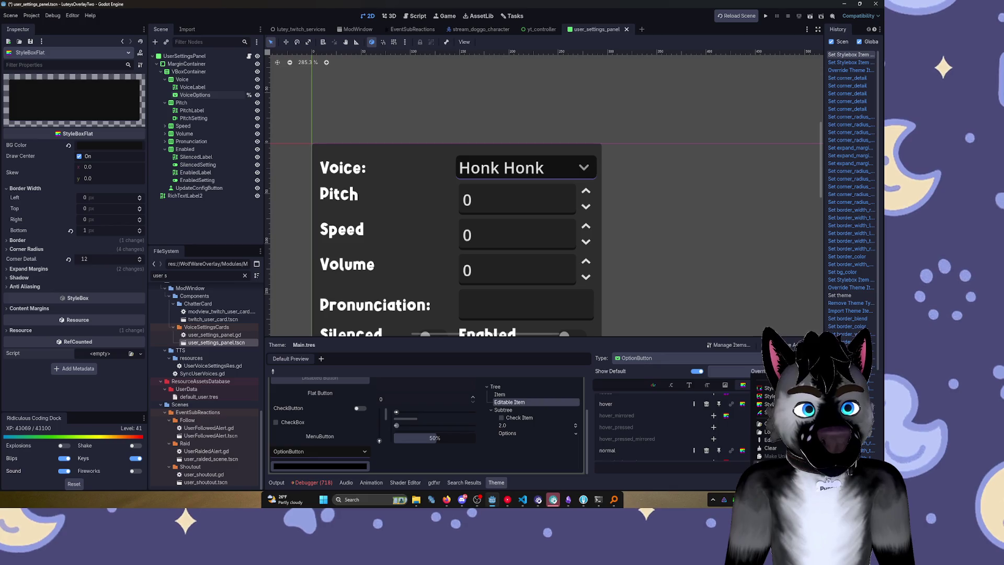
pyautogui.click(781, 448)
pyautogui.click(759, 403)
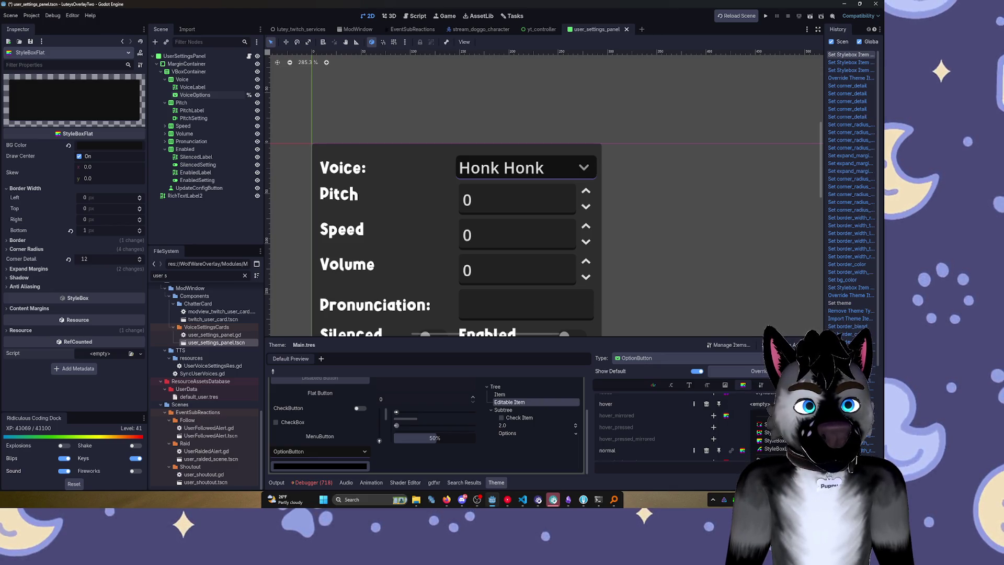
pyautogui.click(771, 440)
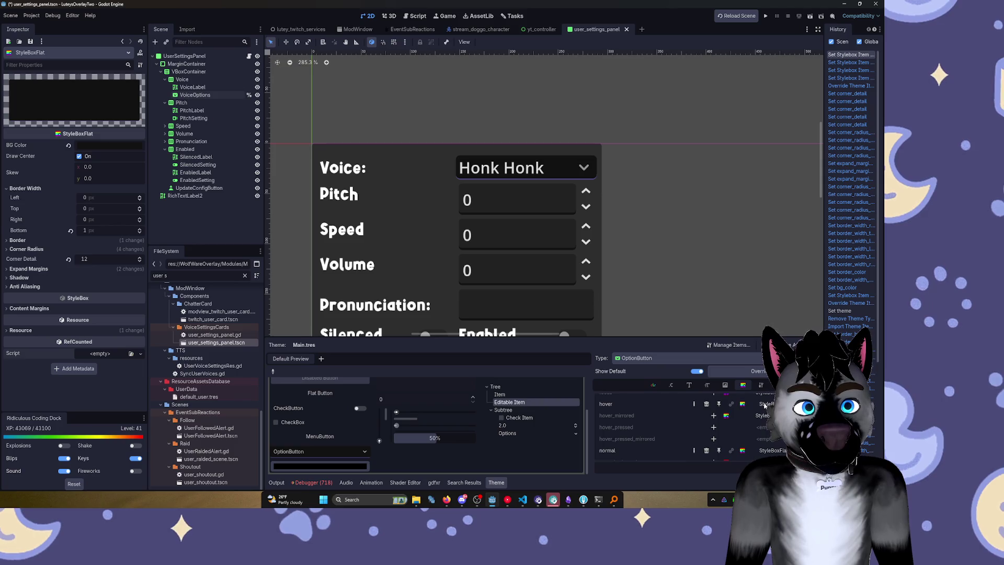
pyautogui.click(764, 405)
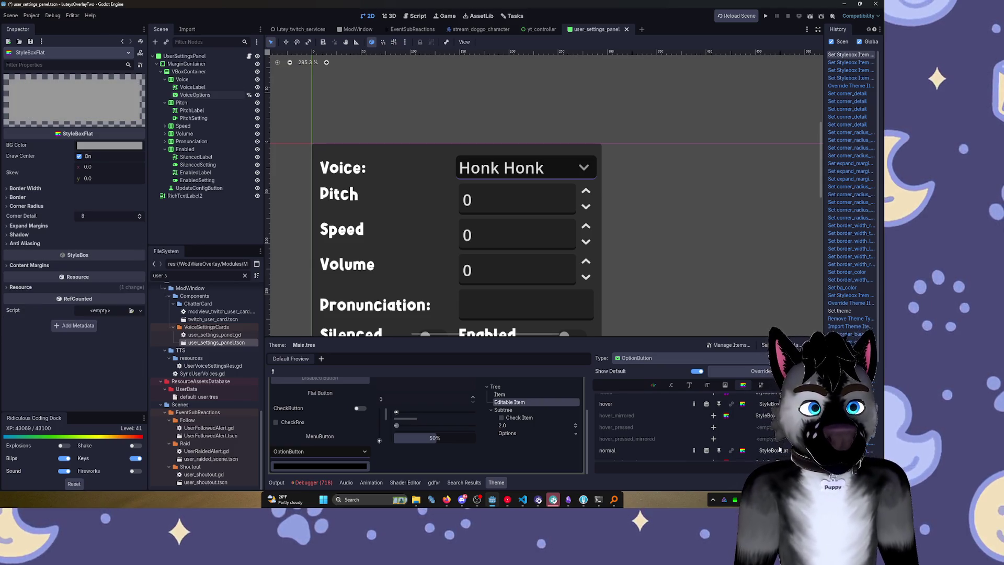
pyautogui.moveTo(771, 450); pyautogui.dragTo(767, 404)
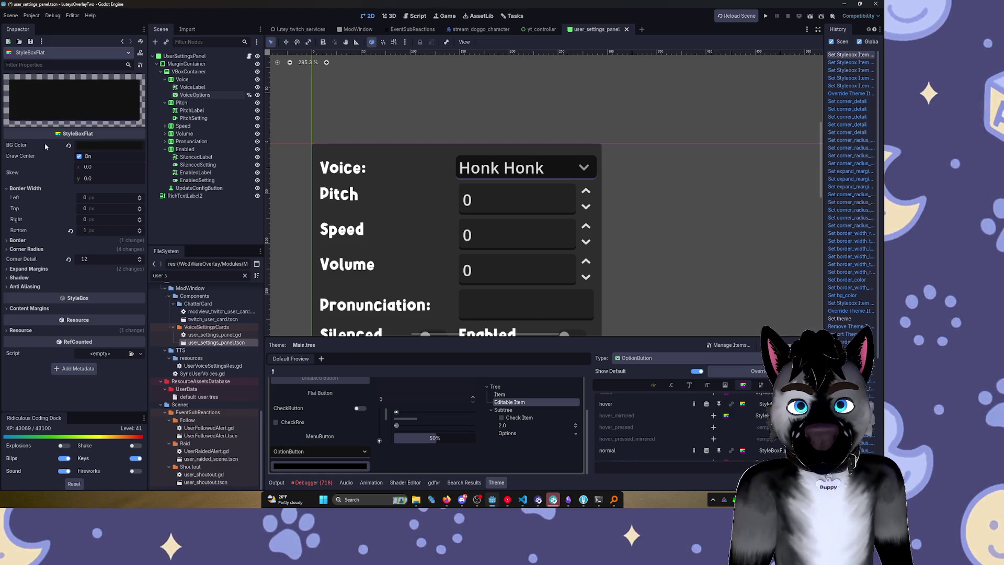
pyautogui.click(68, 146)
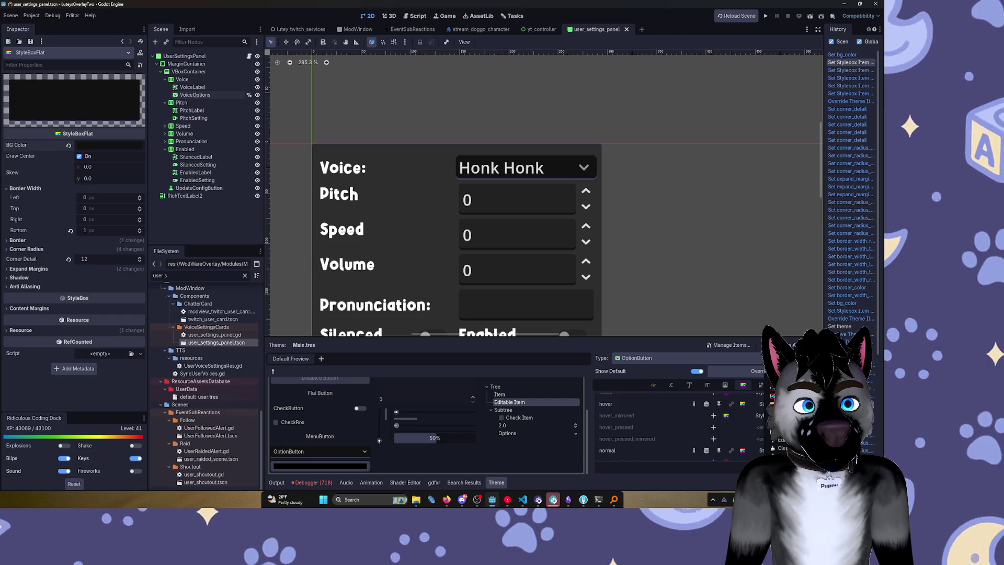
# Step: Remove and re-add the hover override, ending with a fresh empty hover override
pyautogui.click(707, 404)
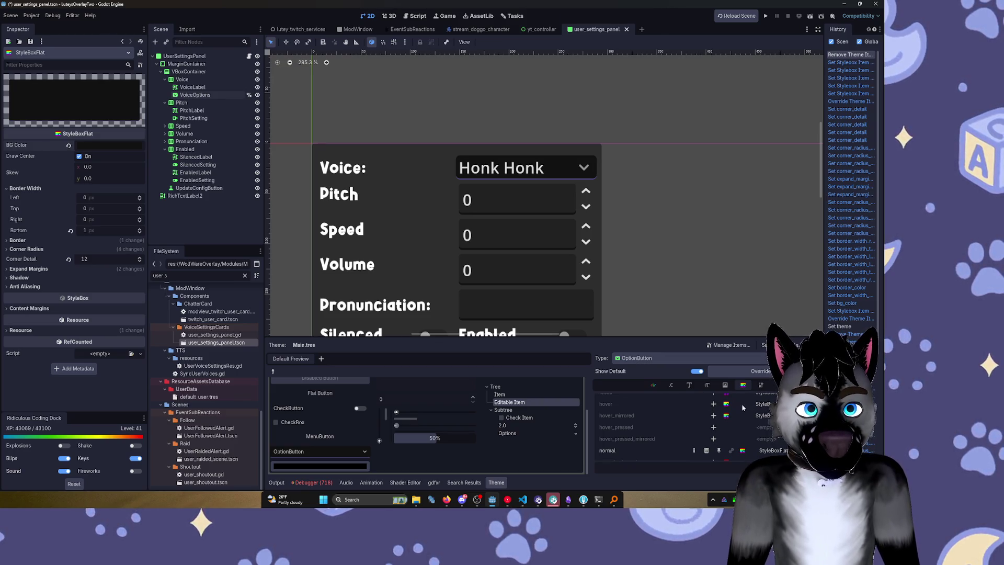
pyautogui.click(714, 404)
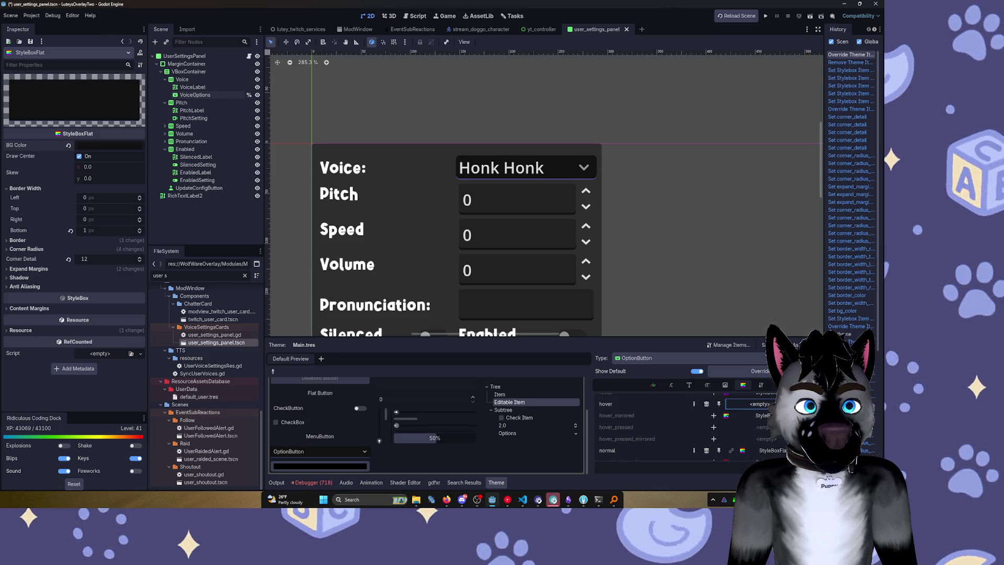
pyautogui.moveTo(772, 450); pyautogui.dragTo(758, 404)
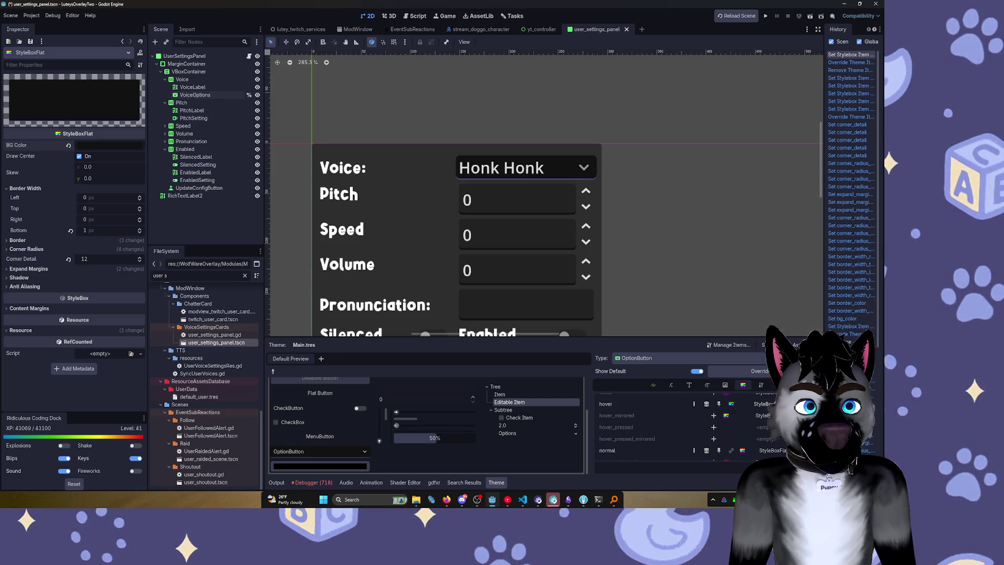
pyautogui.click(25, 188)
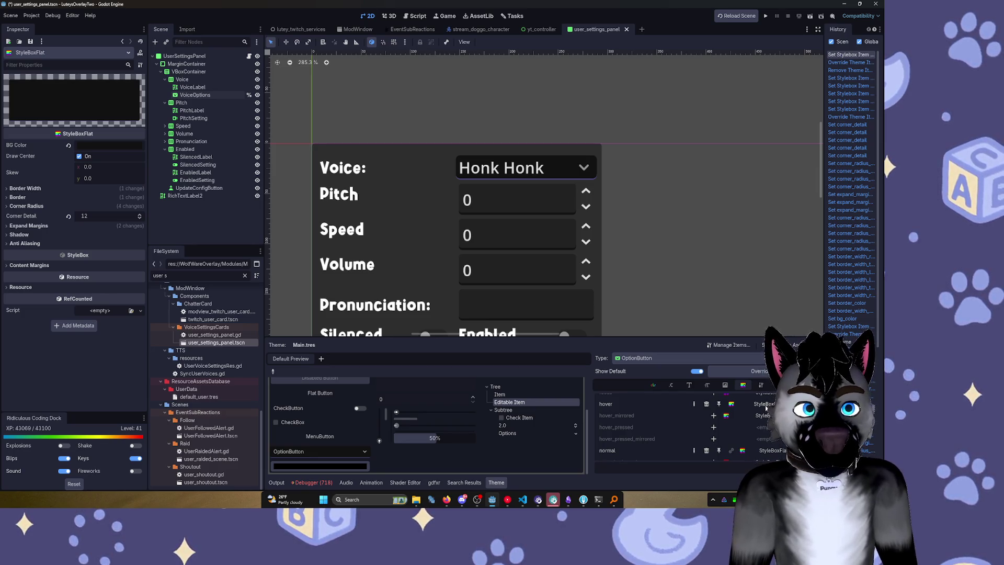
pyautogui.click(706, 408)
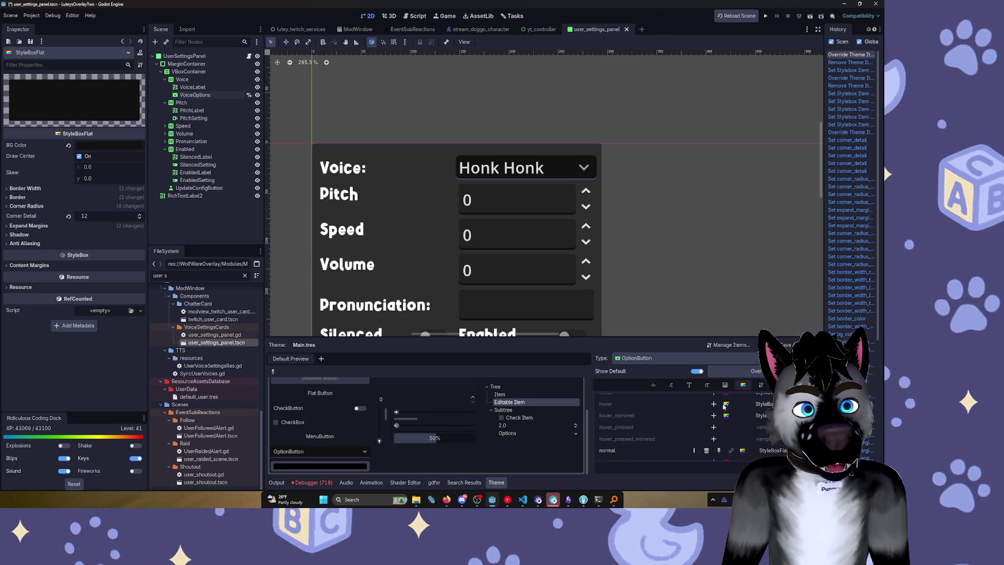
pyautogui.click(713, 404)
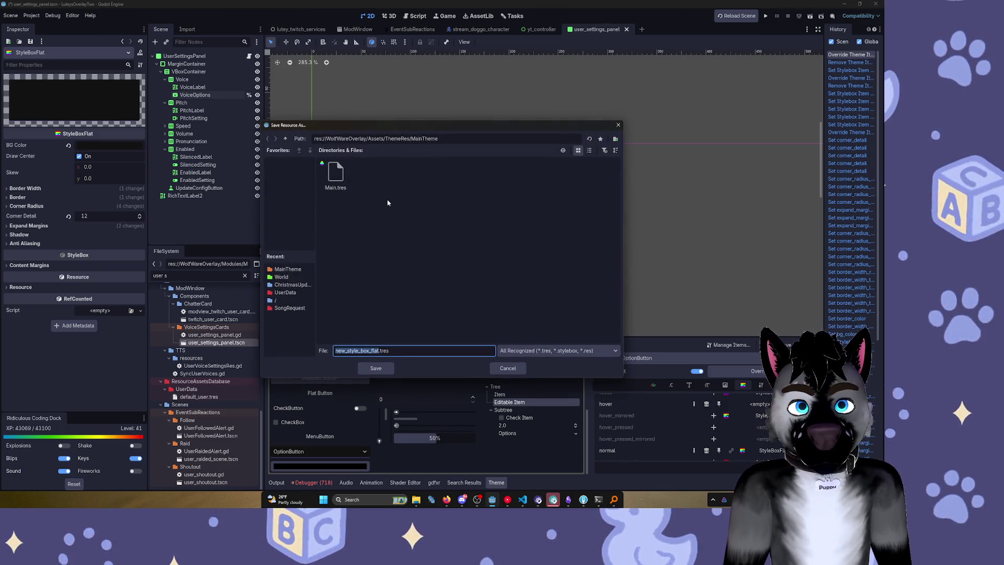
# Step: Create a theme_component folder under MainTheme for the saved style
pyautogui.click(615, 139)
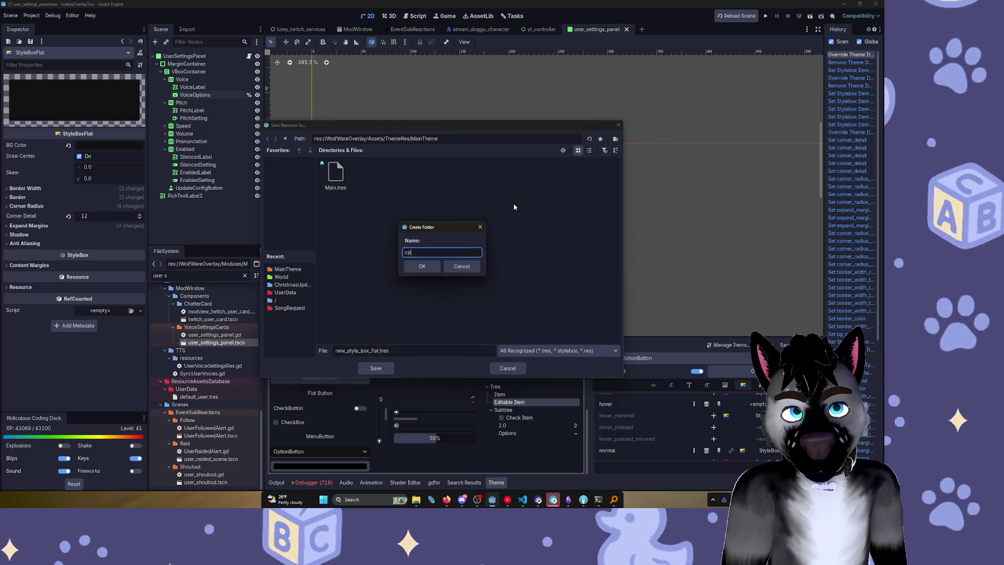
pyautogui.write('component')
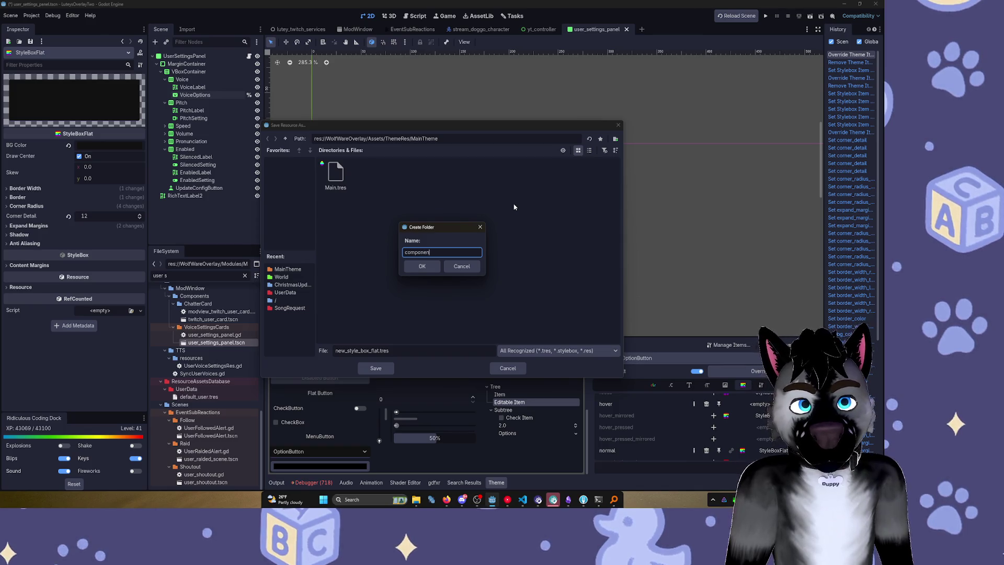
pyautogui.press('Home')
pyautogui.write('theme')
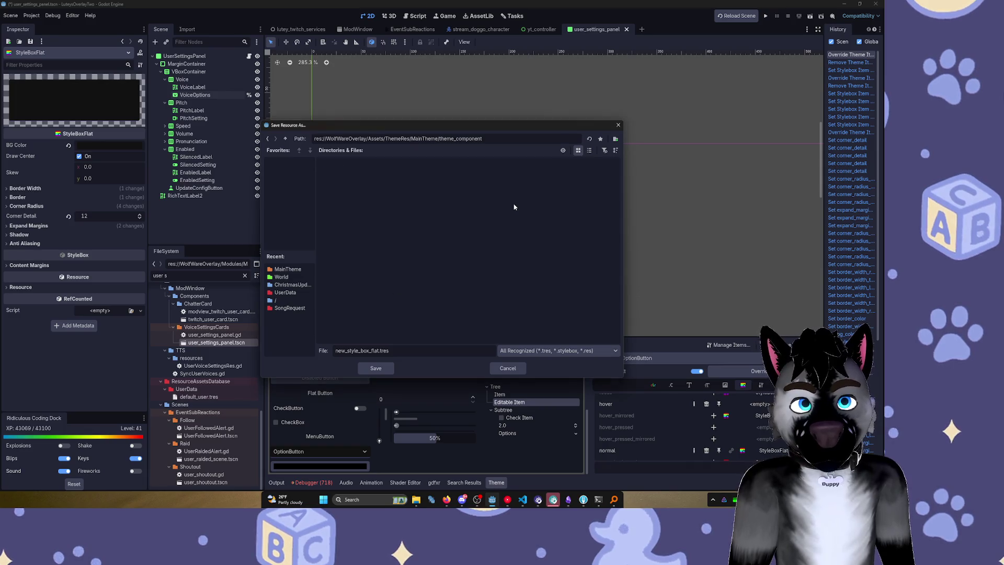
pyautogui.write('_')
pyautogui.press('Return')
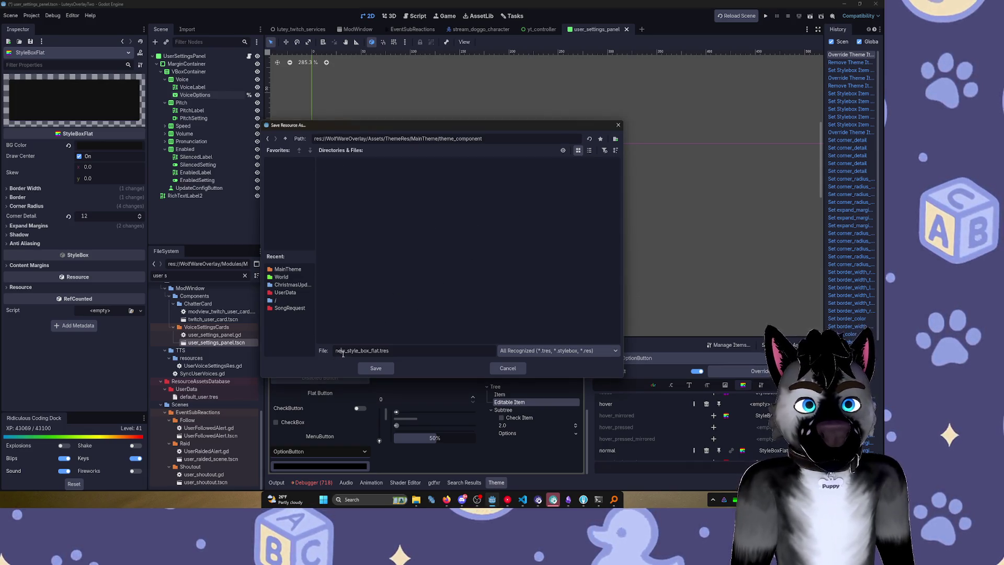
# Step: Save the normal StyleBoxFlat there as optionbutton_panel_theme.tres
pyautogui.doubleClick(343, 351)
pyautogui.press('BackSpace')
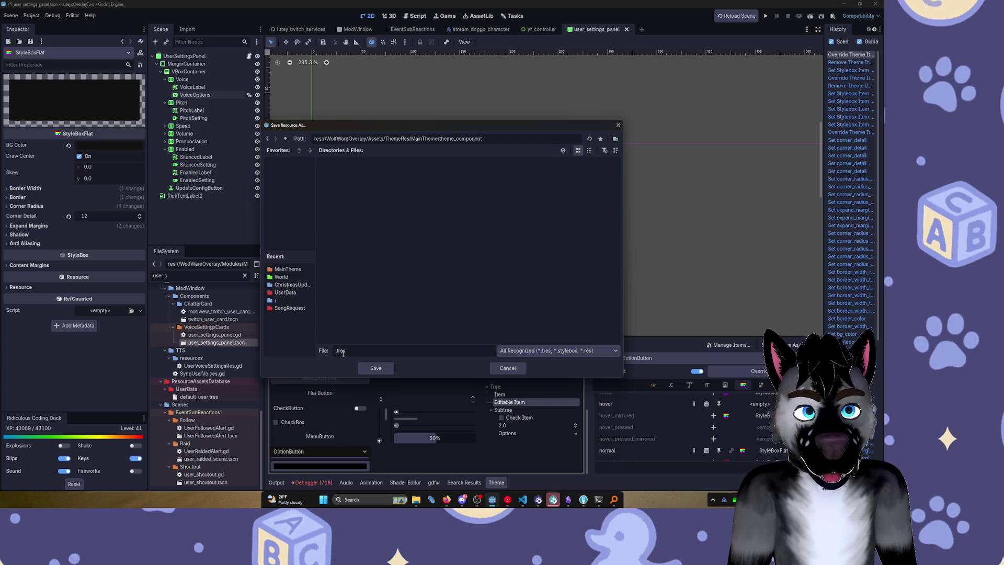
pyautogui.write('optio')
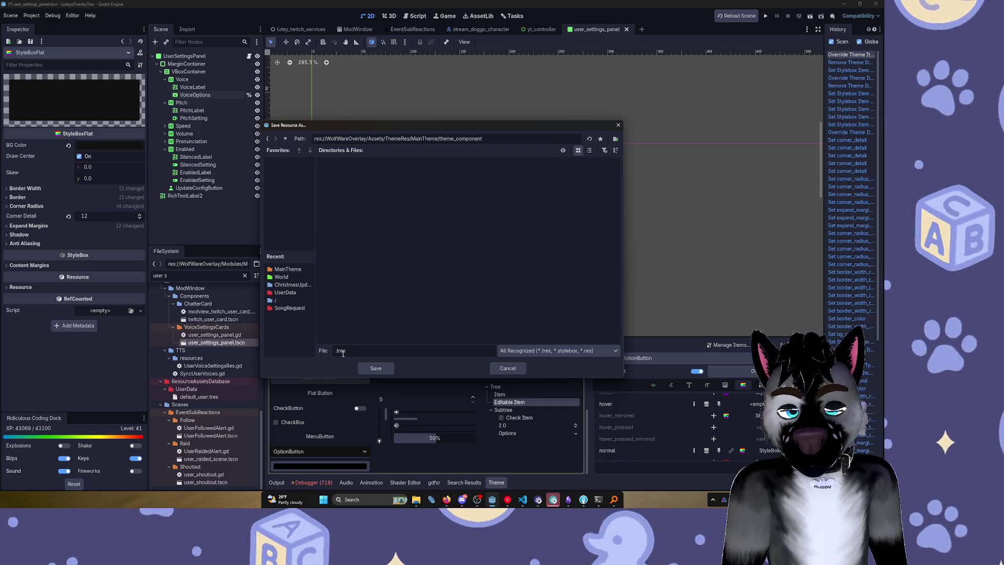
pyautogui.write('nbutton_')
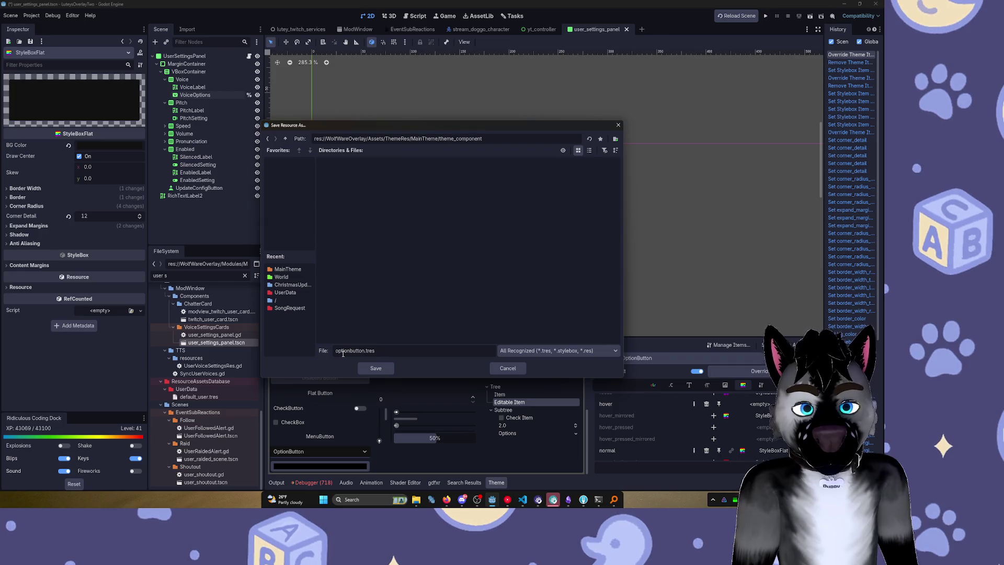
pyautogui.write('panel_')
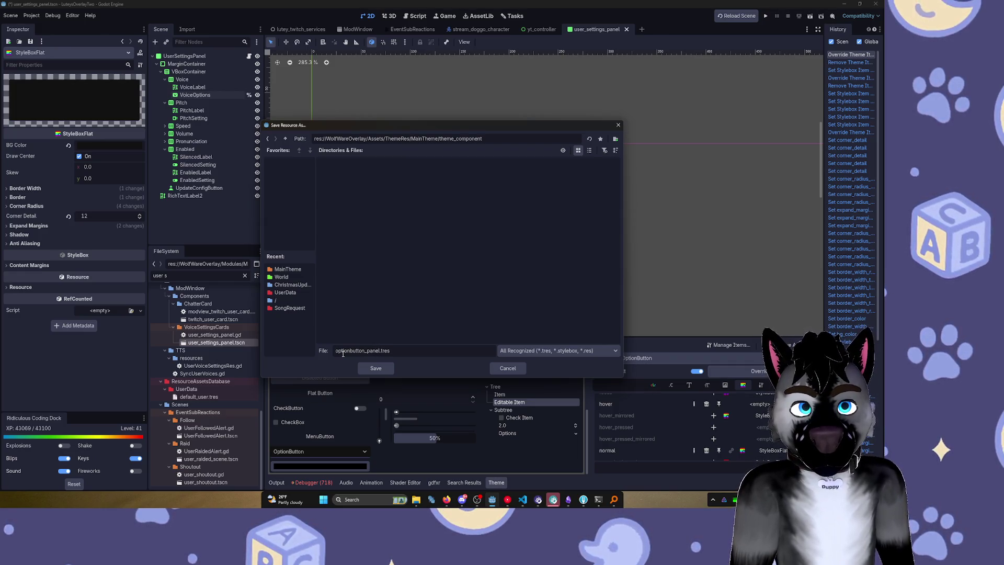
pyautogui.write('theme')
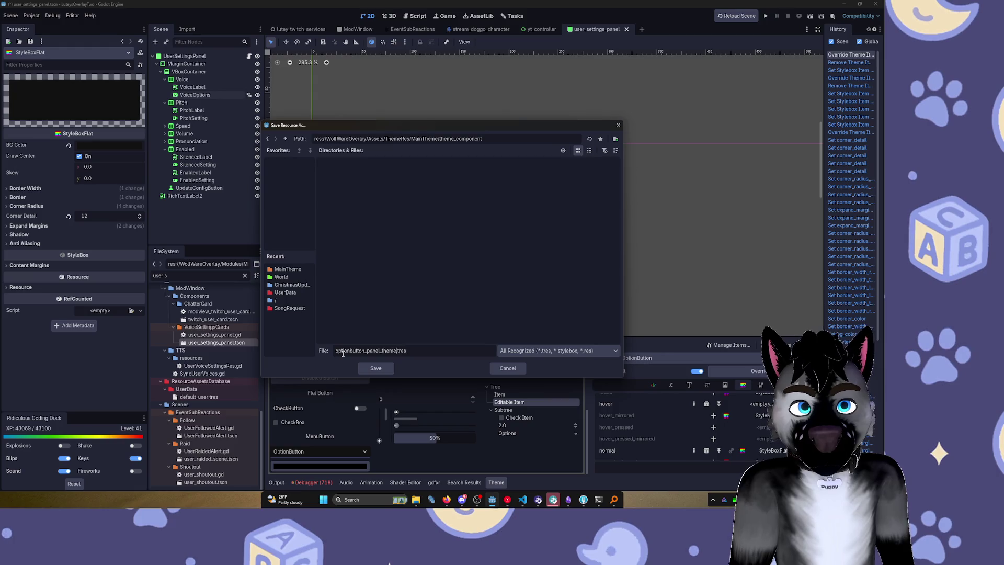
pyautogui.press('Return')
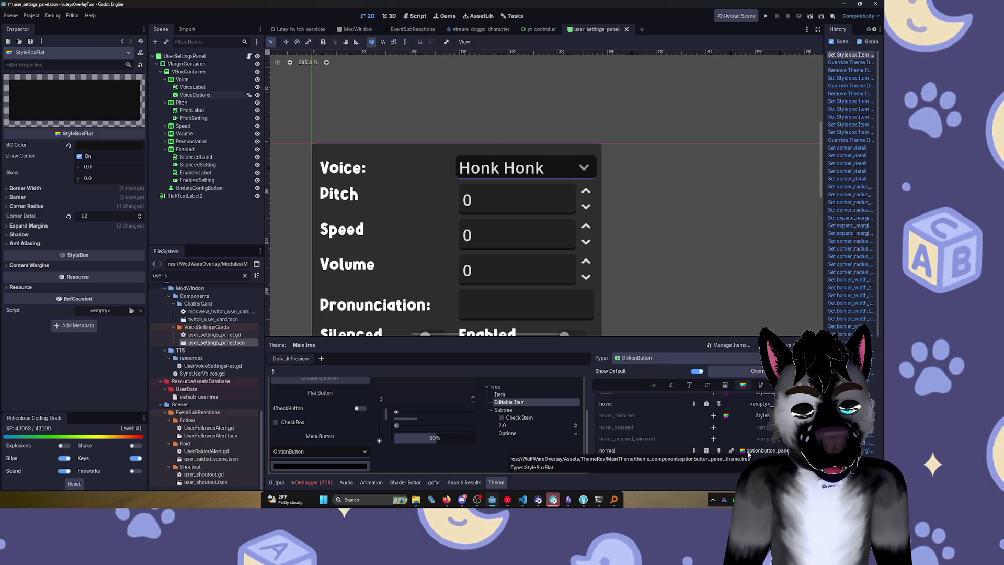
# Step: Put the saved OptionButton panel stylebox on the hover slot and make it unique
pyautogui.moveTo(749, 455); pyautogui.dragTo(760, 409)
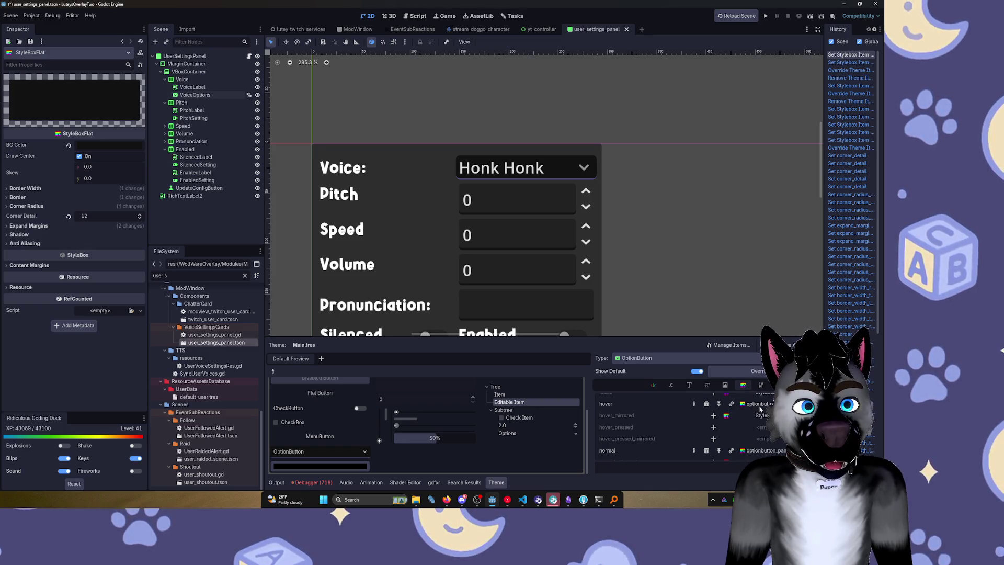
pyautogui.click(770, 446)
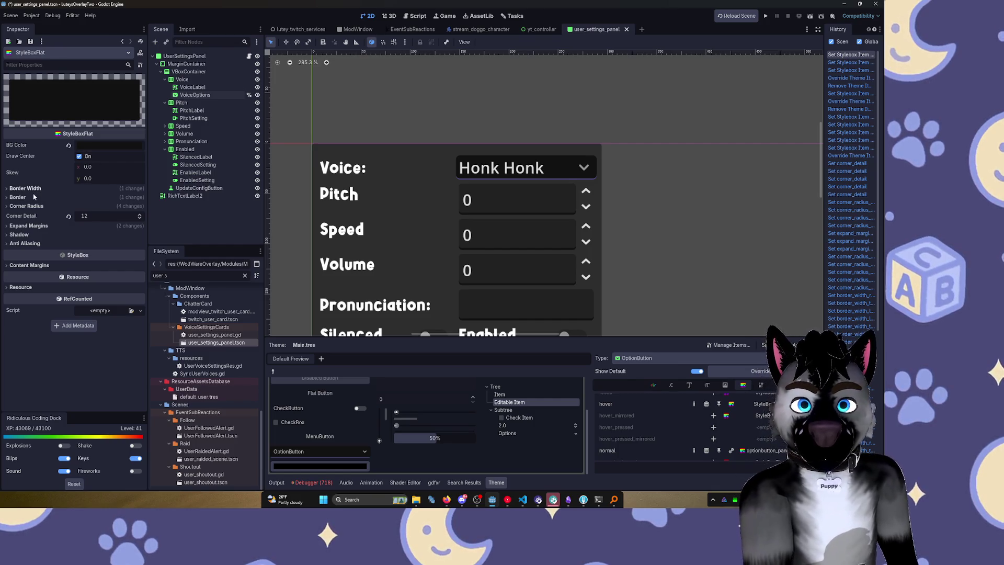
pyautogui.click(27, 225)
# Step: Set the hover style's left and right expand margins to 5 px
pyautogui.click(94, 238)
pyautogui.write('4')
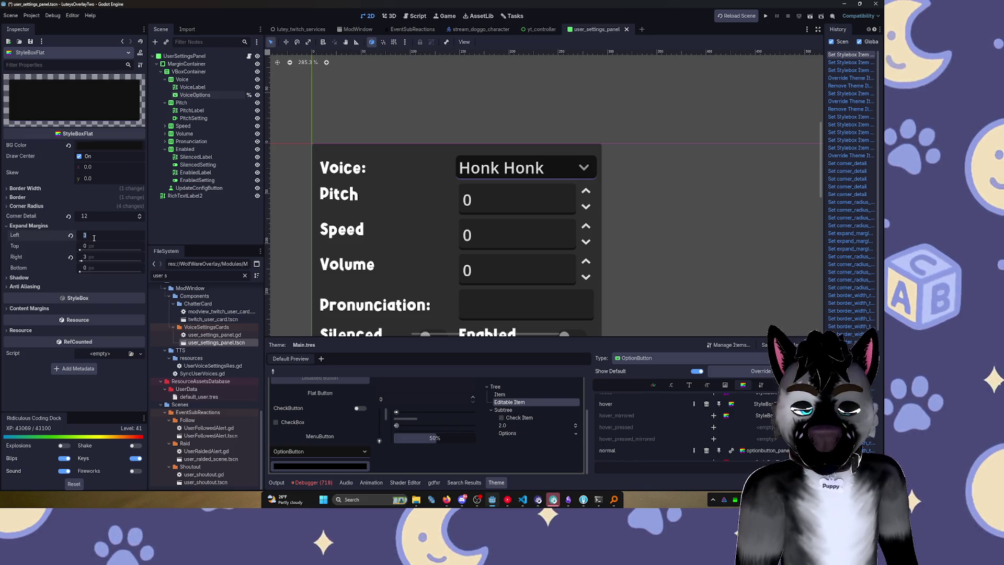
pyautogui.click(94, 257)
pyautogui.write('4')
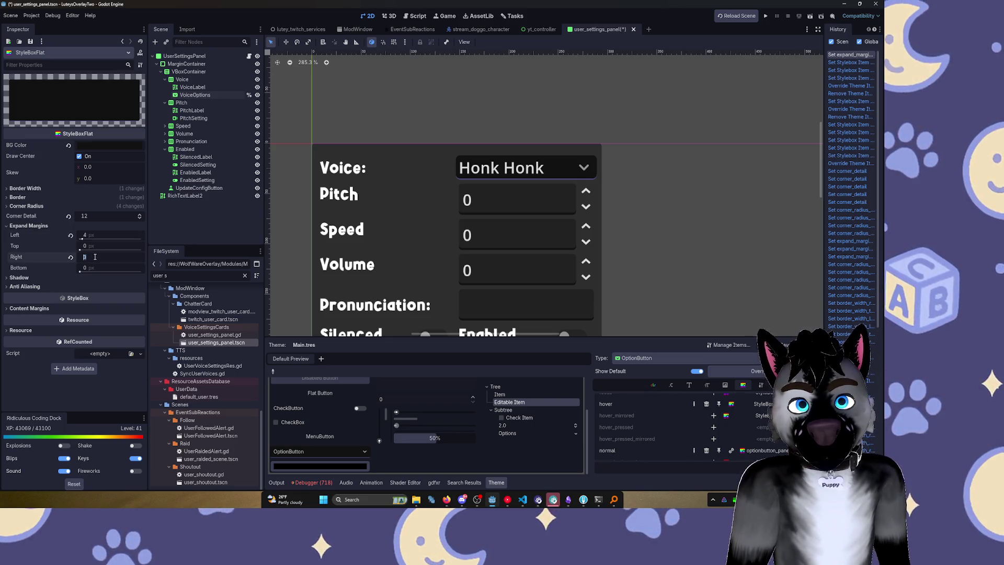
pyautogui.press('Tab')
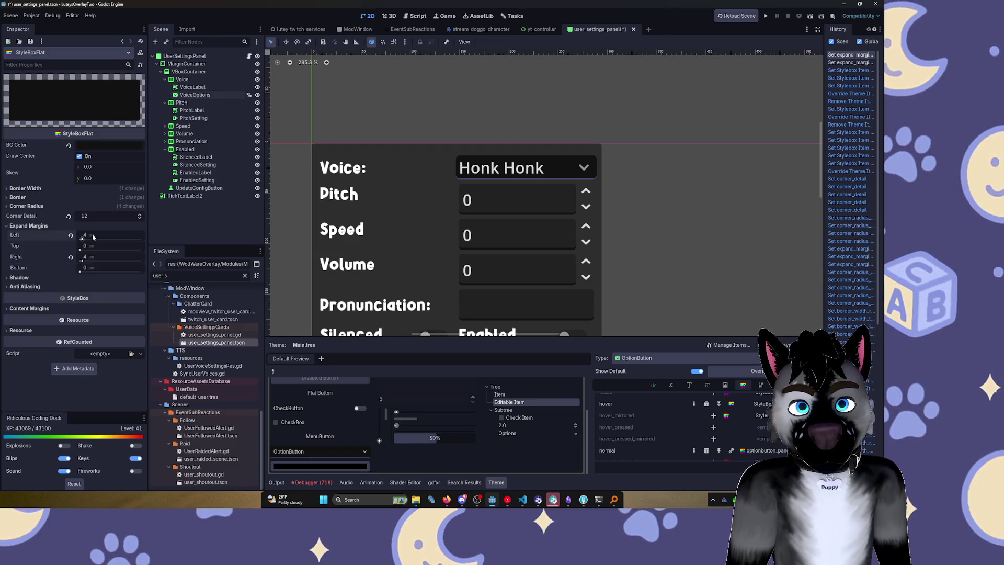
pyautogui.moveTo(84, 235); pyautogui.dragTo(91, 235)
pyautogui.click(94, 245)
pyautogui.press('Tab')
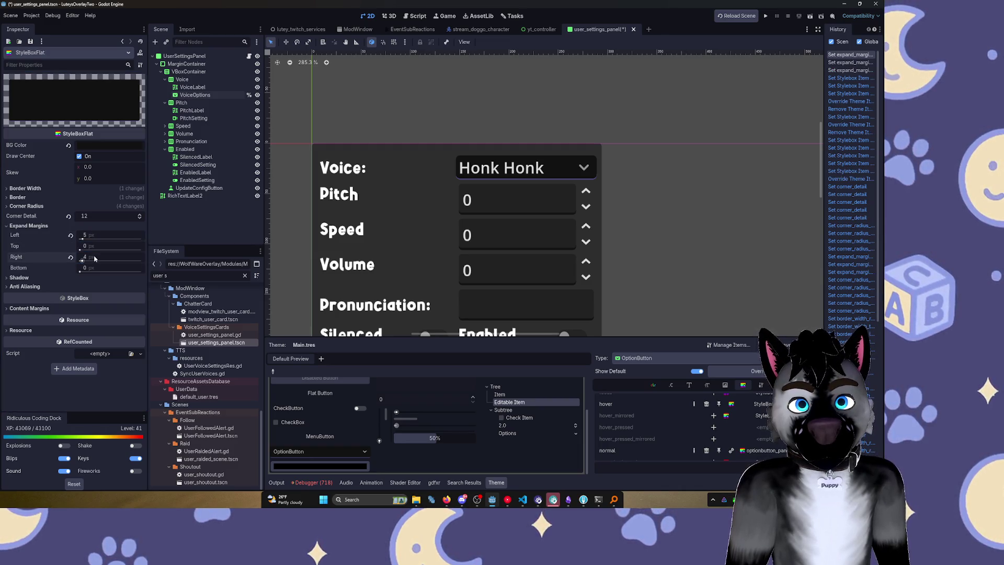
pyautogui.write('5')
pyautogui.press('Tab')
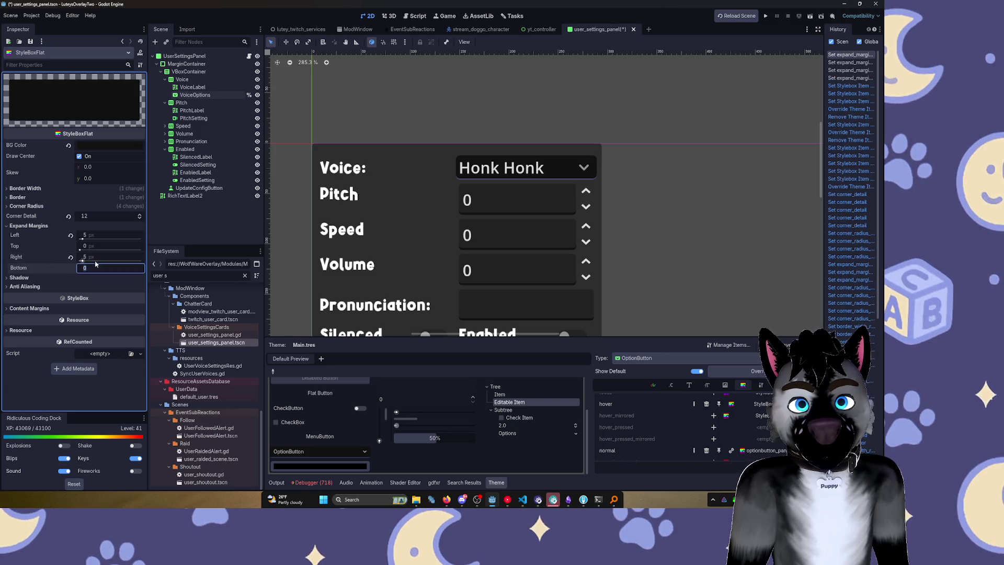
pyautogui.click(68, 280)
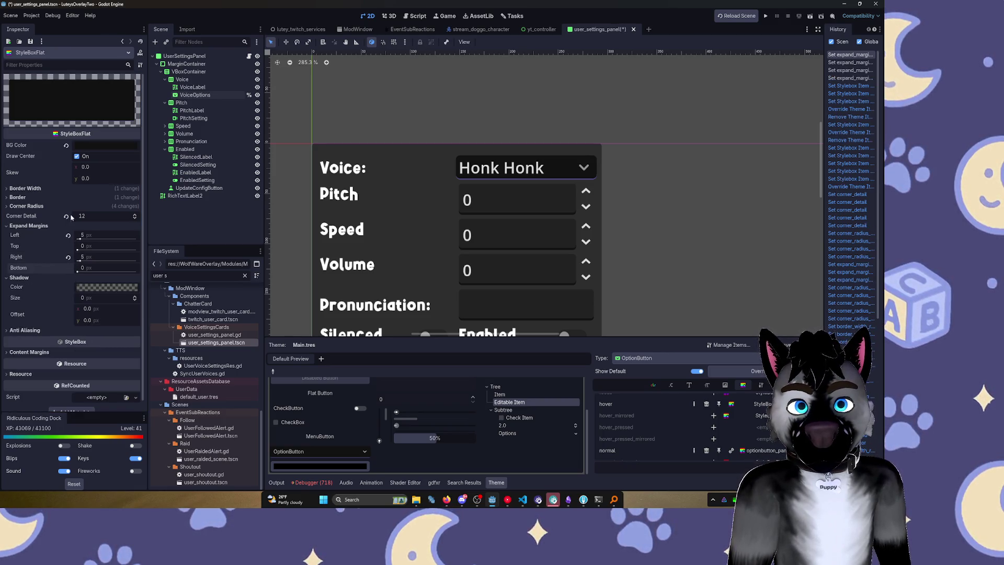
# Step: Give the StyleBoxFlat a light lavender border, 2 px bottom border width, and border blending
pyautogui.click(25, 198)
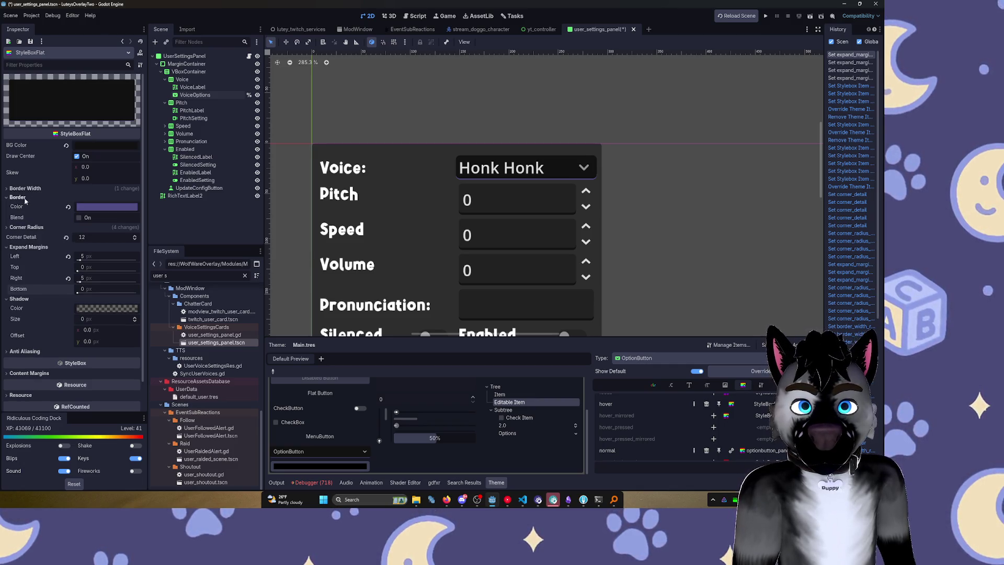
pyautogui.click(107, 207)
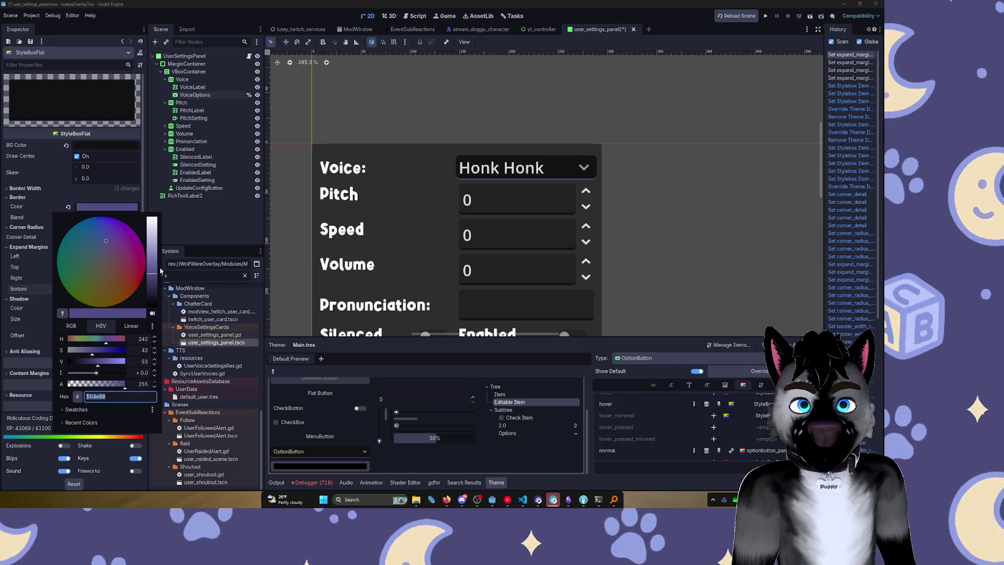
pyautogui.moveTo(153, 238); pyautogui.dragTo(149, 248)
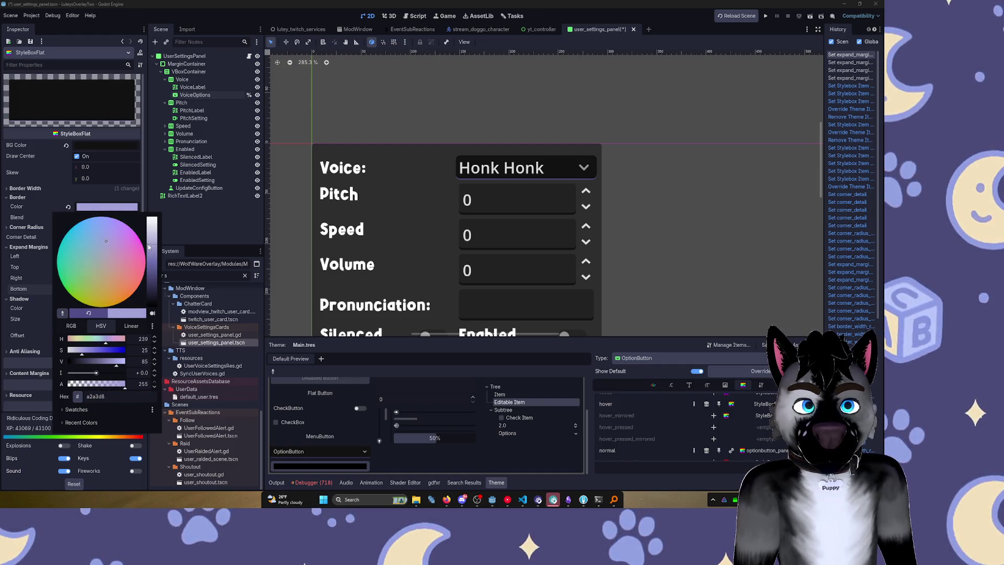
pyautogui.click(183, 230)
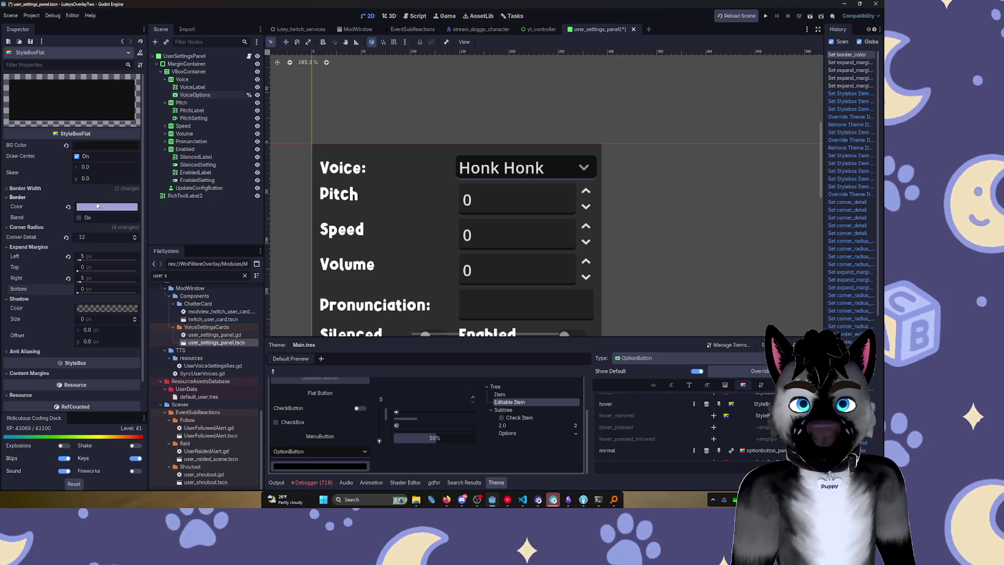
pyautogui.click(25, 188)
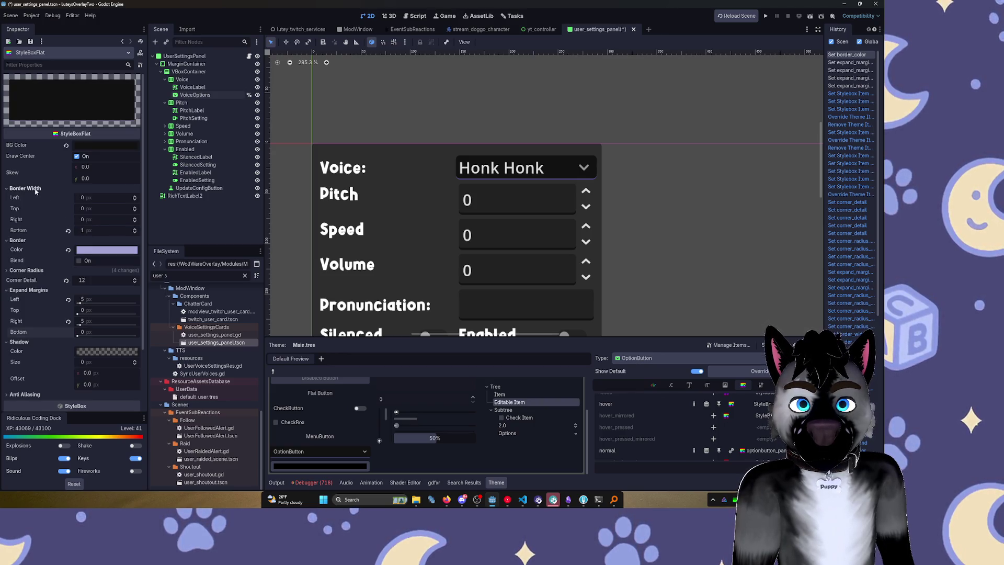
pyautogui.click(136, 229)
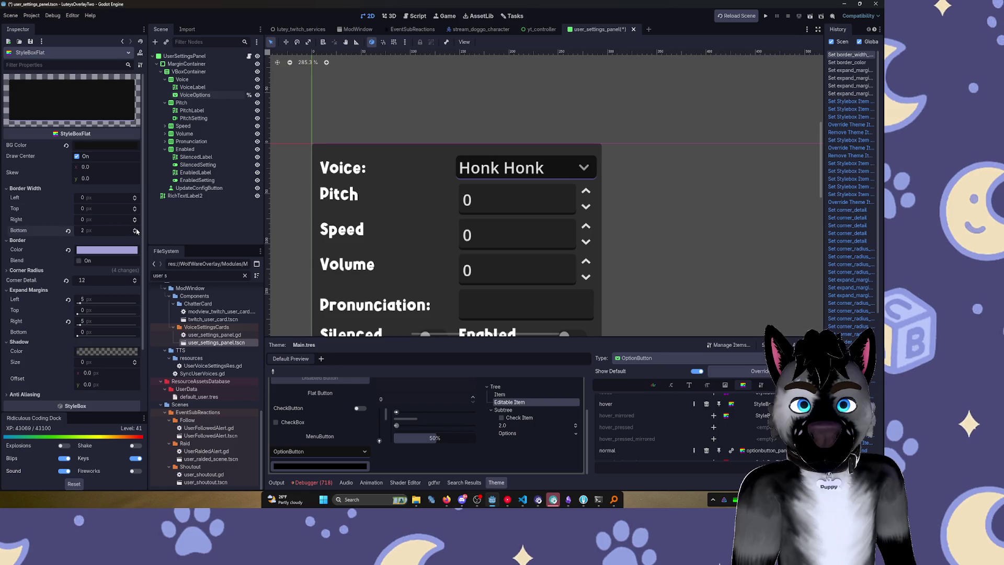
pyautogui.click(79, 261)
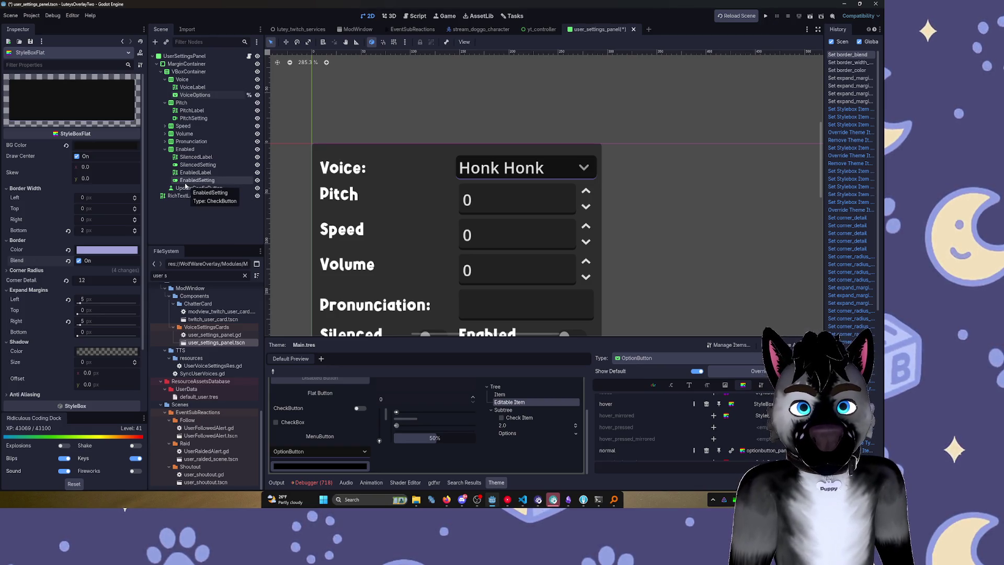
# Step: Change the StyleBoxFlat background colour, then save the scene and run the project
pyautogui.click(126, 146)
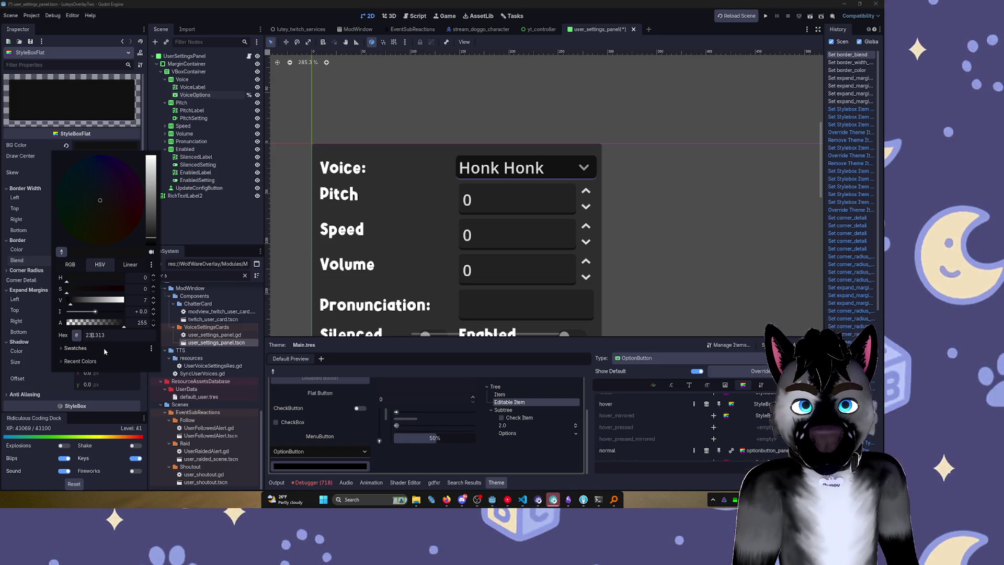
pyautogui.press('Return')
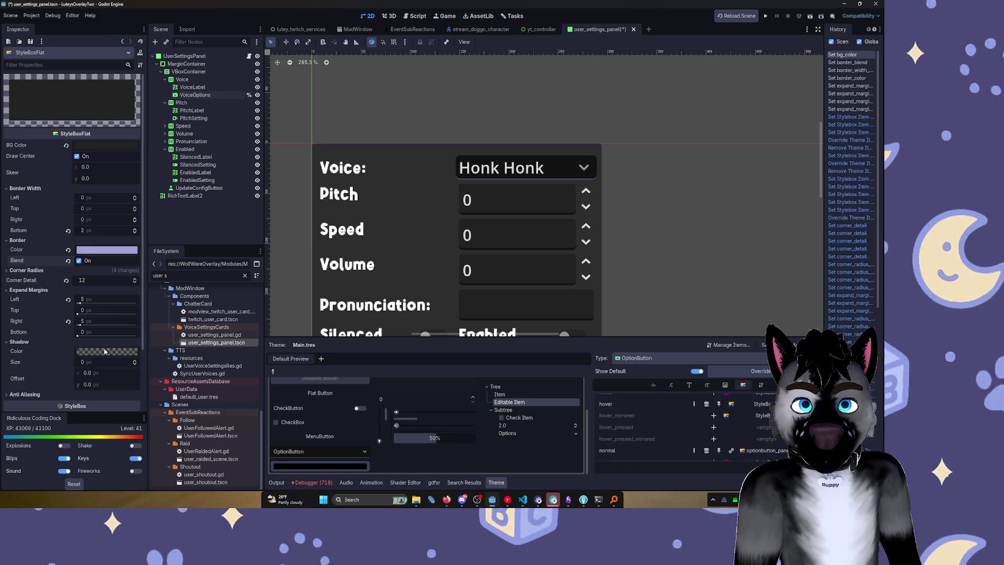
pyautogui.click(765, 16)
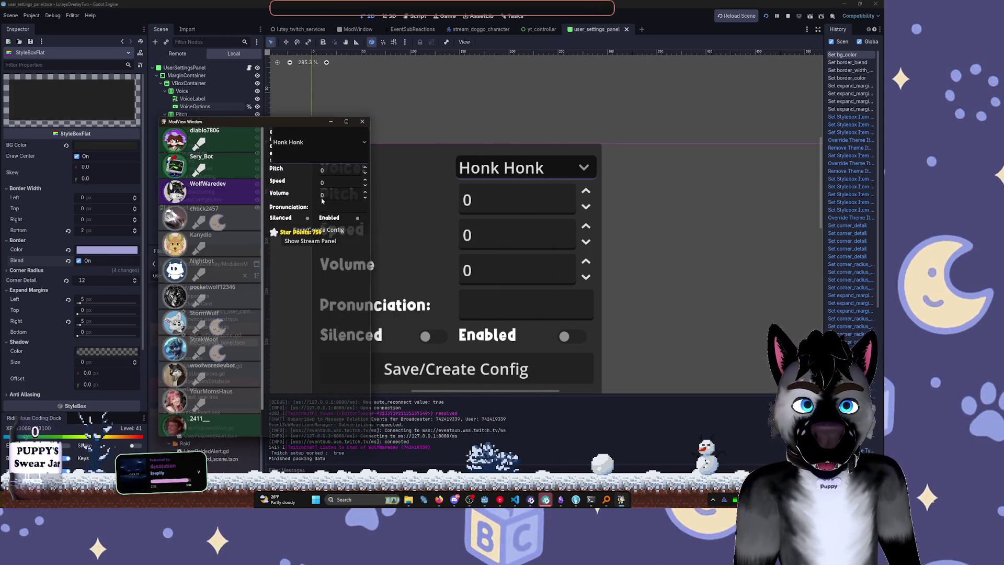
# Step: Open and close the voice dropdown in the running ModView window, then close the game window
pyautogui.click(204, 28)
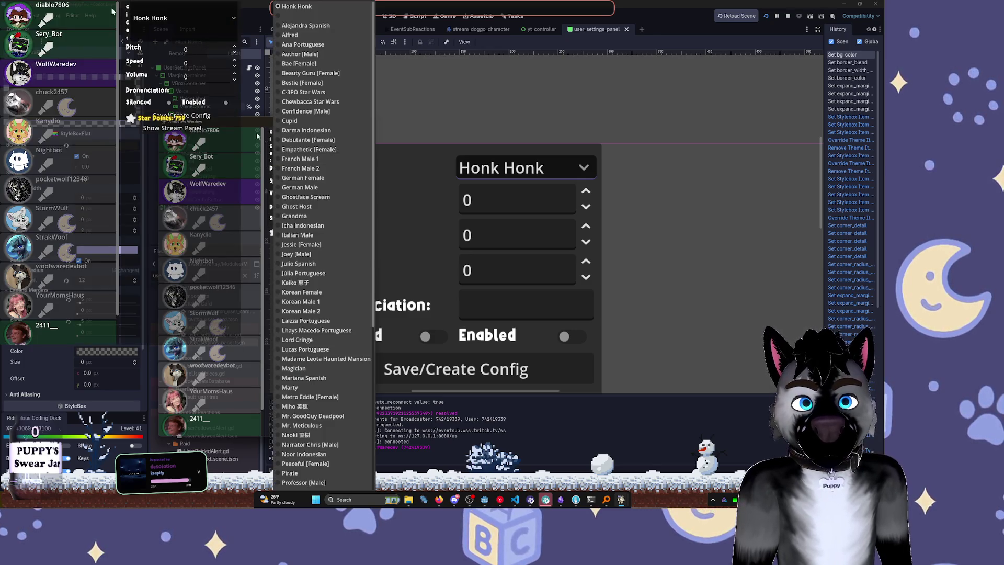
pyautogui.click(313, 123)
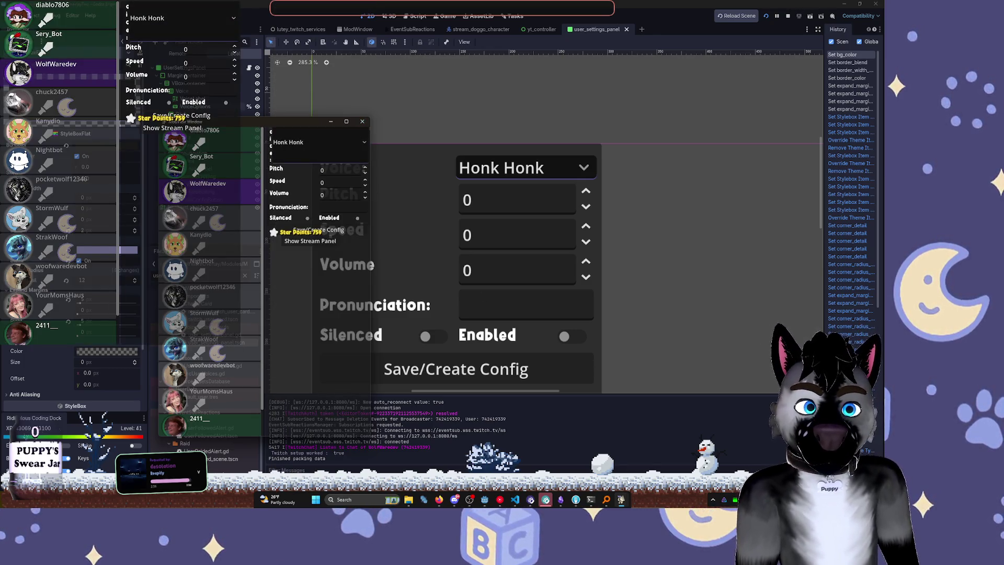
pyautogui.click(485, 497)
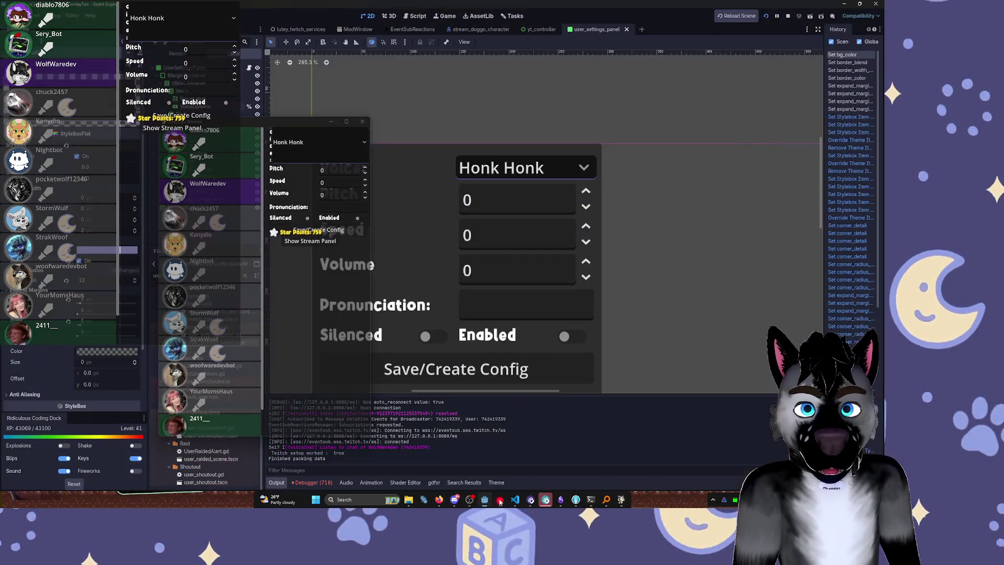
pyautogui.click(499, 500)
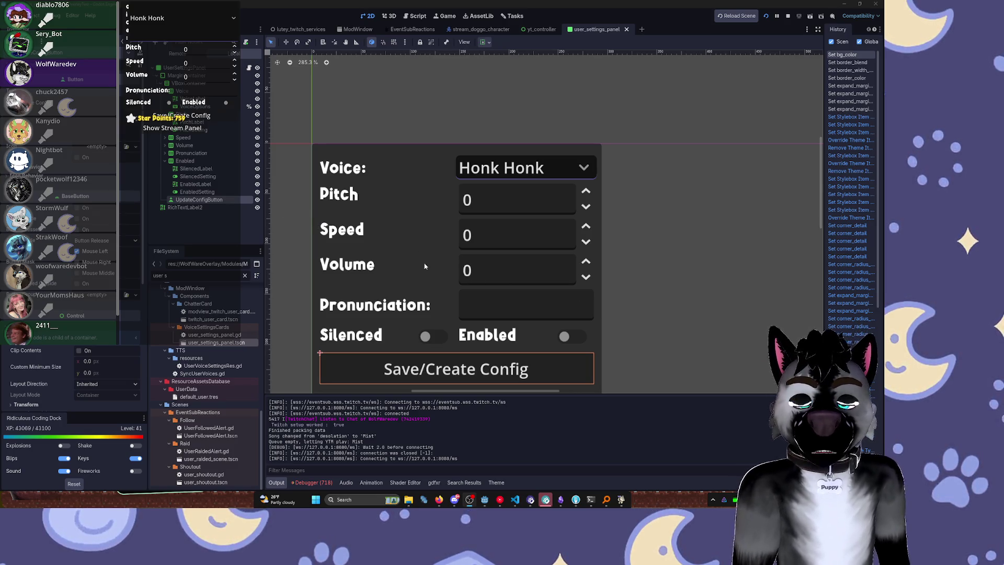
# Step: Compare the Inspector properties of the Honk Honk voice dropdown and its Voice row container
pyautogui.click(510, 176)
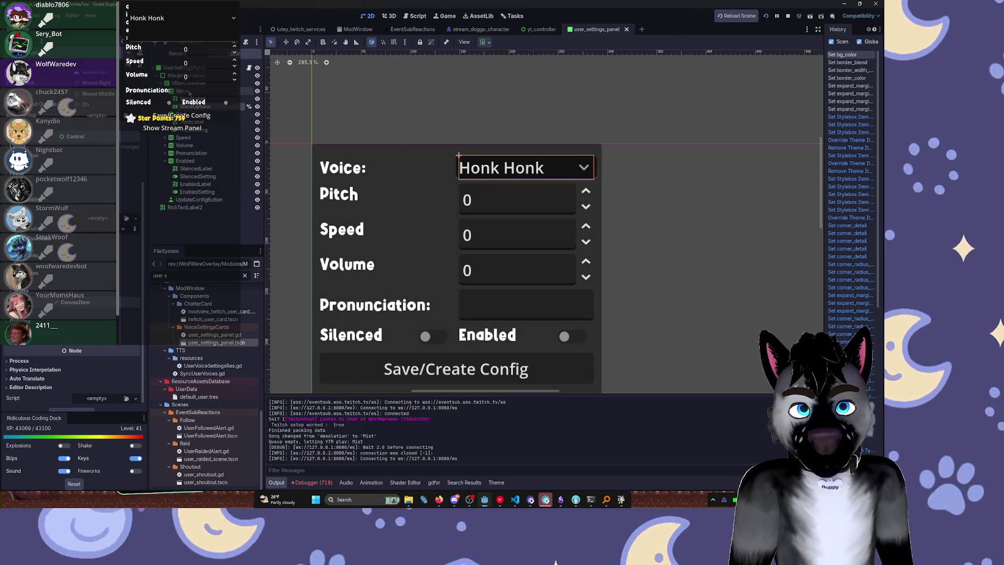
pyautogui.click(186, 91)
pyautogui.click(194, 106)
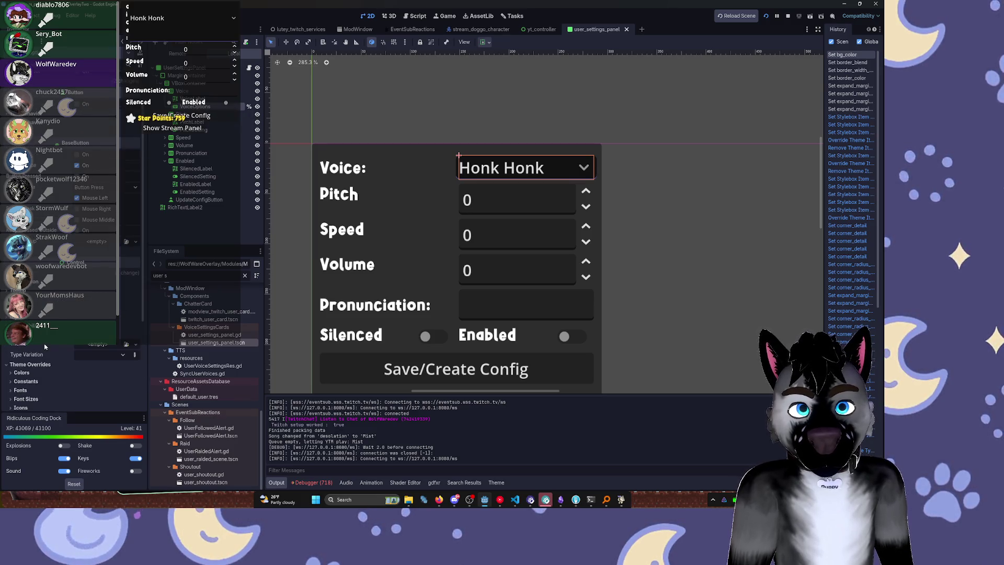
pyautogui.scroll(2, 73, 214)
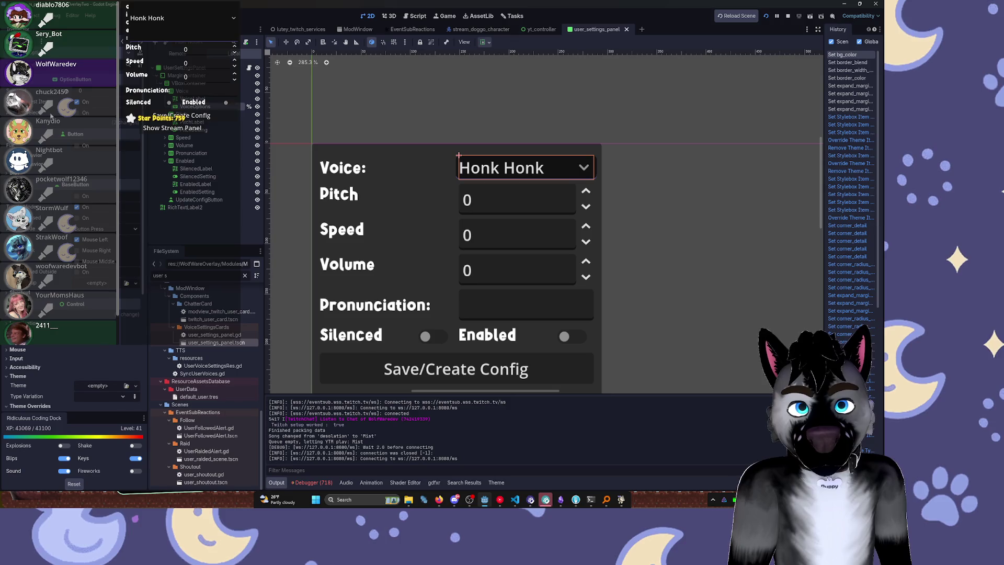
pyautogui.scroll(5, 39, 124)
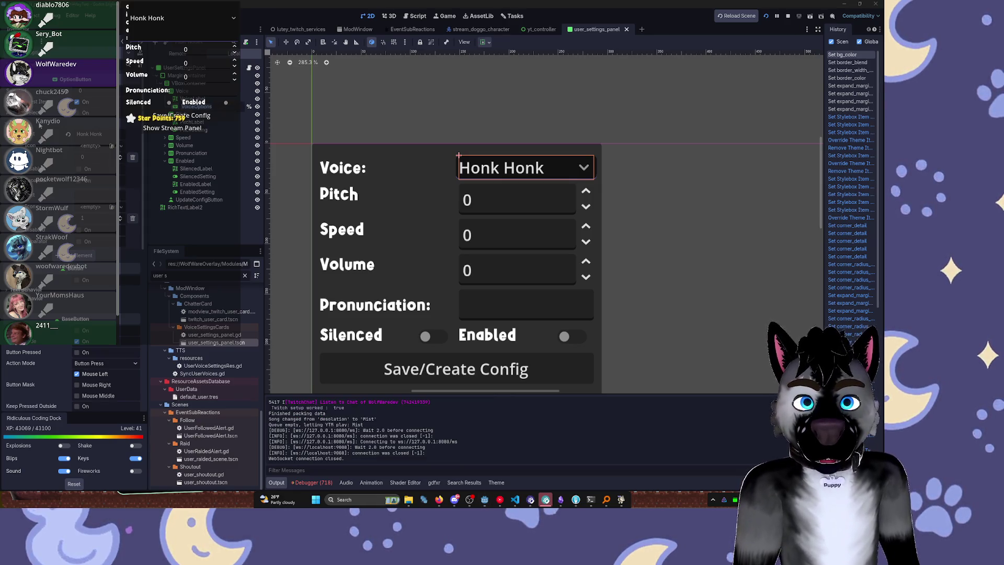
pyautogui.scroll(-5, 73, 376)
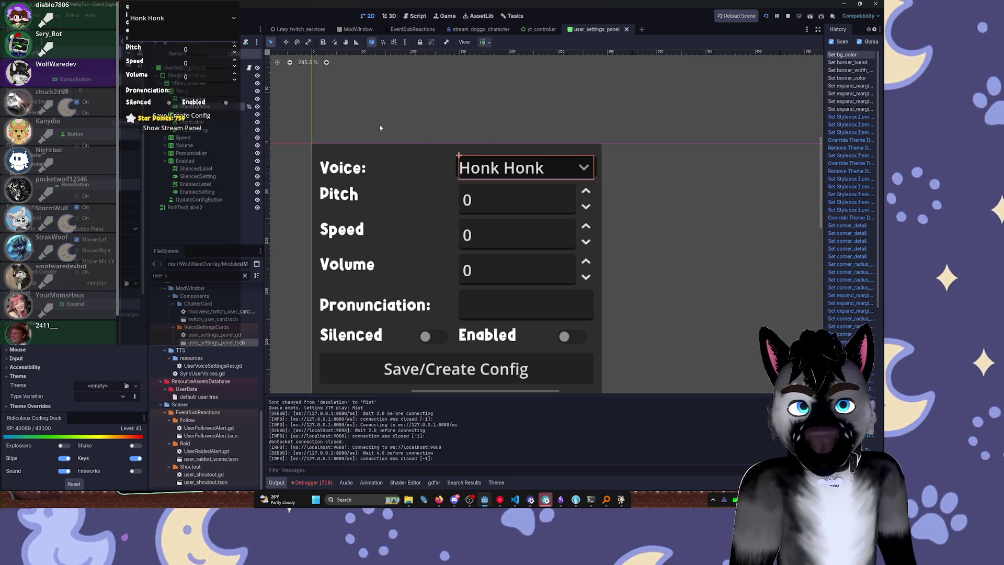
pyautogui.click(224, 92)
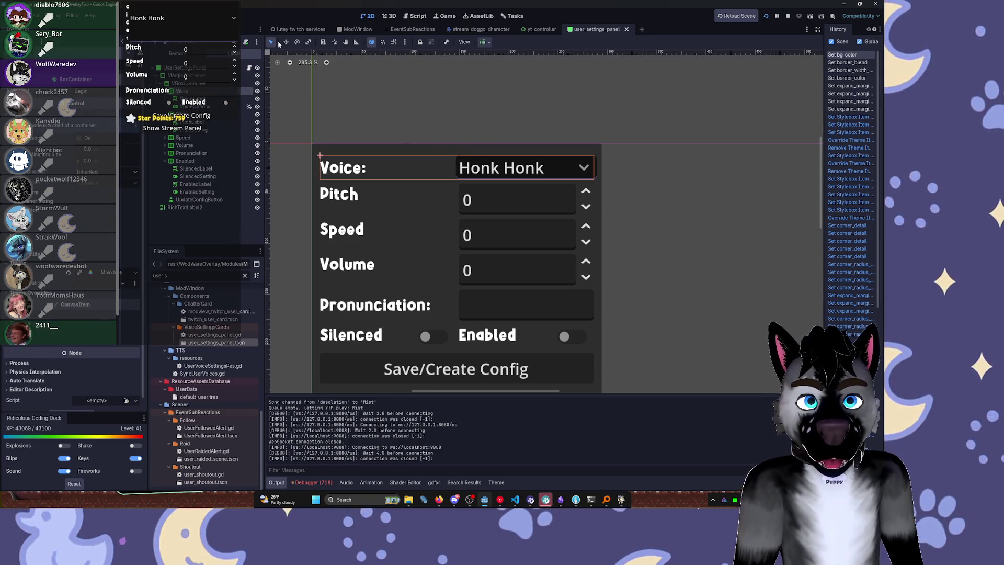
pyautogui.click(194, 106)
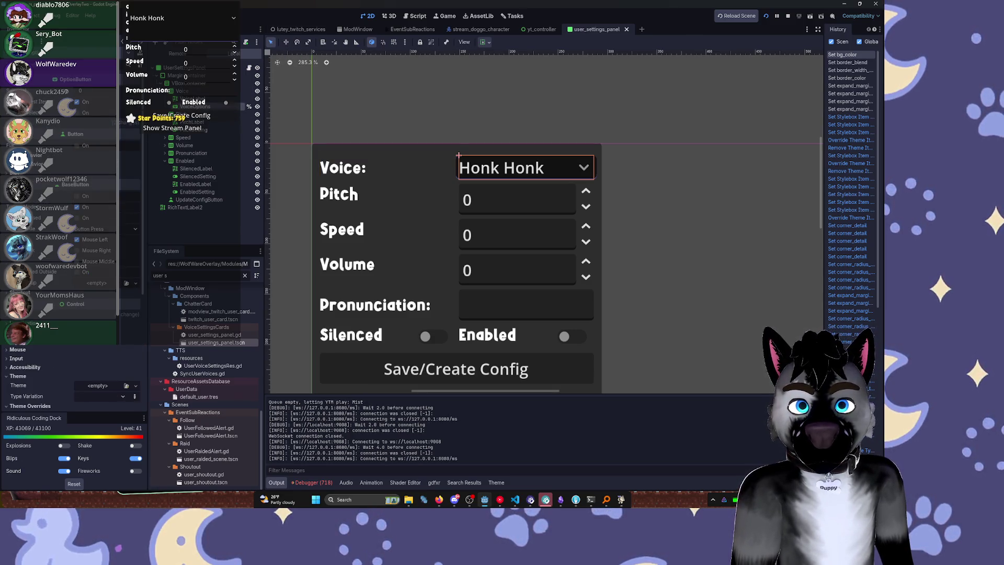
# Step: Review the VoiceOptions Inspector properties and bring up its container sizing options
pyautogui.scroll(-3, 73, 262)
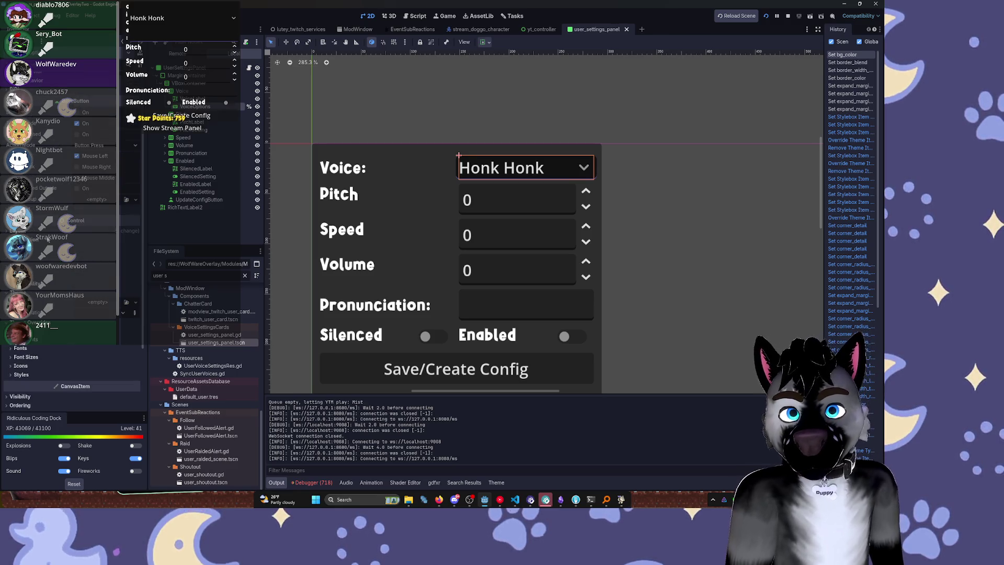
pyautogui.scroll(-3, 47, 239)
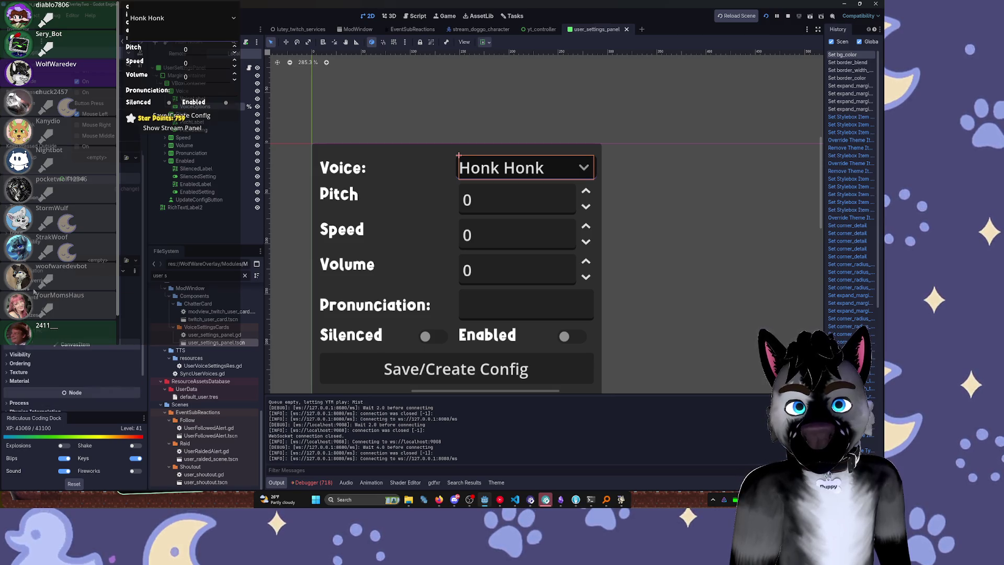
pyautogui.scroll(3, 73, 366)
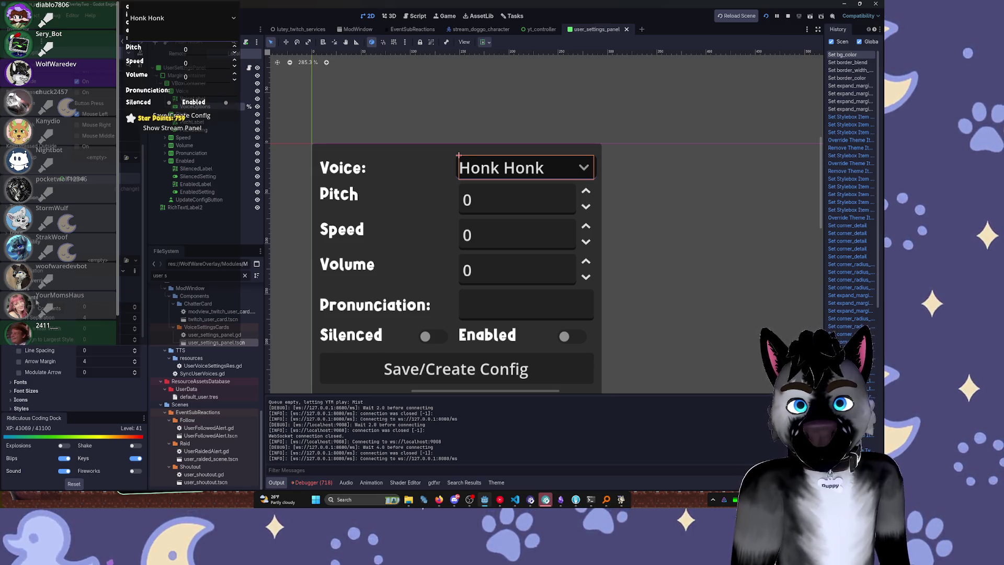
pyautogui.scroll(-3, 39, 301)
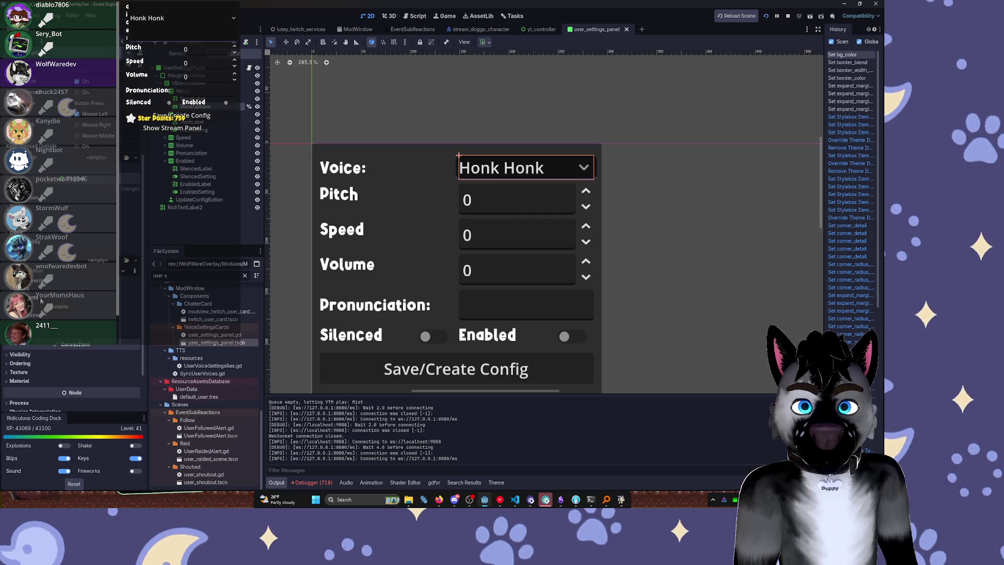
pyautogui.scroll(-2, 41, 301)
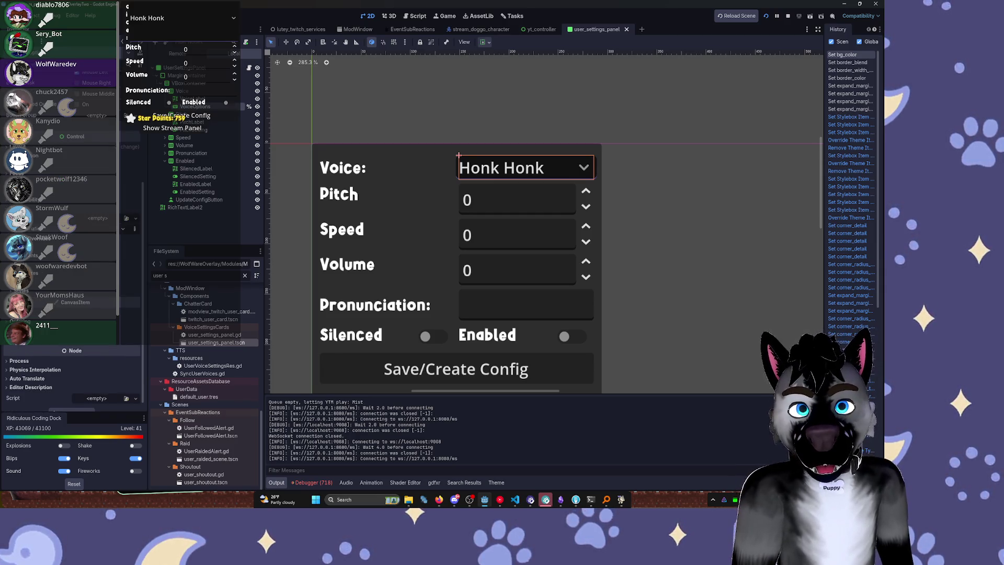
pyautogui.scroll(-1, 71, 366)
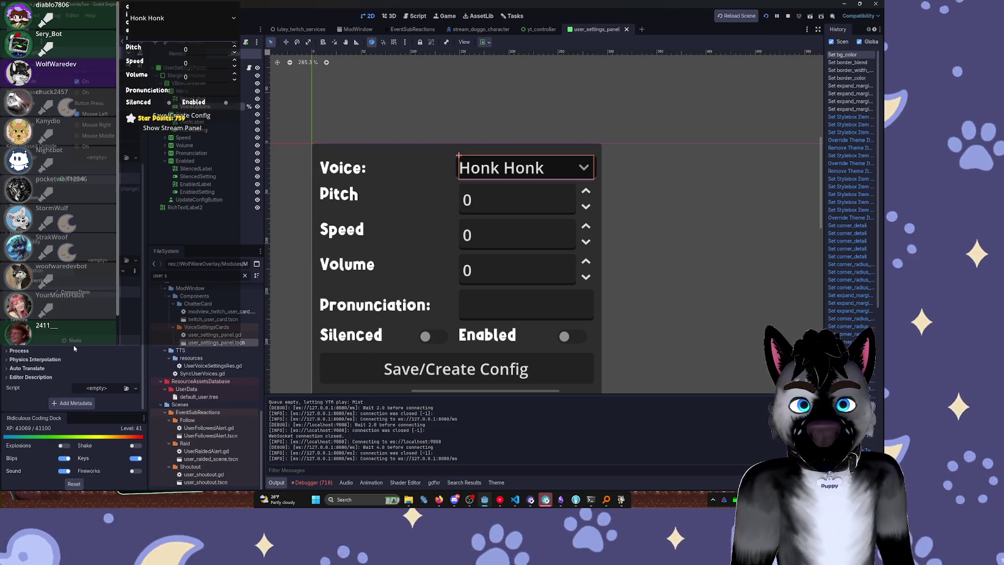
pyautogui.scroll(3, 101, 340)
pyautogui.click(485, 42)
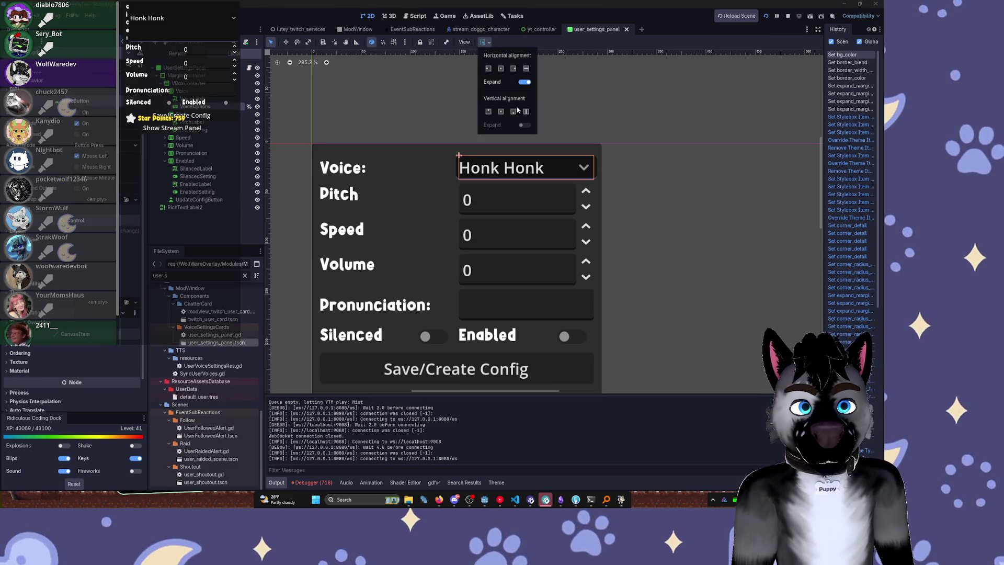
pyautogui.click(525, 82)
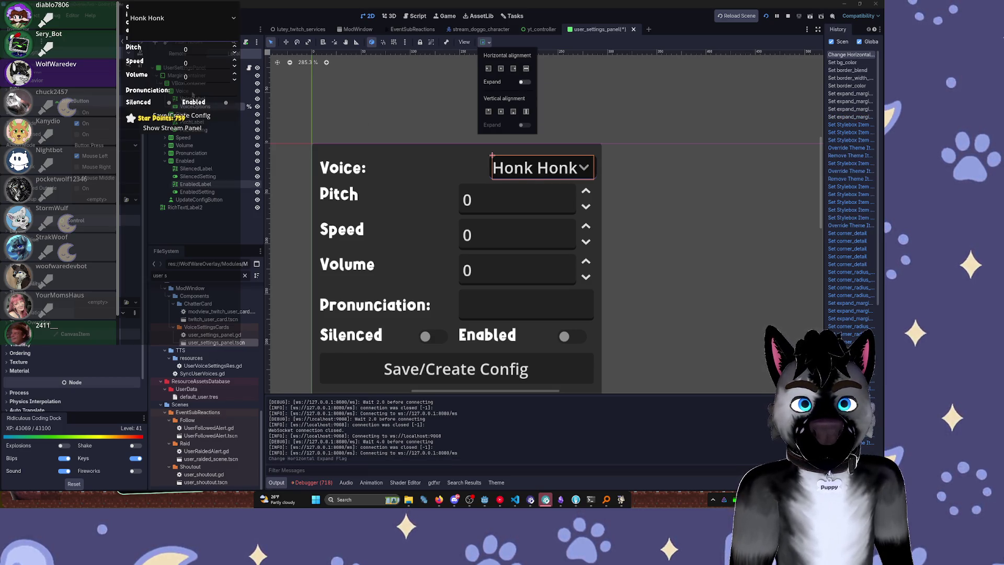
pyautogui.click(489, 157)
pyautogui.click(470, 166)
pyautogui.click(485, 44)
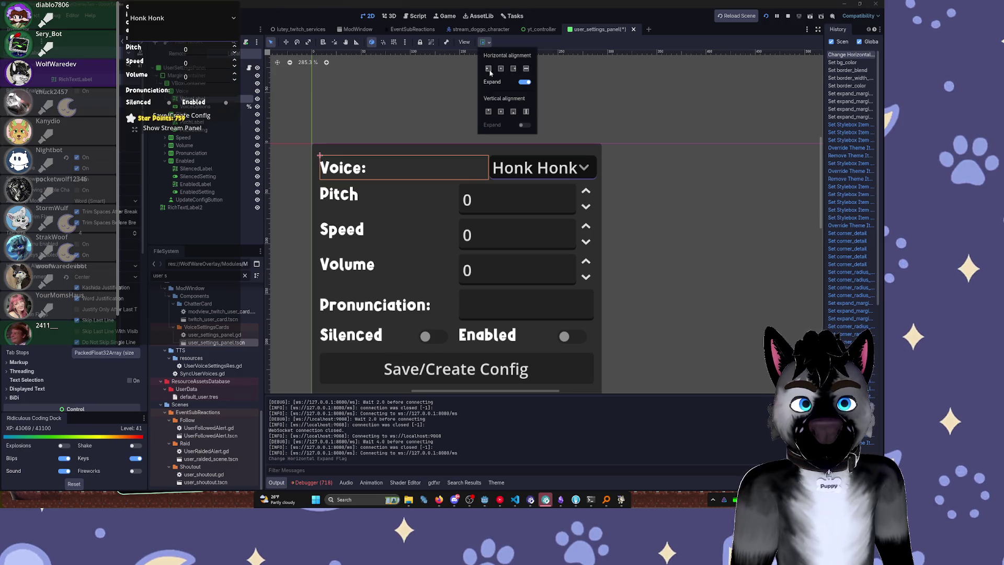
pyautogui.click(488, 69)
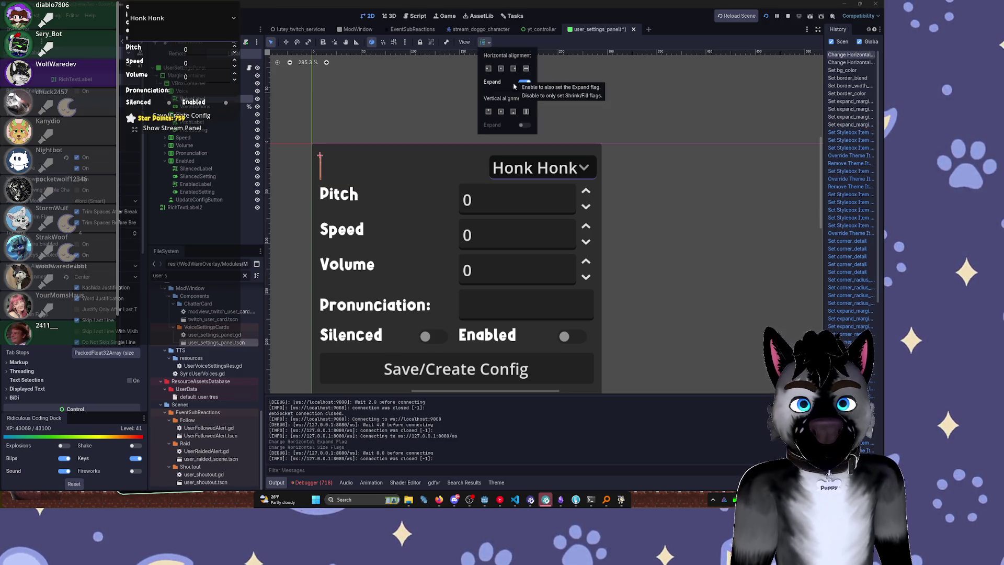
pyautogui.click(96, 204)
pyautogui.click(96, 203)
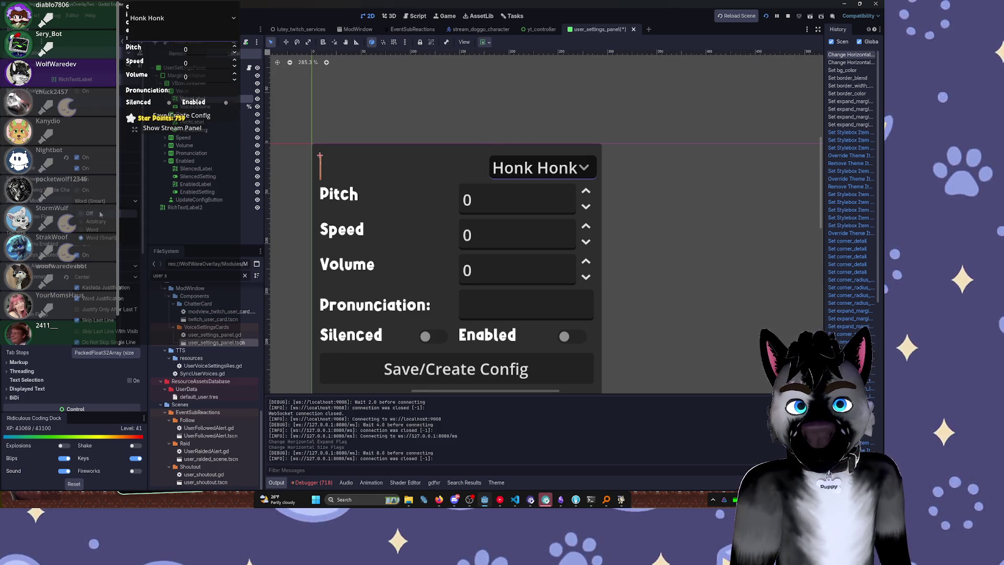
pyautogui.click(99, 213)
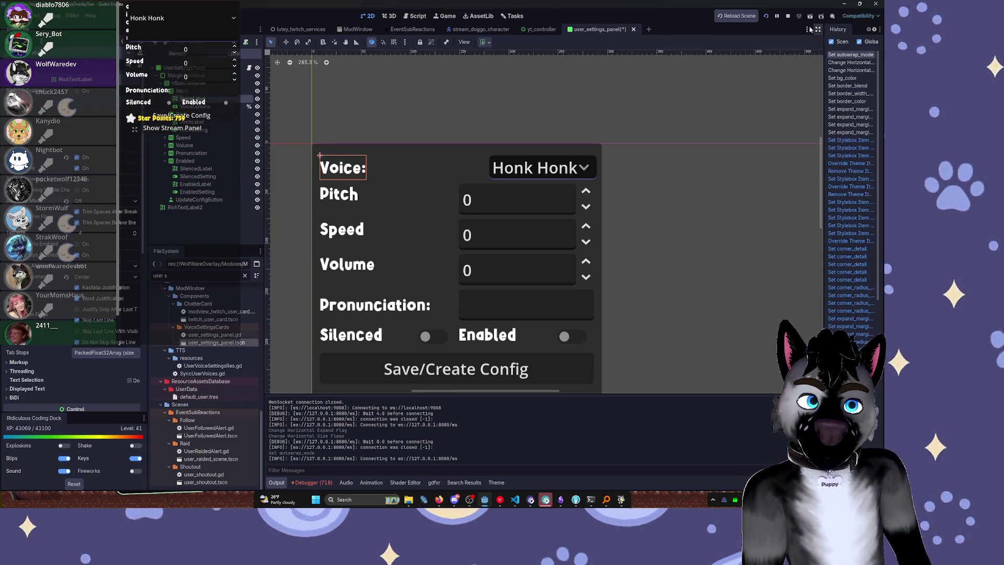
pyautogui.moveTo(622, 501)
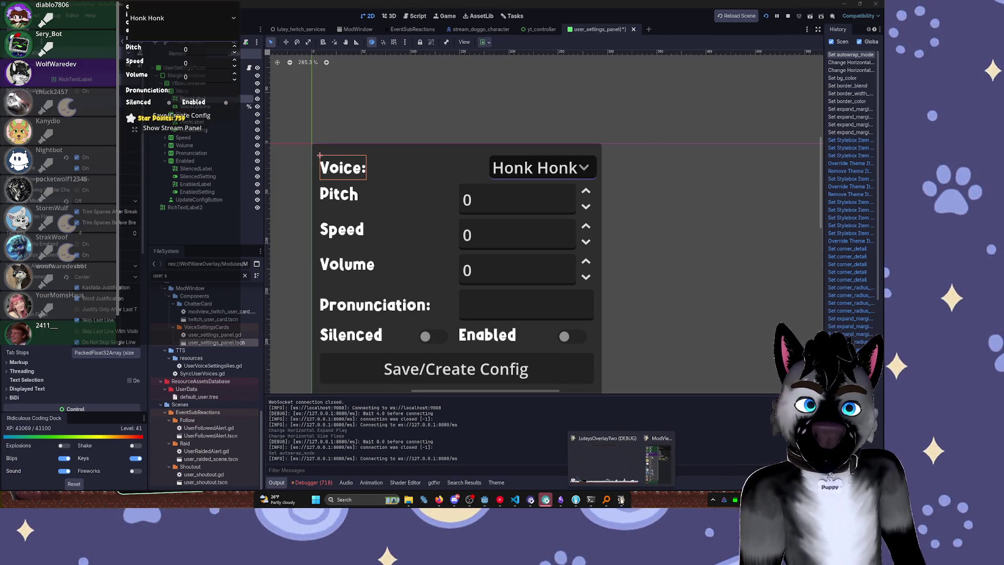
# Step: Check the running overlay, ModView window and git history, then lower the system volume
pyautogui.click(623, 479)
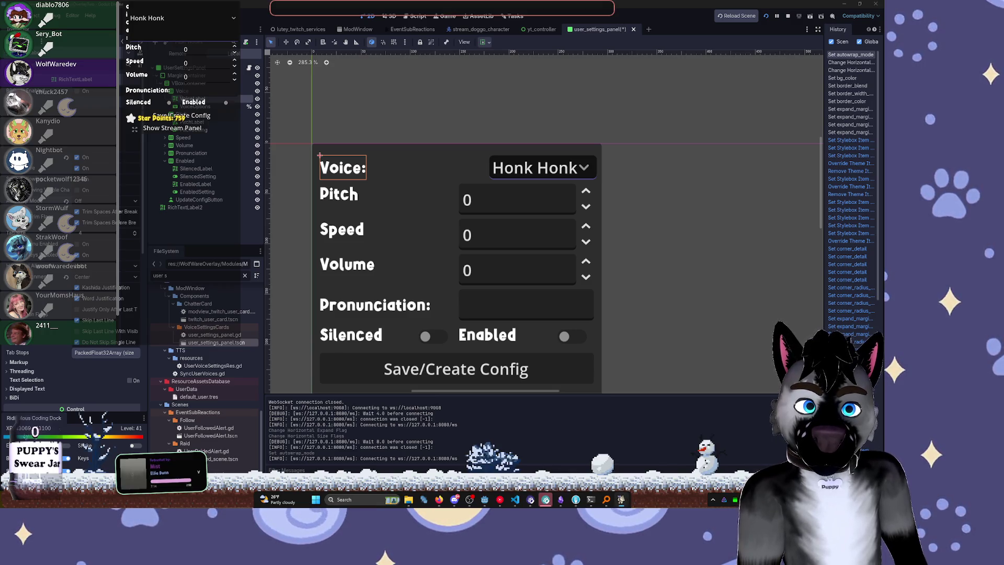
pyautogui.click(485, 499)
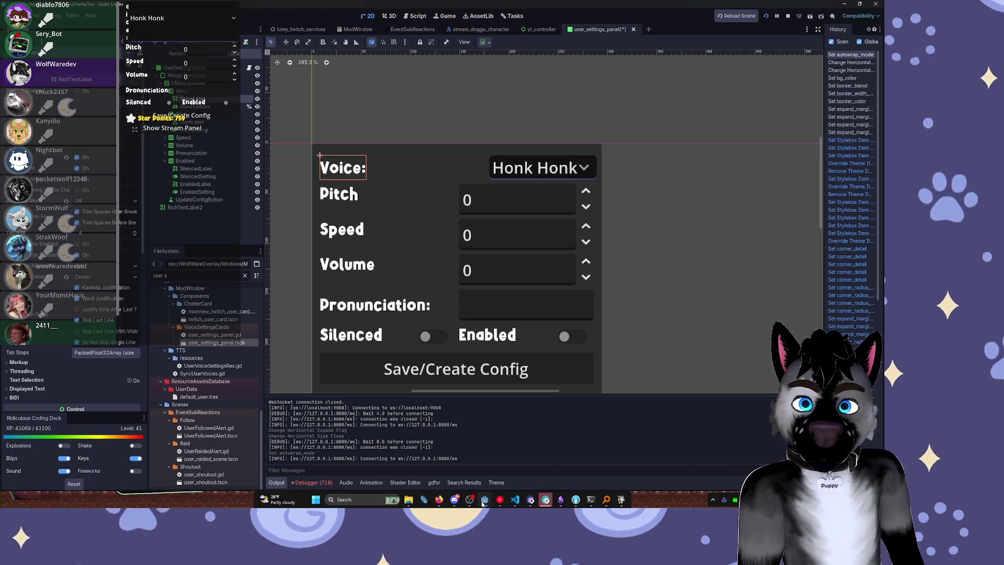
pyautogui.moveTo(622, 500)
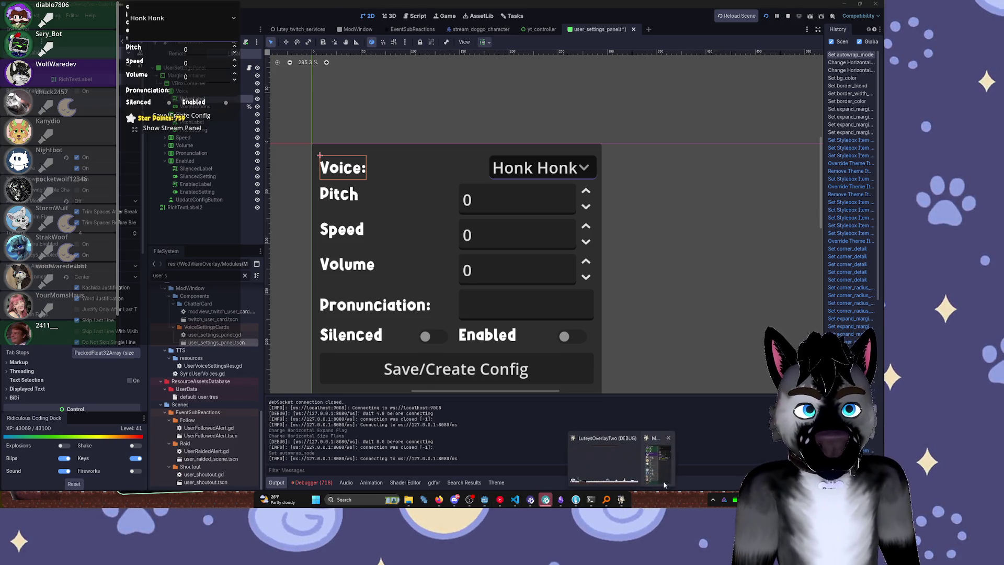
pyautogui.click(622, 457)
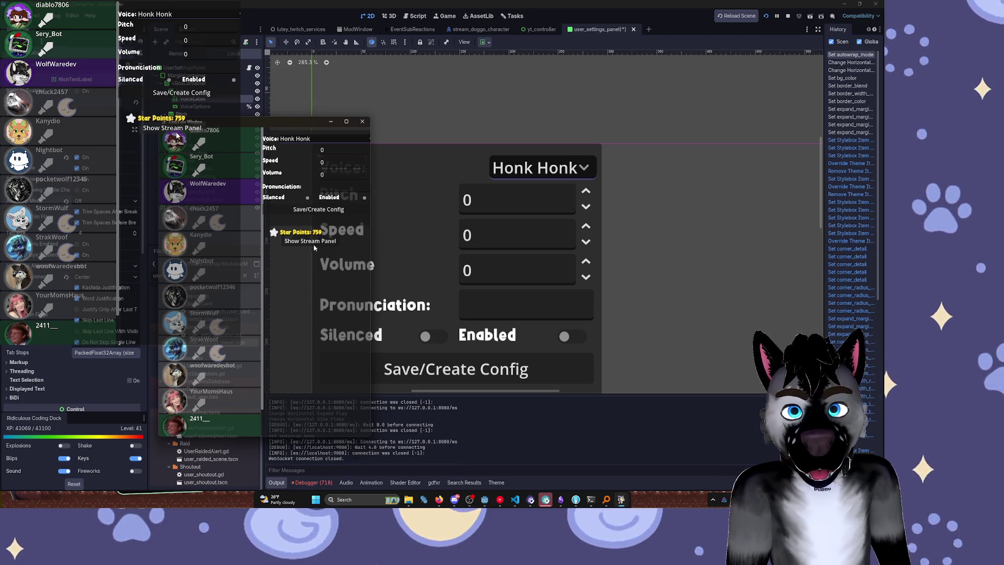
pyautogui.click(633, 460)
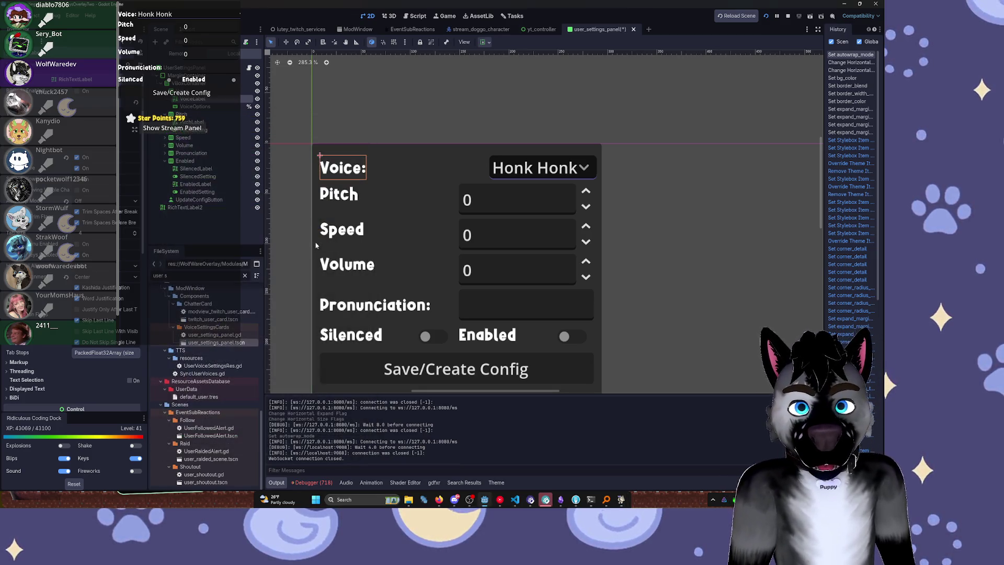
pyautogui.click(484, 500)
pyautogui.click(622, 501)
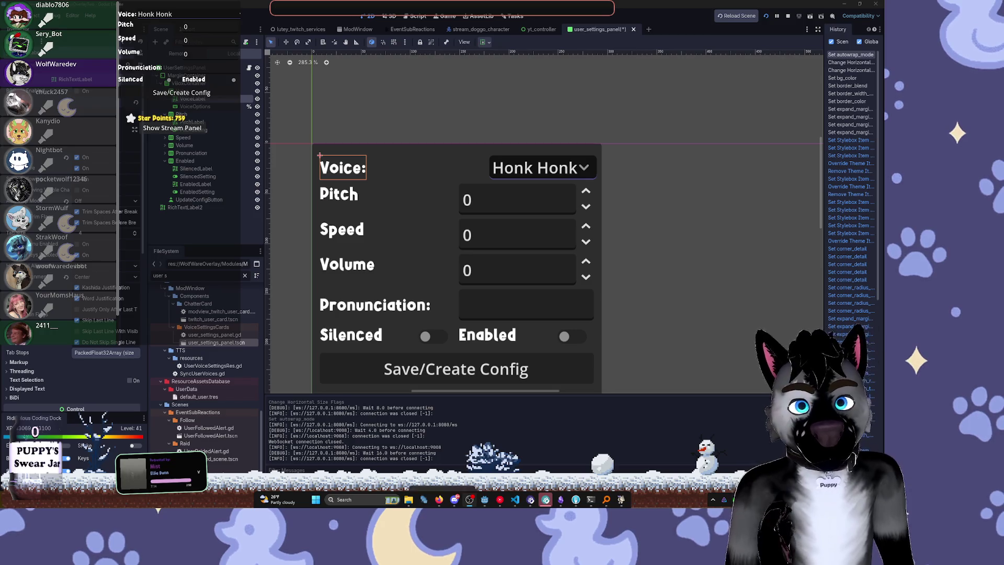
pyautogui.press('XF86AudioLowerVolume')
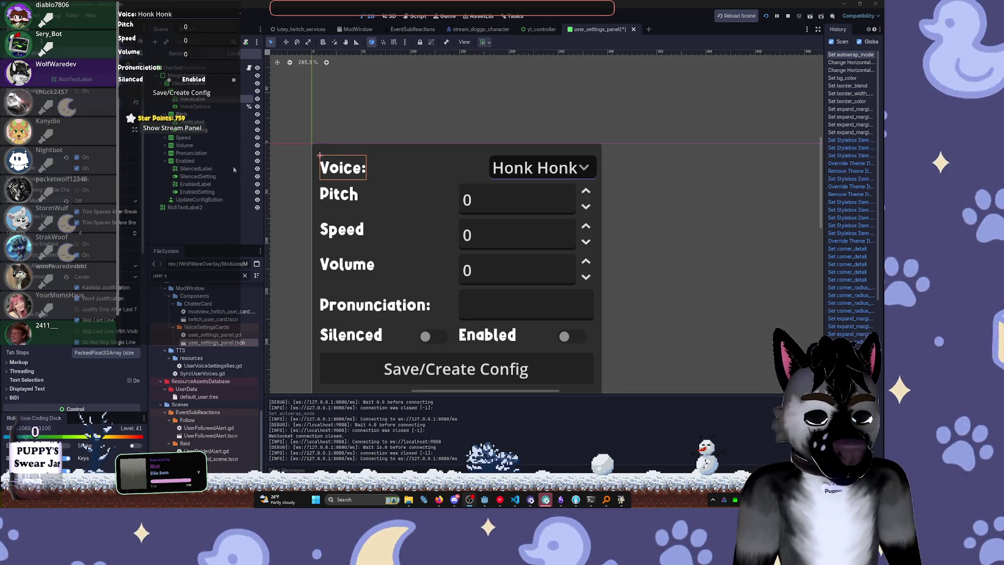
# Step: Start the Liked Music playlist in YouTube Music and minimize it back to Godot
pyautogui.moveTo(502, 500)
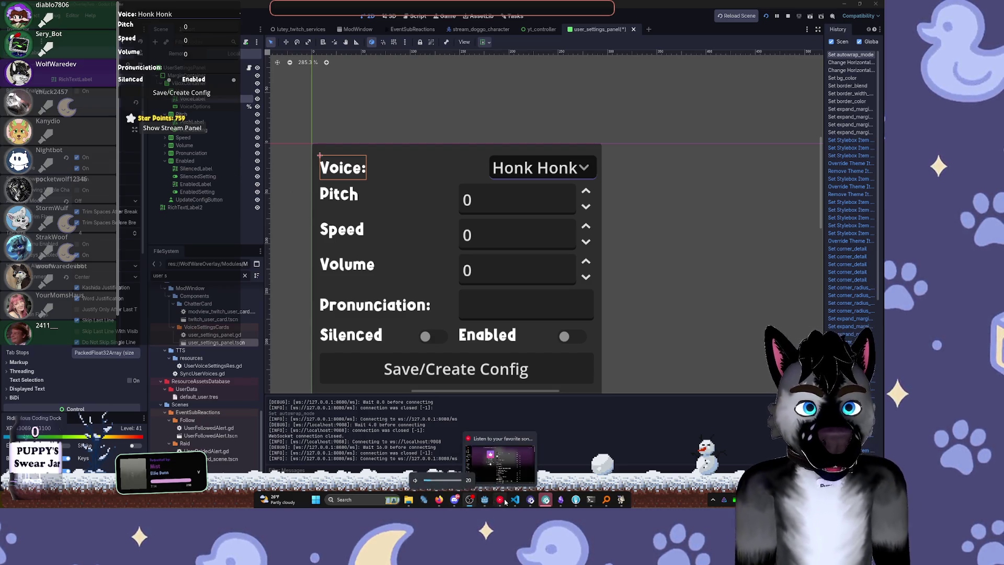
pyautogui.click(503, 501)
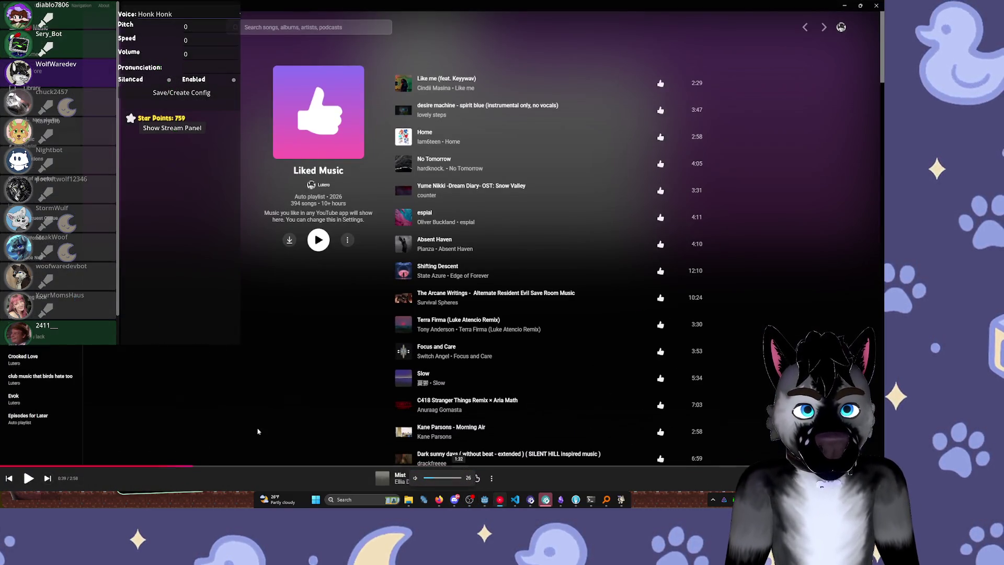
pyautogui.click(31, 478)
pyautogui.click(860, 5)
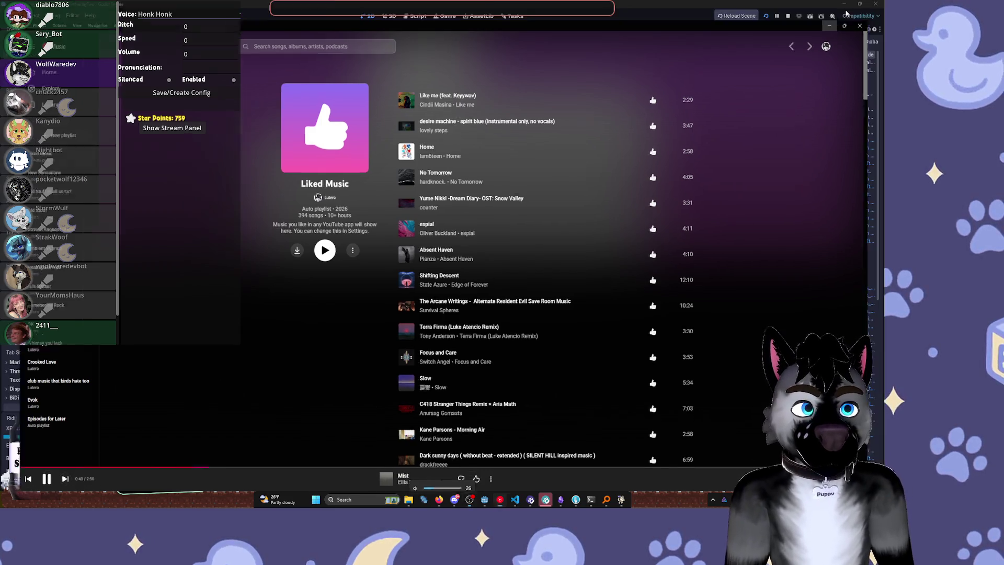
pyautogui.click(844, 5)
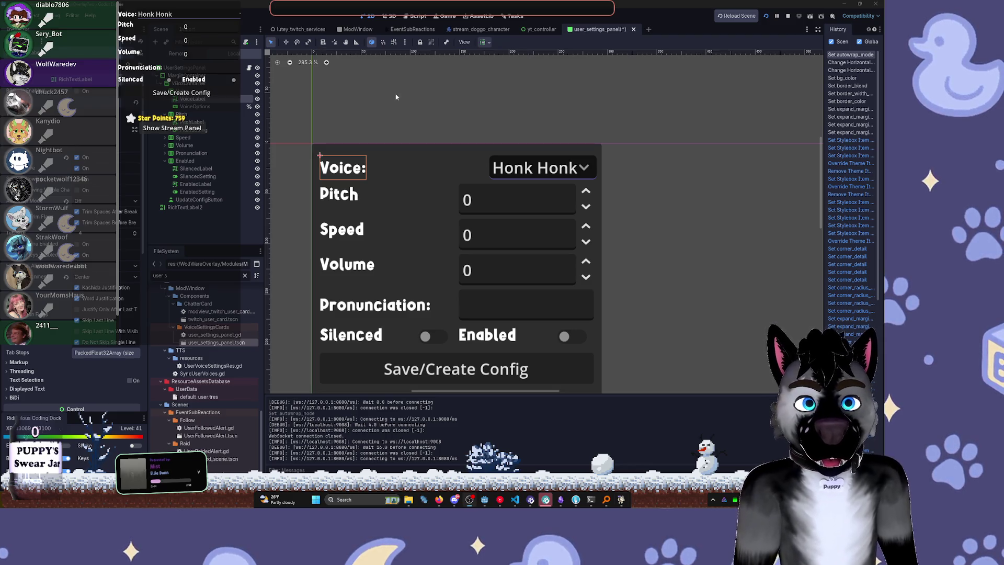
# Step: Set the ModWindow scene's Title to 'ModWindow', save it, and restart the project
pyautogui.click(485, 501)
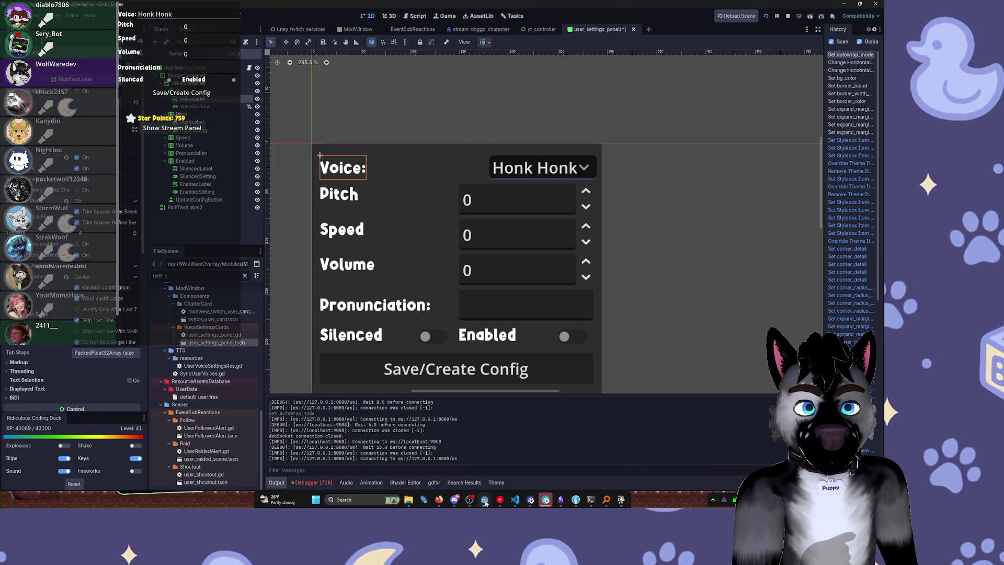
pyautogui.click(358, 29)
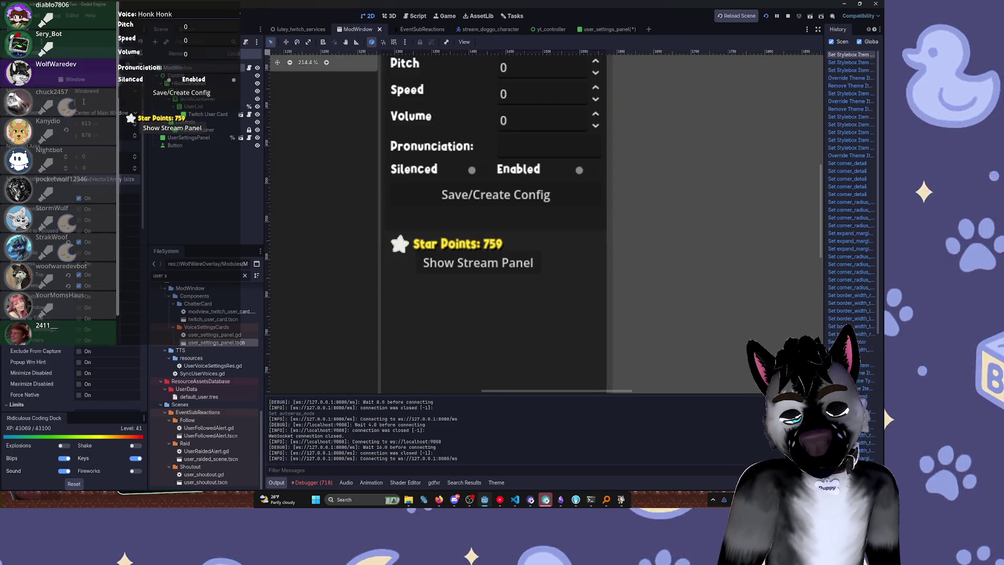
pyautogui.click(83, 101)
pyautogui.write('ModWindow')
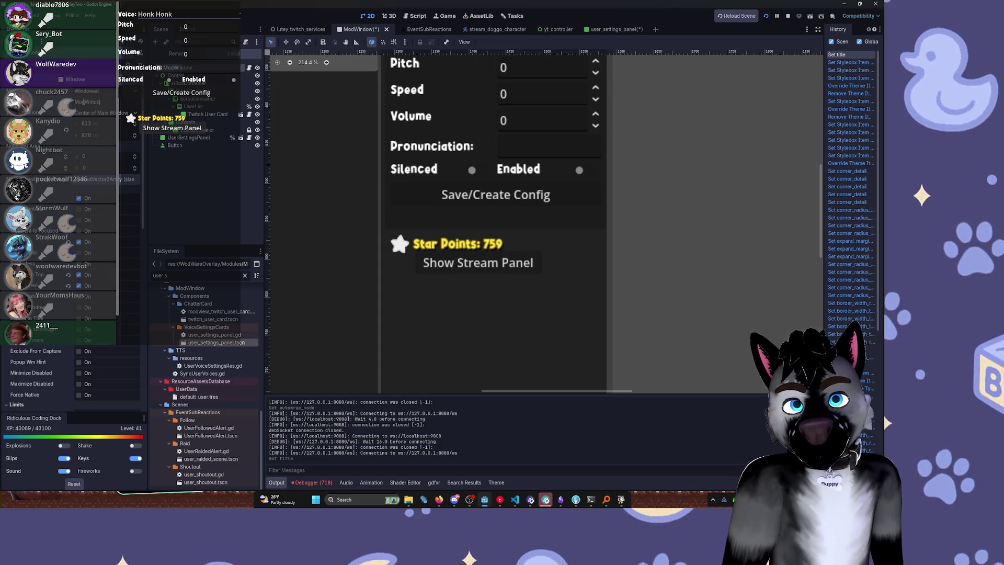
pyautogui.hotkey('ctrl', 's')
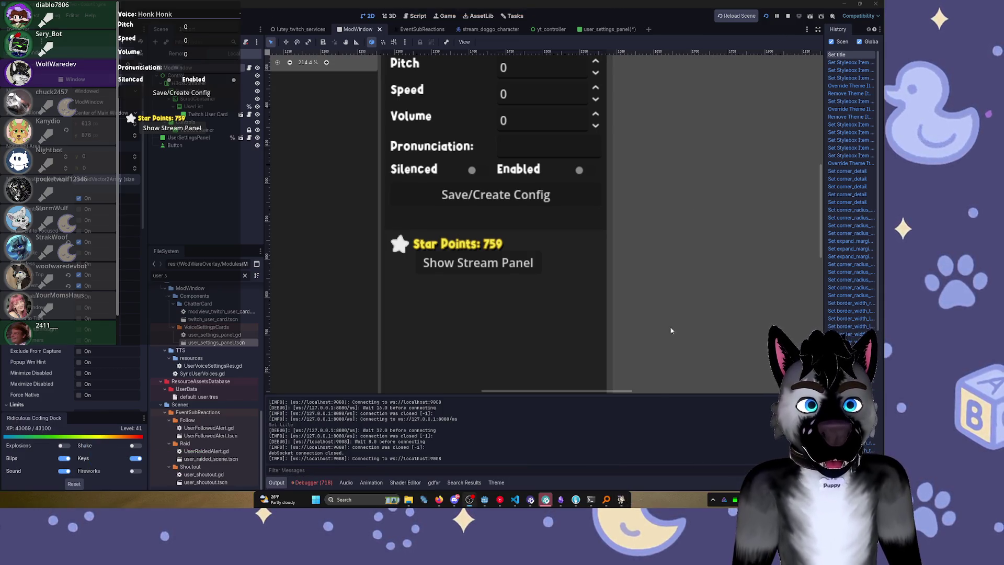
pyautogui.click(766, 16)
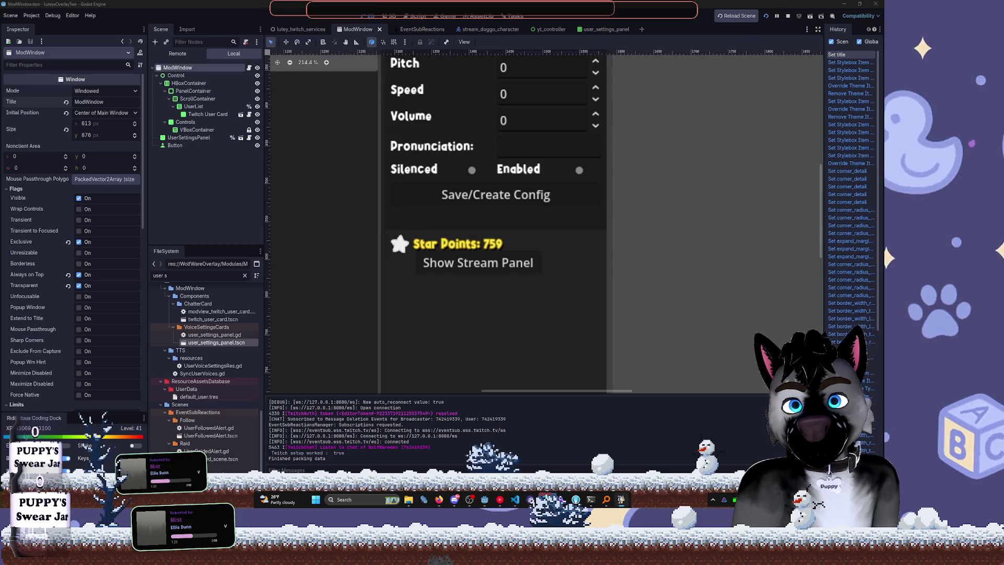
# Step: Move and resize the running ModView window, then open and close its Voice list
pyautogui.moveTo(621, 501)
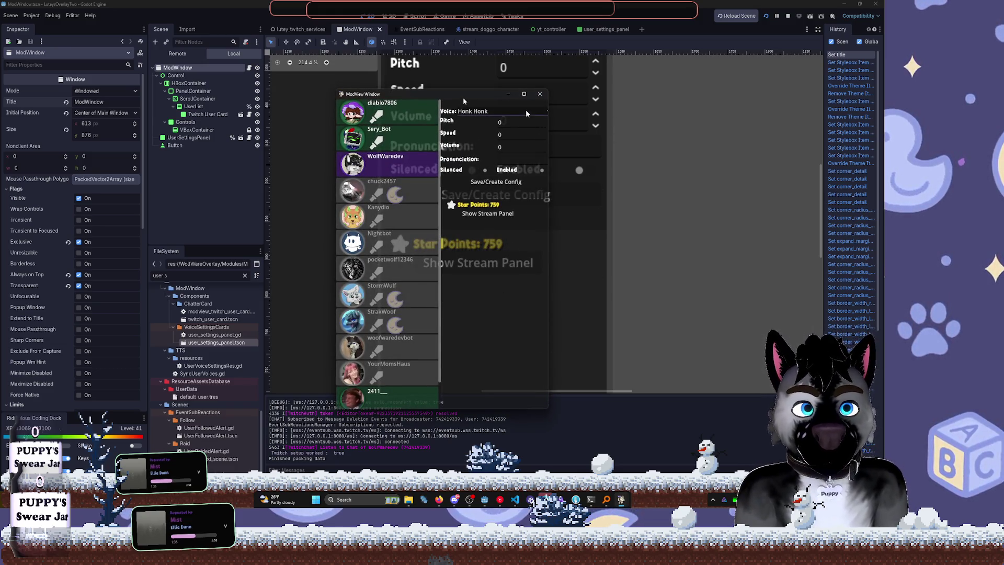
pyautogui.moveTo(462, 97); pyautogui.dragTo(297, 101)
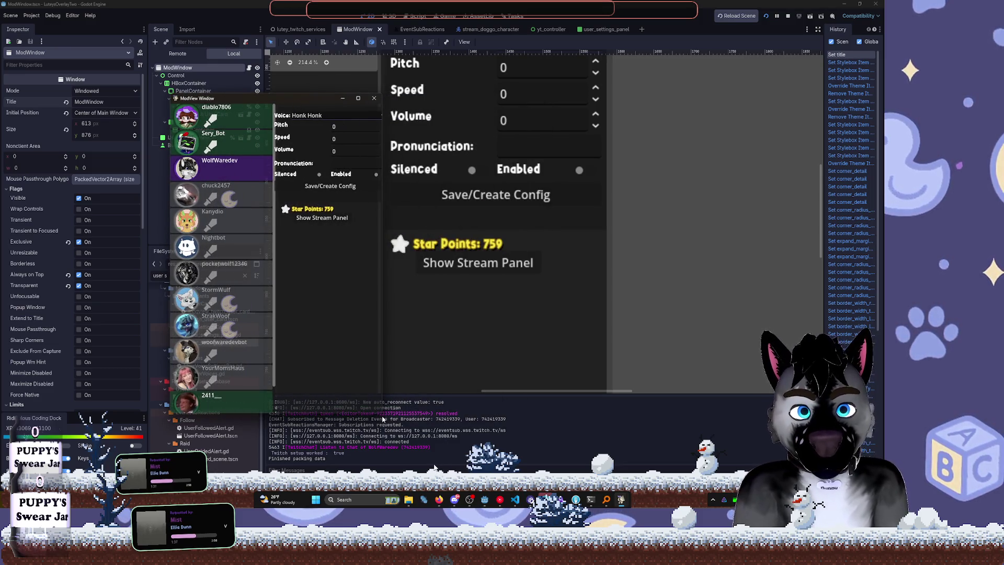
pyautogui.moveTo(381, 417)
pyautogui.mouseDown()
pyautogui.moveTo(384, 449)
pyautogui.moveTo(450, 288)
pyautogui.moveTo(526, 340)
pyautogui.moveTo(375, 434)
pyautogui.moveTo(470, 404)
pyautogui.moveTo(437, 403)
pyautogui.moveTo(480, 410)
pyautogui.moveTo(448, 298)
pyautogui.moveTo(384, 411)
pyautogui.moveTo(446, 417)
pyautogui.mouseUp()
pyautogui.click(442, 116)
pyautogui.click(442, 130)
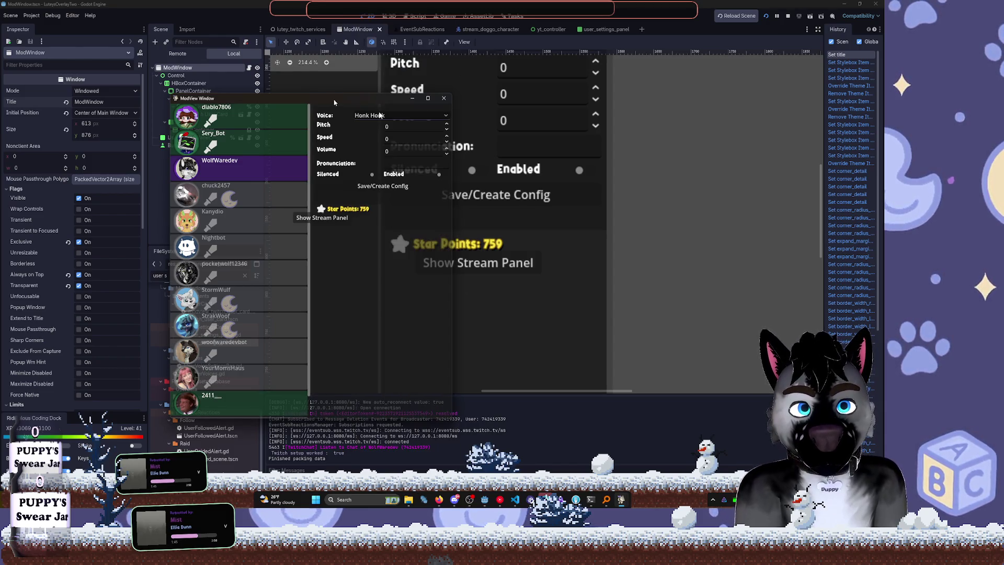
pyautogui.click(410, 116)
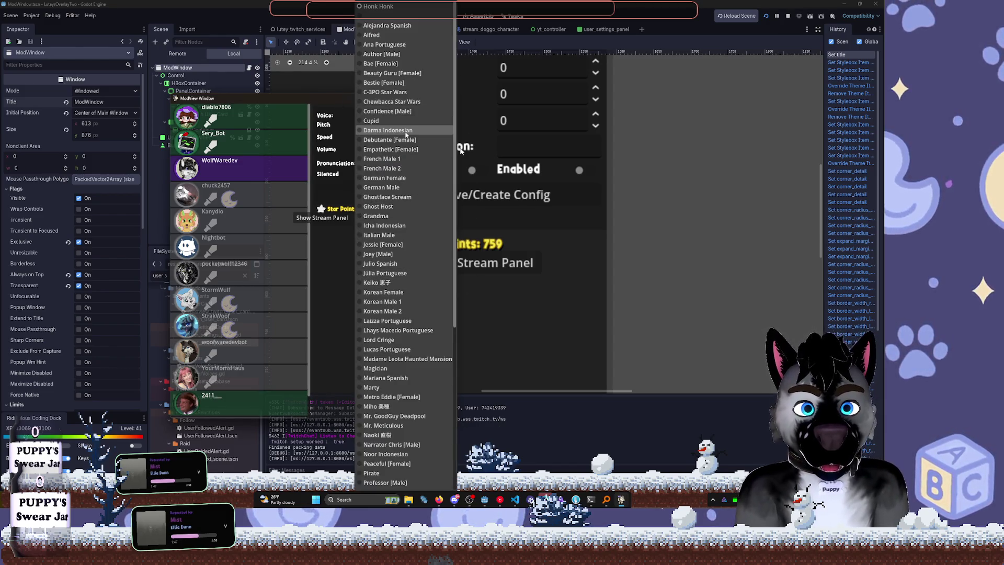
pyautogui.press('Escape')
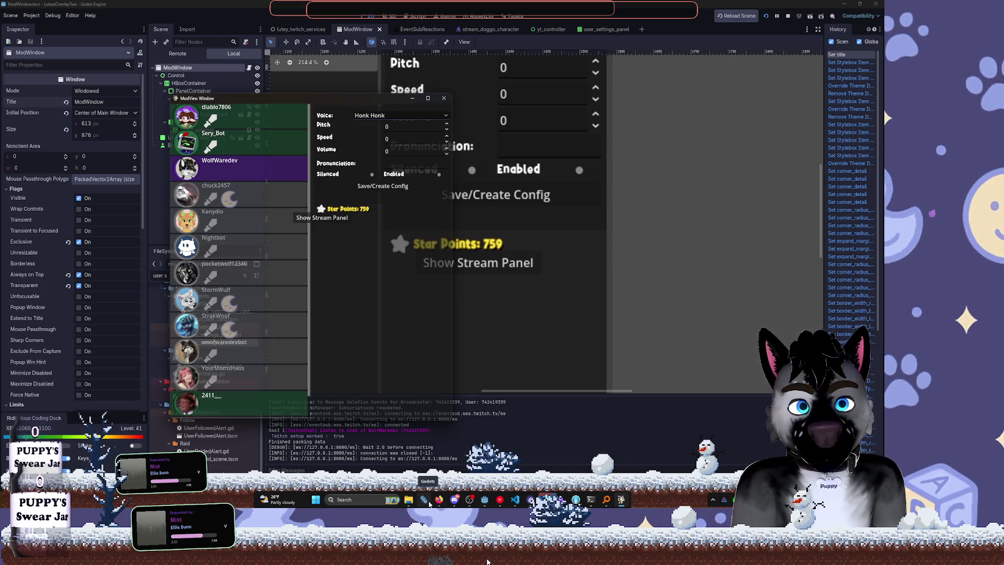
# Step: Back in the editor, select UserSettingsPanel, stop the project and run it again
pyautogui.moveTo(433, 500)
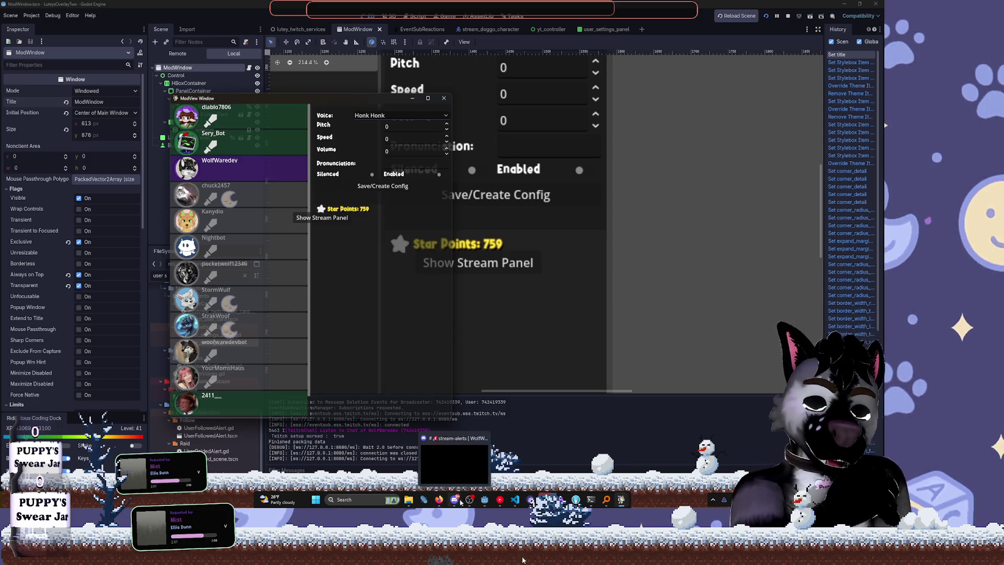
pyautogui.click(485, 499)
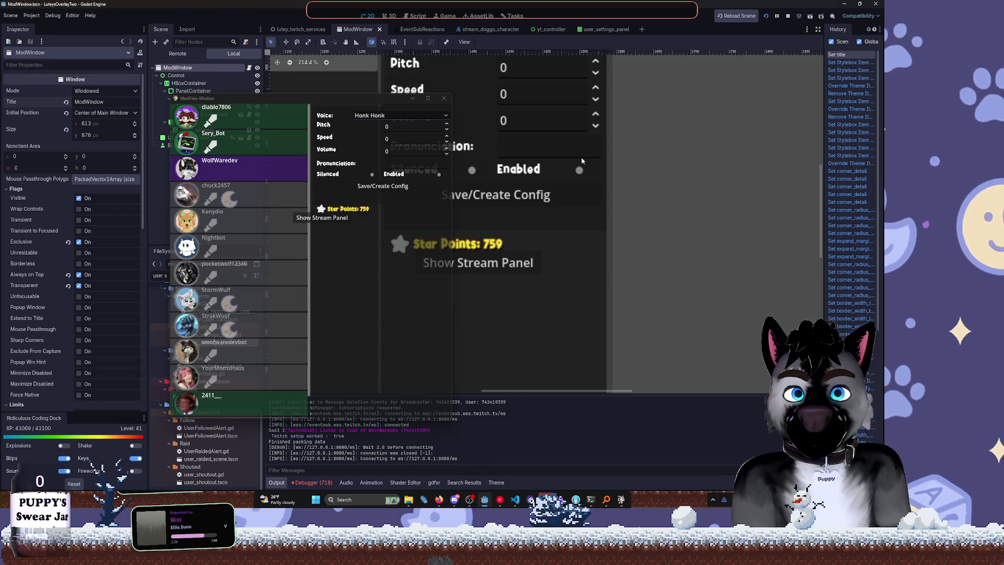
pyautogui.click(551, 131)
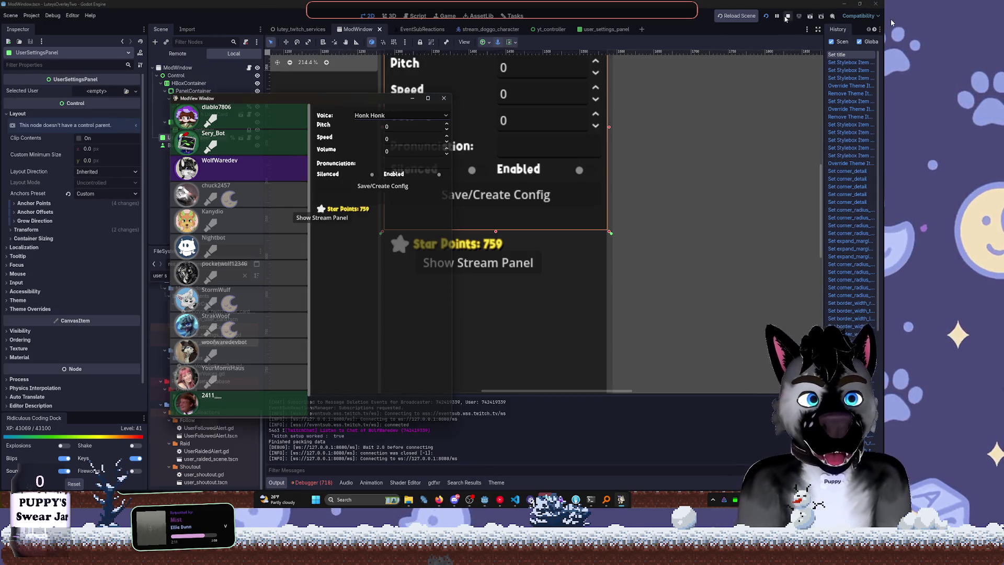
pyautogui.click(786, 17)
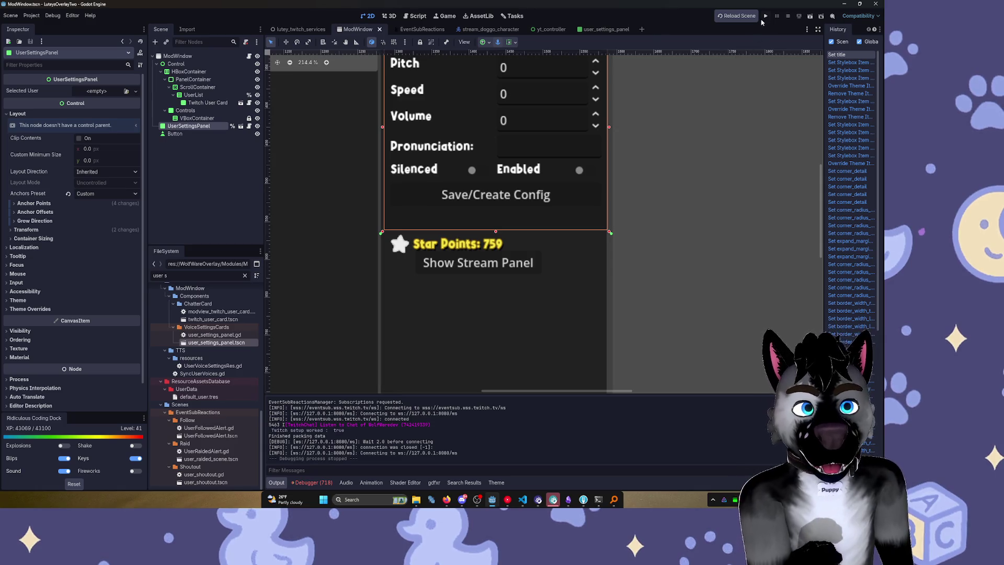
pyautogui.click(765, 16)
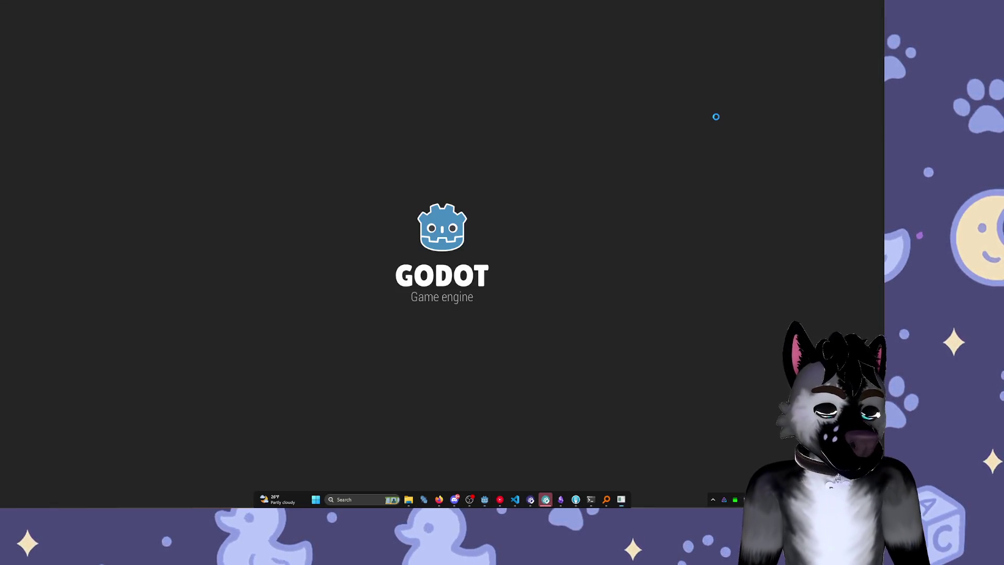
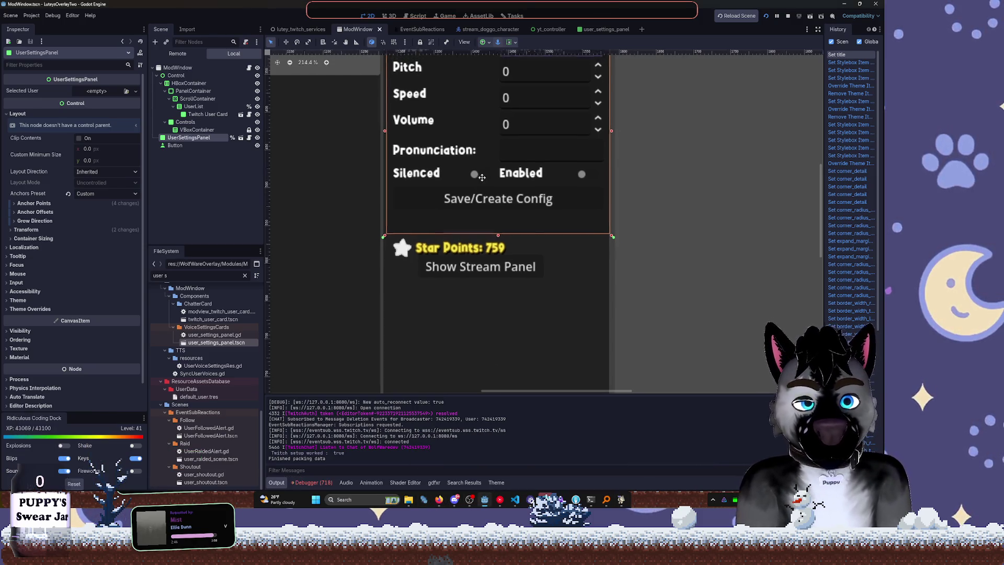
# Step: Bring the whole ModWindow into view and inspect the Main.tres OptionButton normal stylebox
pyautogui.moveTo(481, 71)
pyautogui.mouseDown()
pyautogui.moveTo(599, 254)
pyautogui.moveTo(617, 240)
pyautogui.moveTo(620, 220)
pyautogui.mouseUp()
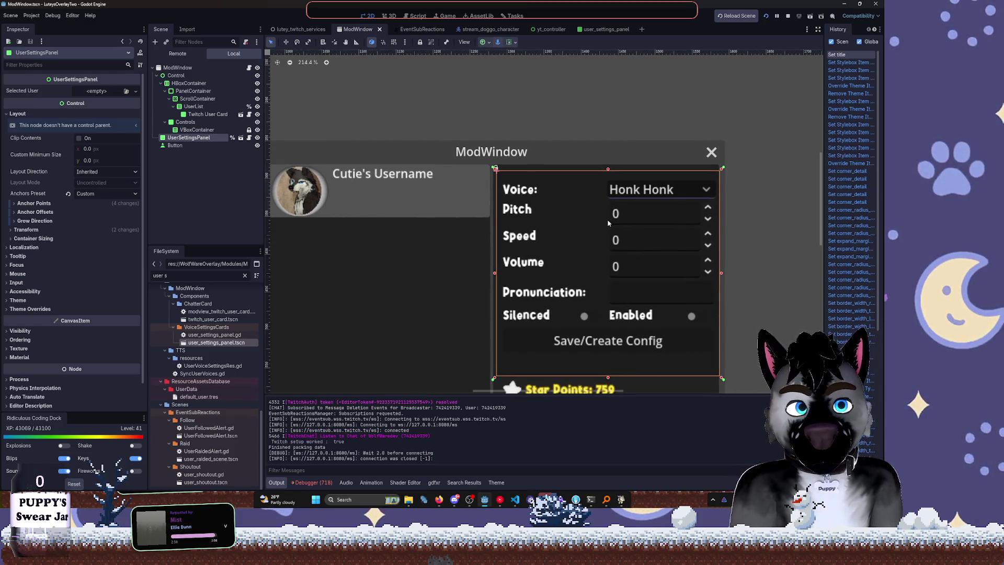
pyautogui.click(496, 481)
pyautogui.click(766, 453)
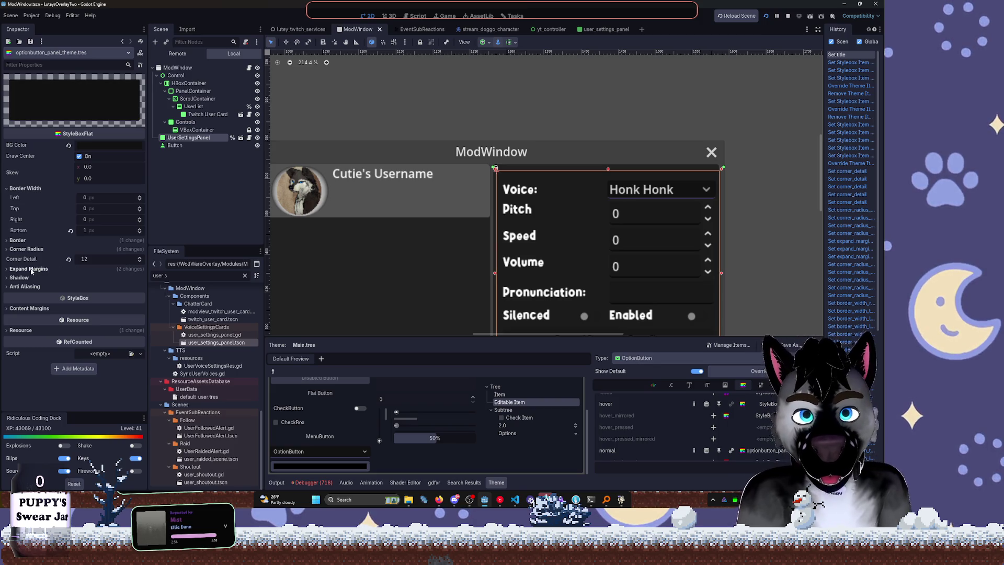
# Step: Select the UserSettingsPanel node and open the user_settings_panel scene for editing
pyautogui.click(186, 75)
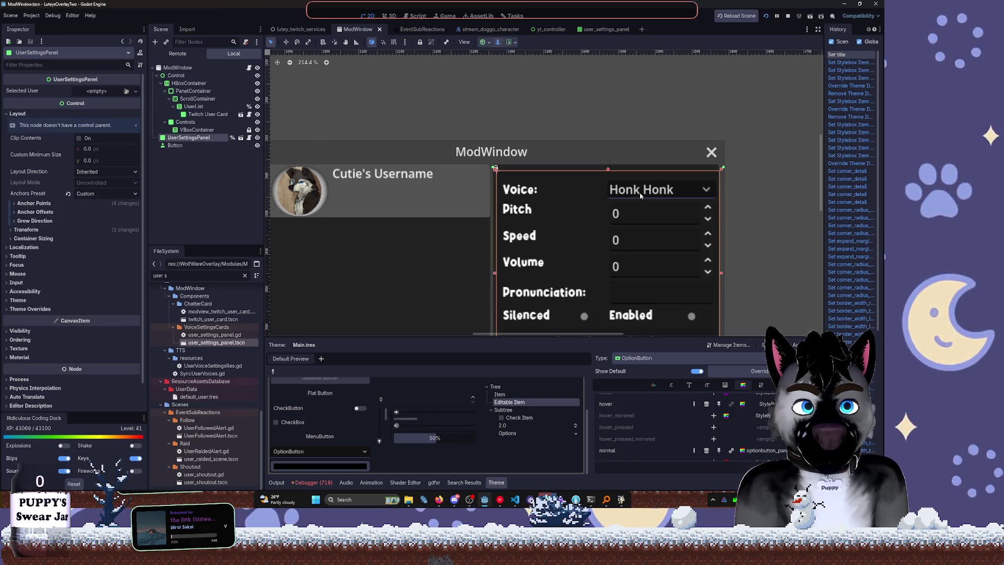
pyautogui.click(538, 195)
pyautogui.doubleClick(538, 194)
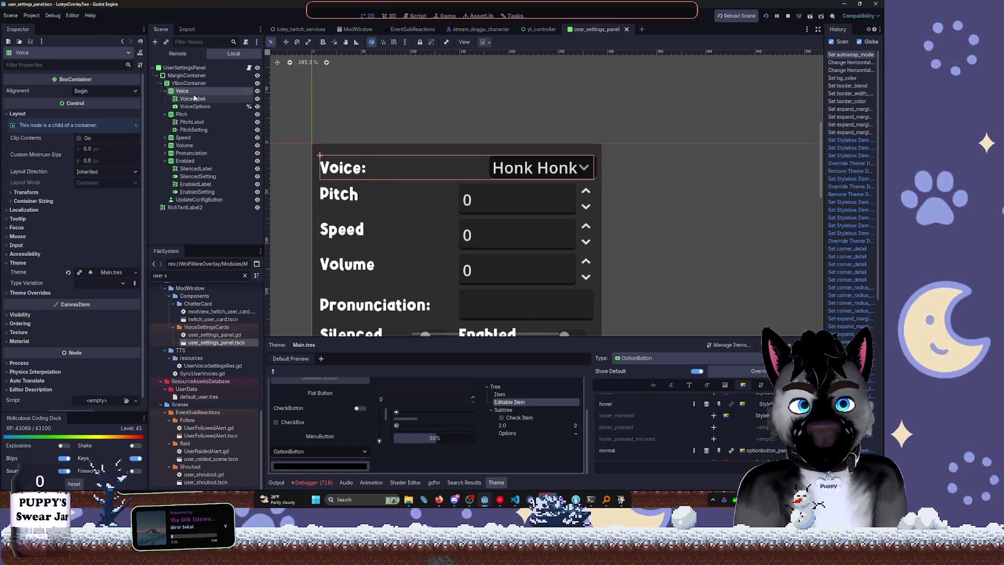
# Step: Raise the Voice row's Custom Minimum Size y so the row is taller
pyautogui.moveTo(84, 163)
pyautogui.mouseDown()
pyautogui.moveTo(102, 160)
pyautogui.moveTo(94, 160)
pyautogui.mouseUp()
pyautogui.scroll(-5, 436, 128)
pyautogui.scroll(-3, 433, 98)
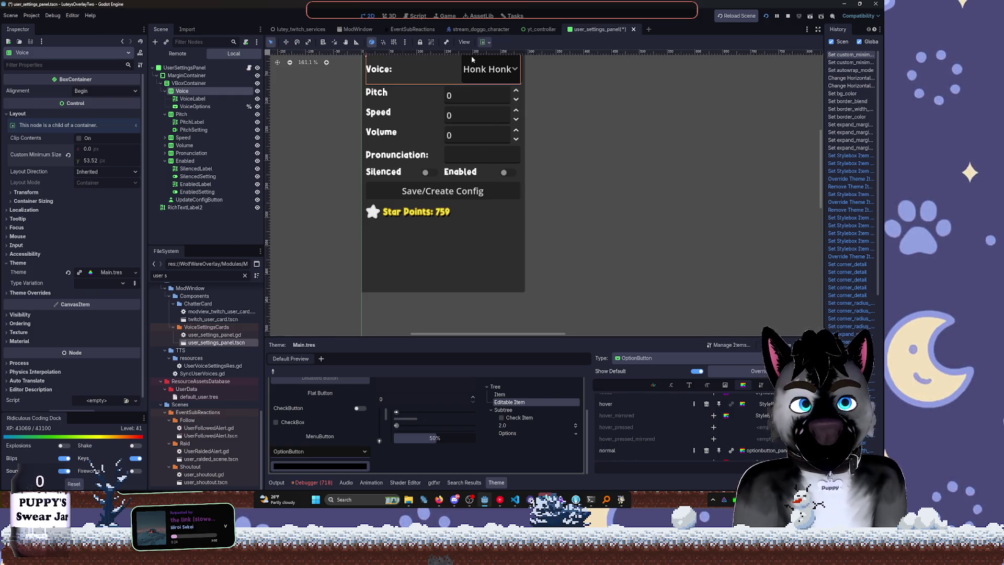
# Step: Set VoiceOptions' horizontal container sizing to Fill with Expand on, then run the project
pyautogui.click(195, 106)
pyautogui.click(192, 98)
pyautogui.click(195, 107)
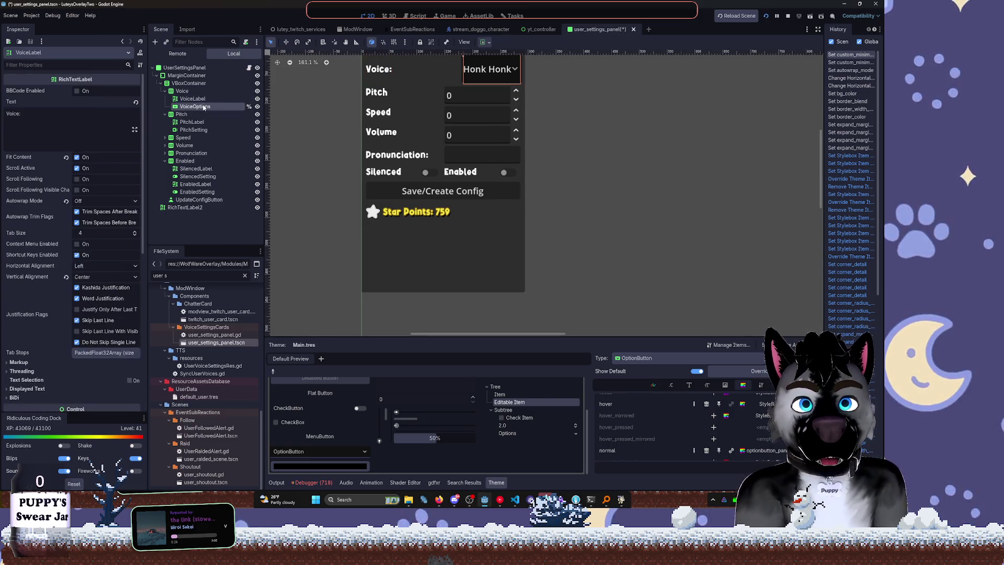
pyautogui.click(485, 43)
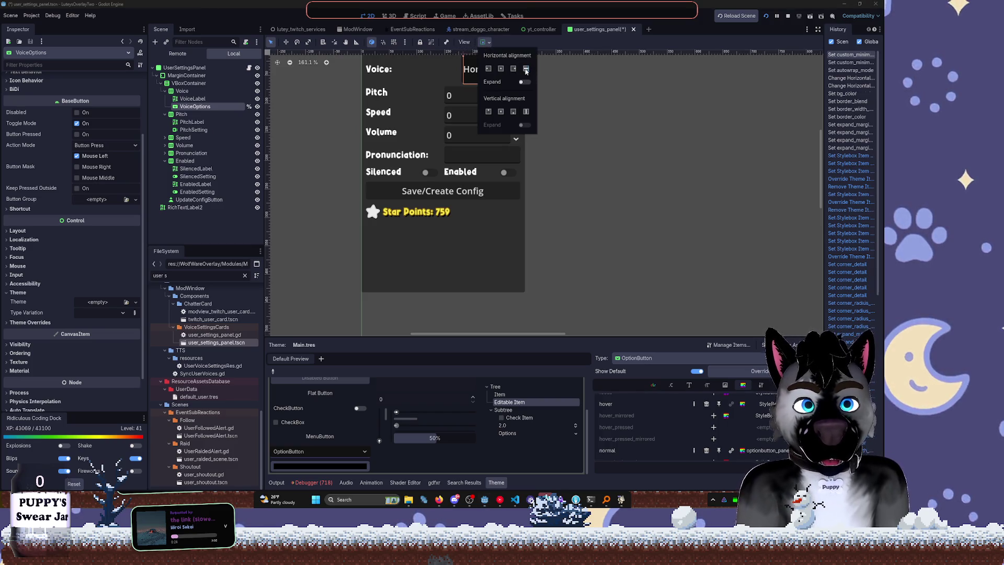
pyautogui.click(526, 69)
pyautogui.click(525, 82)
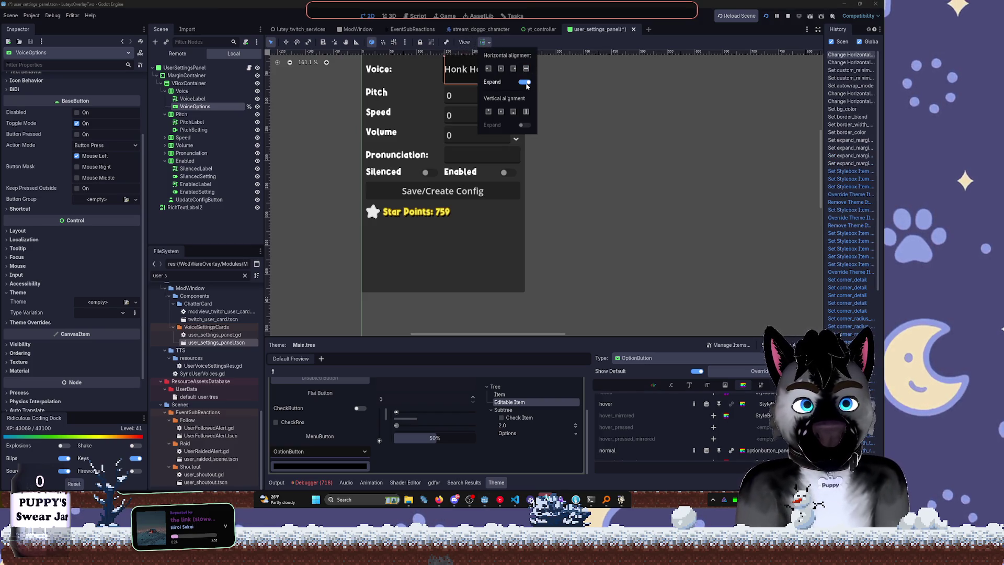
pyautogui.click(766, 16)
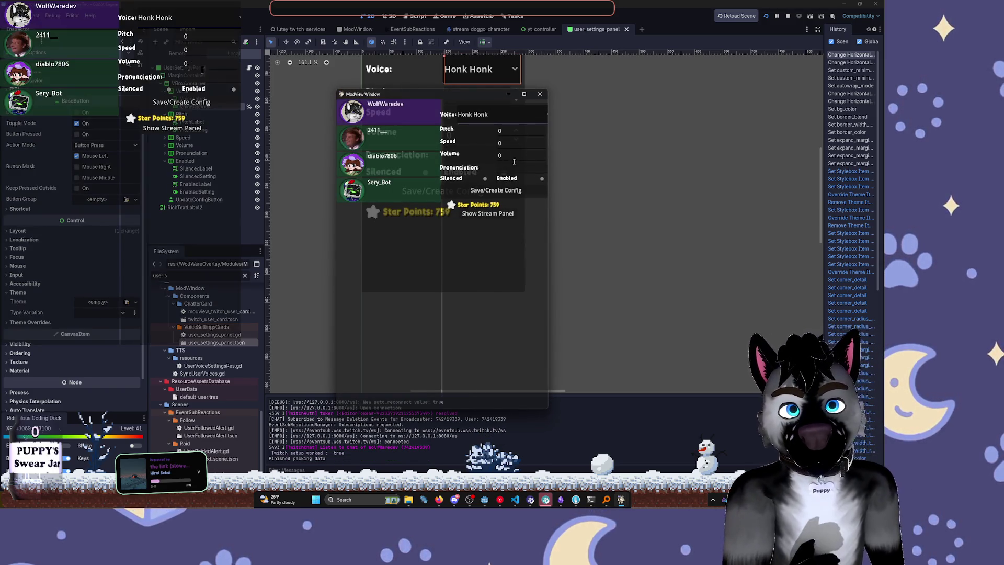
pyautogui.moveTo(547, 206); pyautogui.dragTo(603, 207)
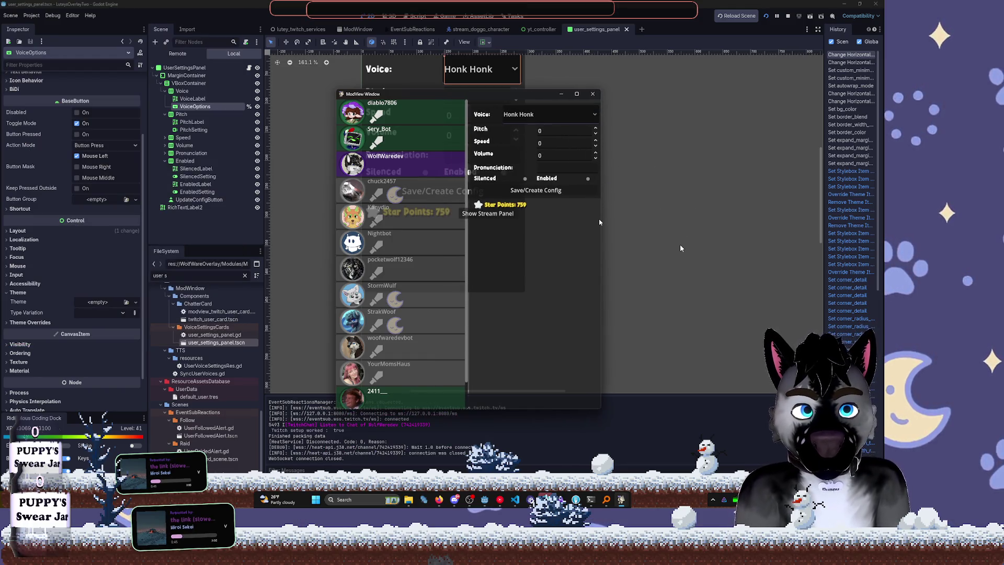
pyautogui.moveTo(600, 222)
pyautogui.mouseDown()
pyautogui.moveTo(675, 214)
pyautogui.moveTo(597, 220)
pyautogui.mouseUp()
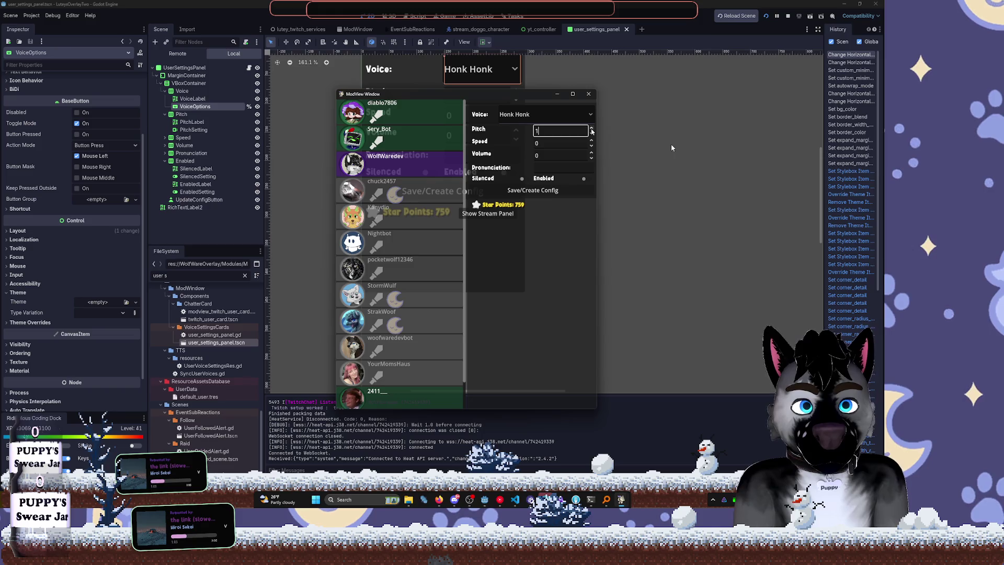
pyautogui.write('1')
pyautogui.click(673, 105)
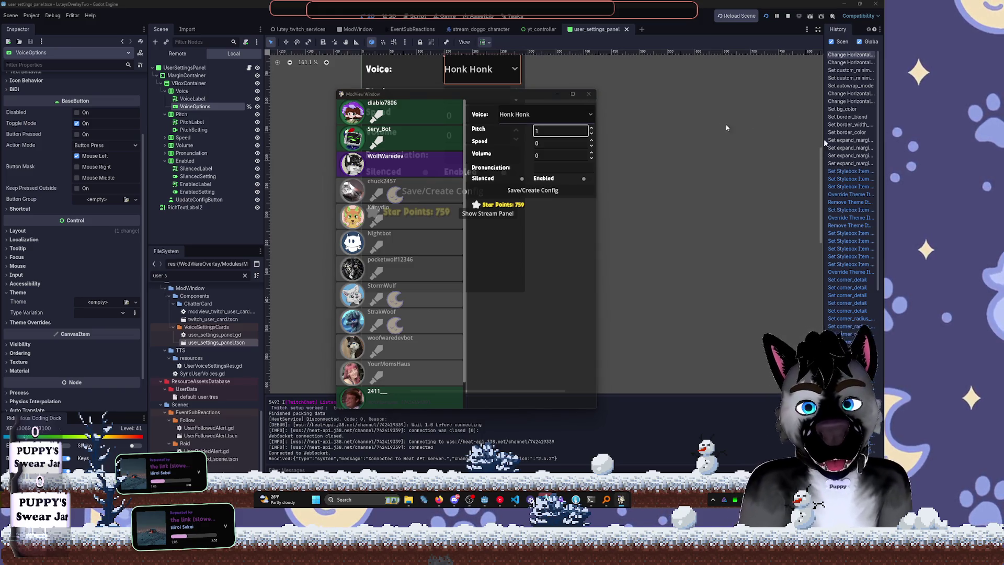
pyautogui.press('F8')
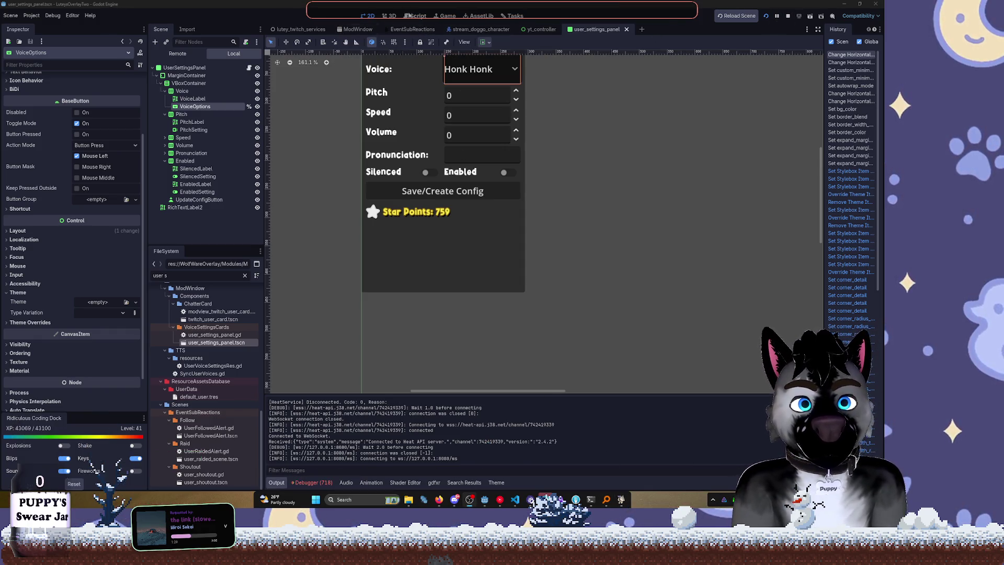
# Step: Switch to the ModWindow scene and edit the OptionButton normal stylebox in the Theme editor
pyautogui.click(319, 30)
pyautogui.click(356, 30)
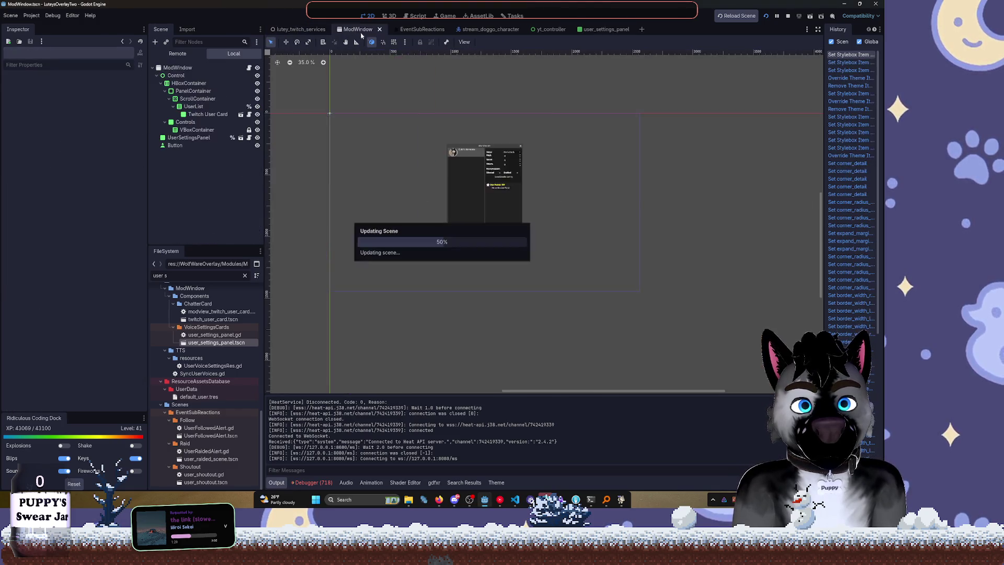
pyautogui.scroll(5, 645, 246)
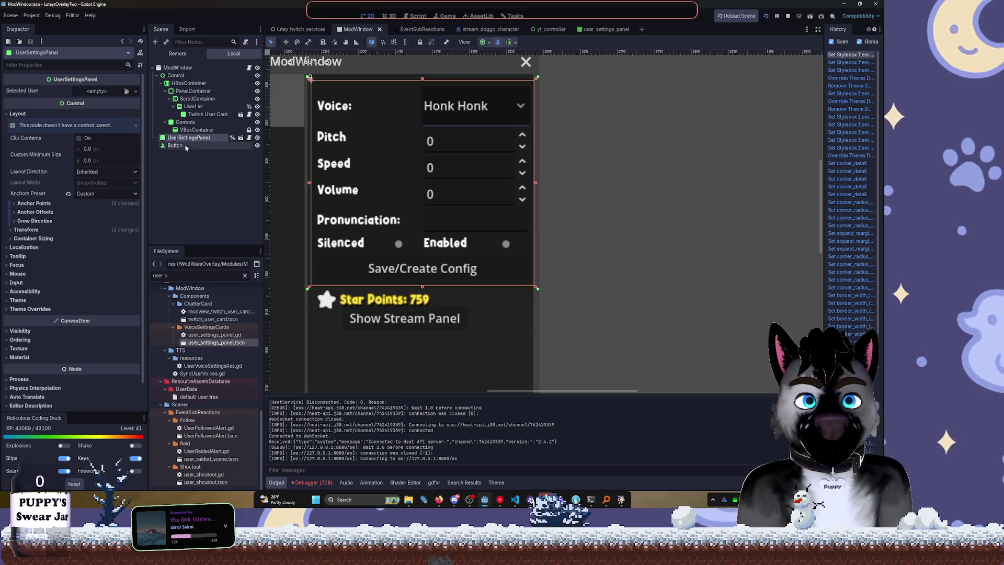
pyautogui.click(496, 482)
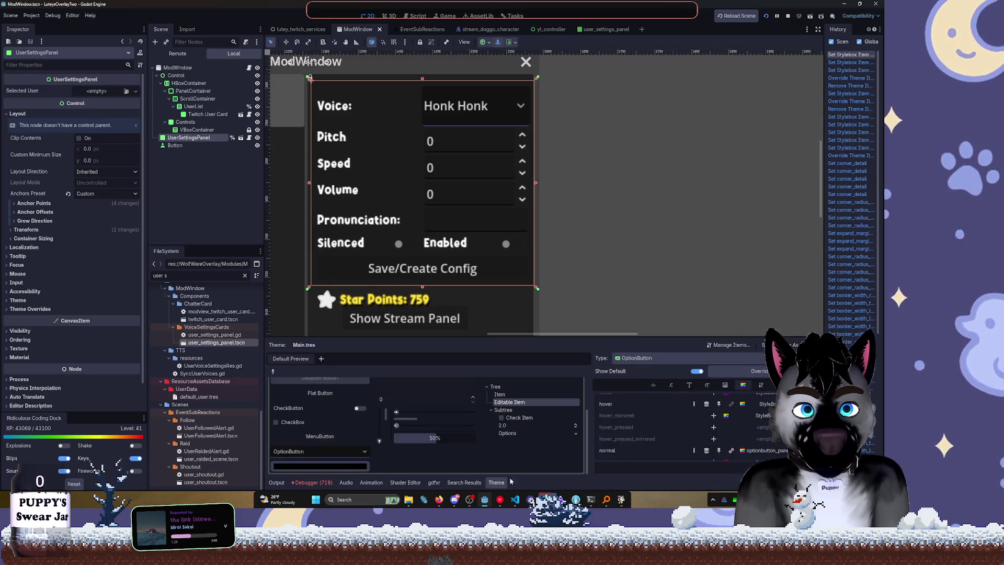
pyautogui.click(764, 455)
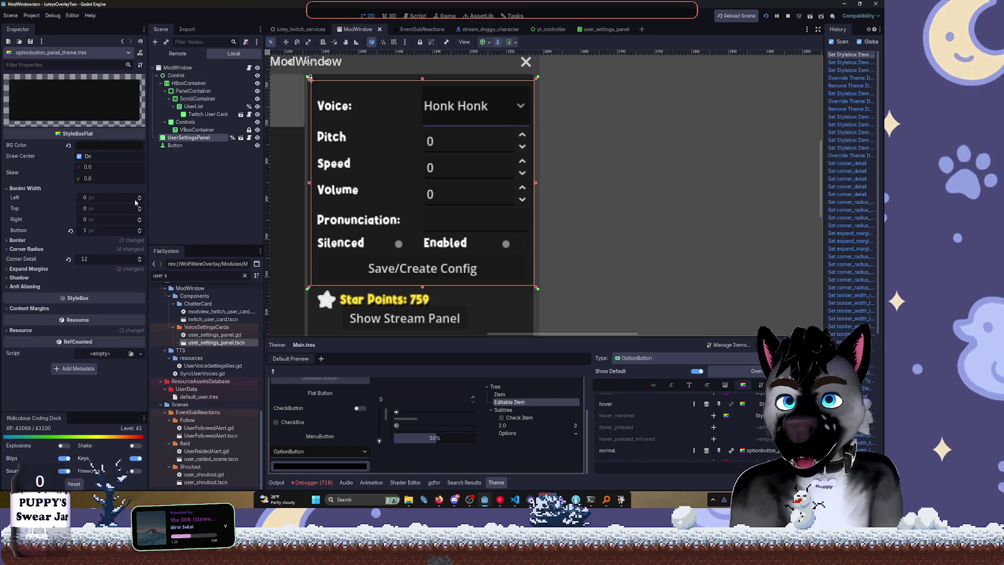
# Step: Give the normal stylebox a 5 px purple bottom border
pyautogui.click(17, 240)
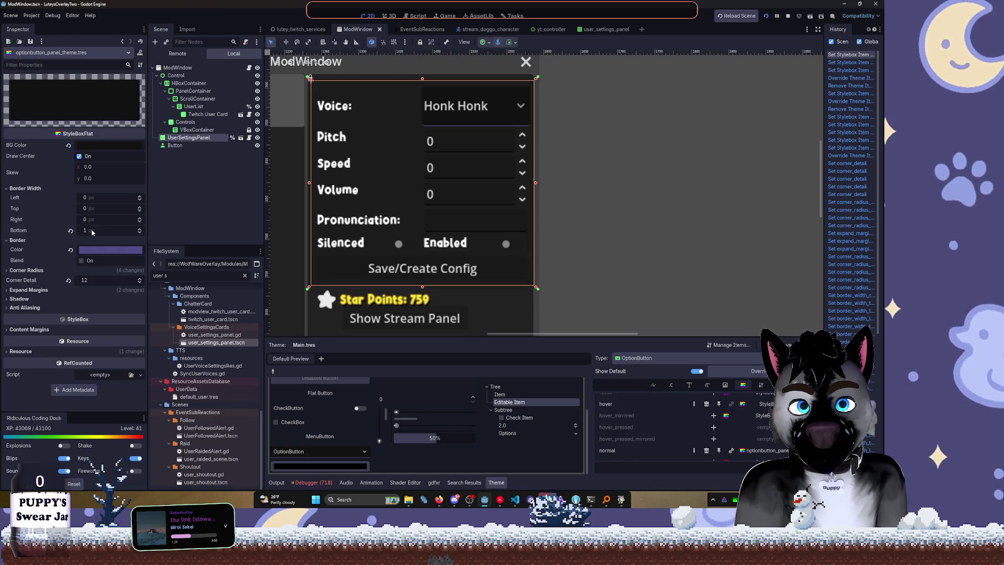
pyautogui.moveTo(92, 231); pyautogui.dragTo(105, 231)
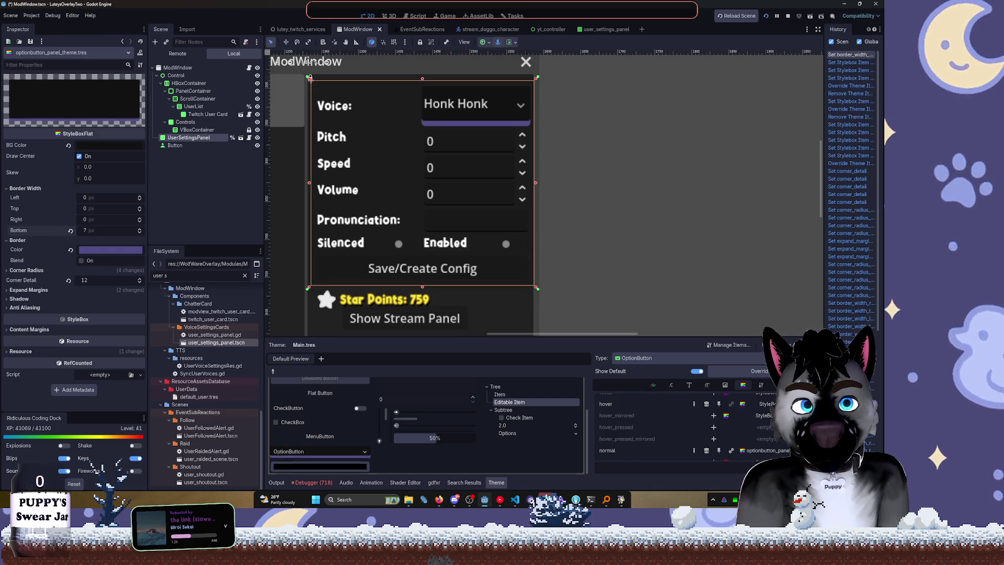
pyautogui.click(97, 249)
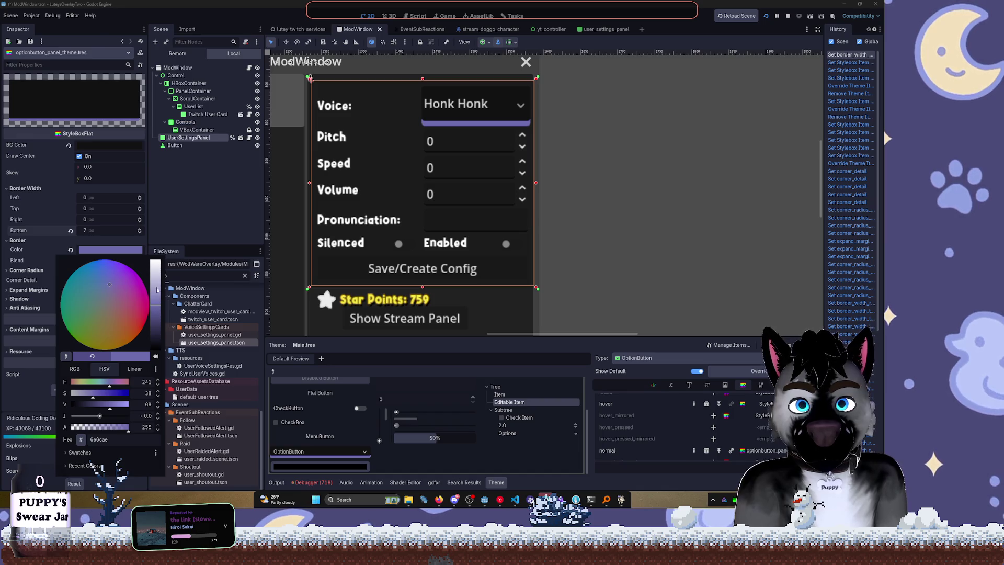
pyautogui.click(171, 209)
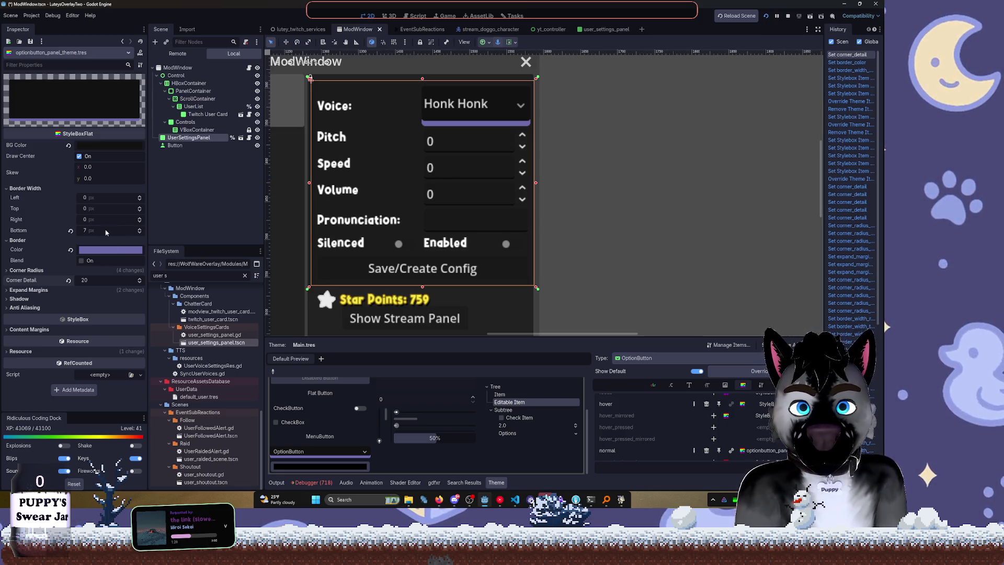
pyautogui.moveTo(106, 232); pyautogui.dragTo(102, 232)
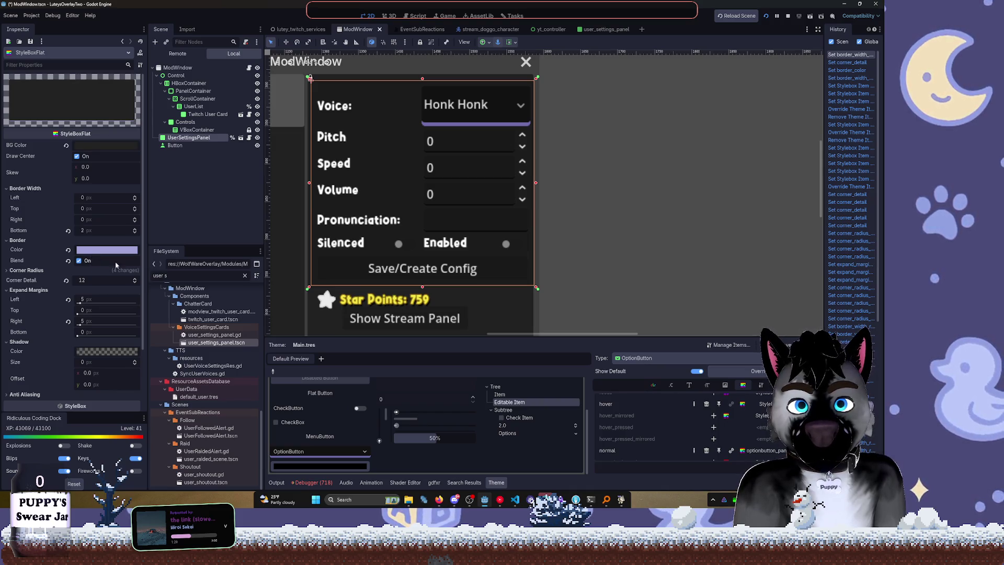
pyautogui.click(762, 450)
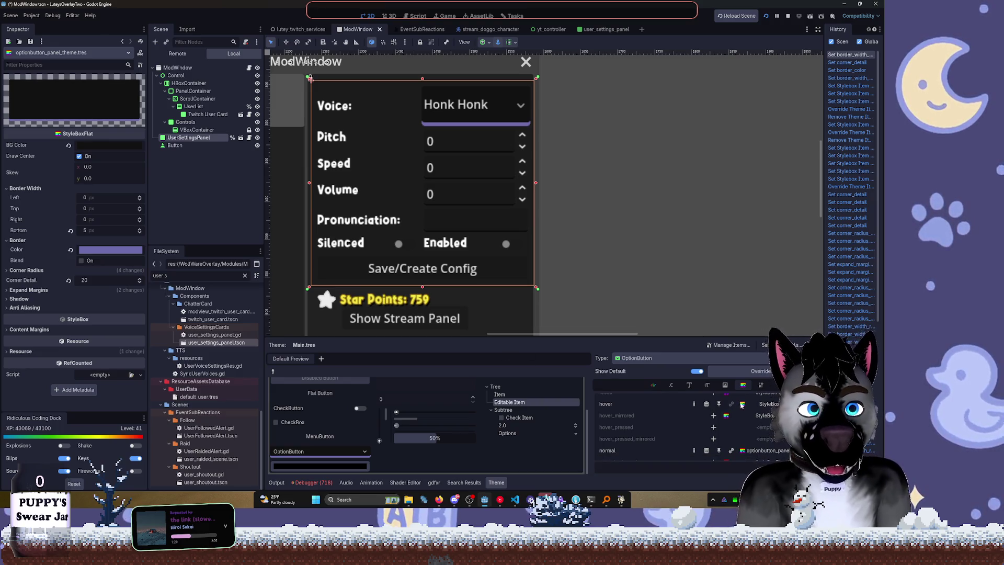
# Step: In the hover stylebox, try thicker bottom, right and top border widths
pyautogui.click(762, 405)
pyautogui.moveTo(88, 232)
pyautogui.mouseDown()
pyautogui.moveTo(145, 232)
pyautogui.moveTo(127, 233)
pyautogui.mouseUp()
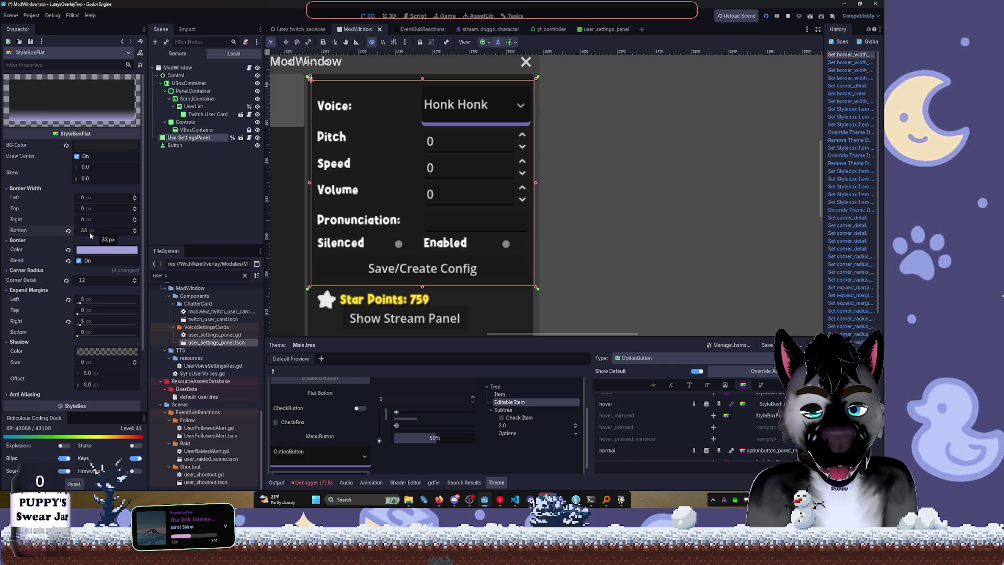
pyautogui.moveTo(104, 230)
pyautogui.mouseDown()
pyautogui.moveTo(126, 231)
pyautogui.moveTo(95, 231)
pyautogui.mouseUp()
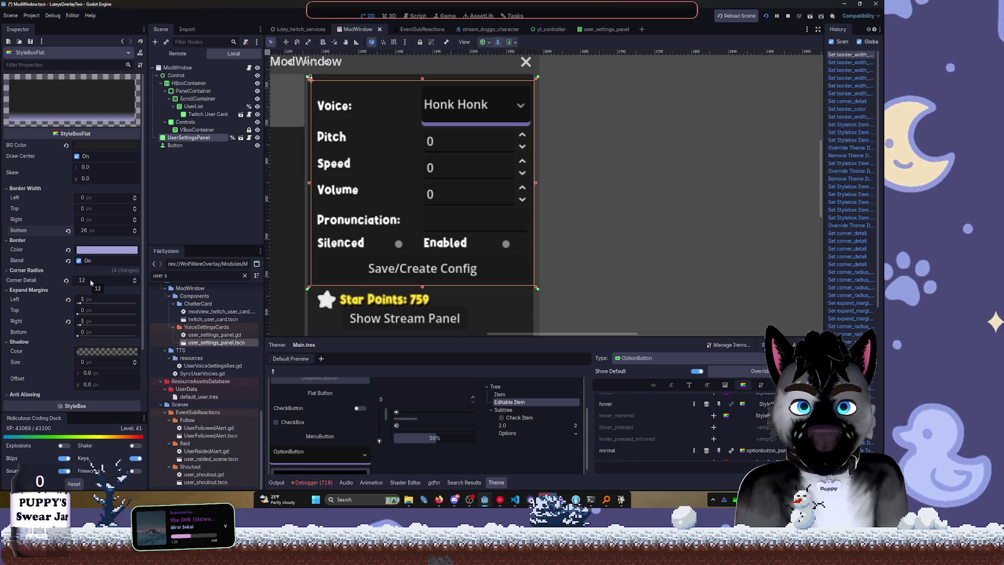
pyautogui.moveTo(86, 219); pyautogui.dragTo(214, 233)
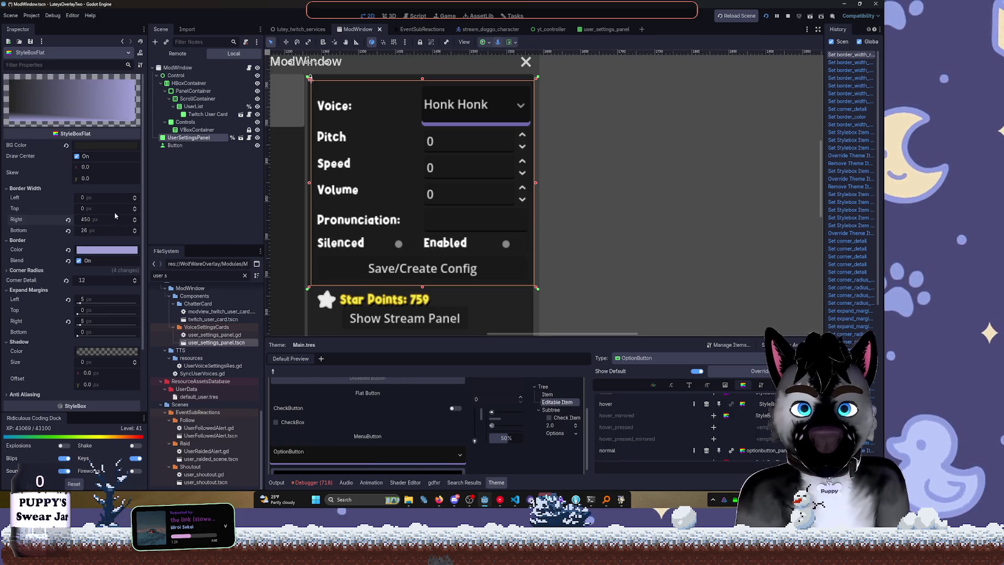
pyautogui.moveTo(110, 208); pyautogui.dragTo(157, 208)
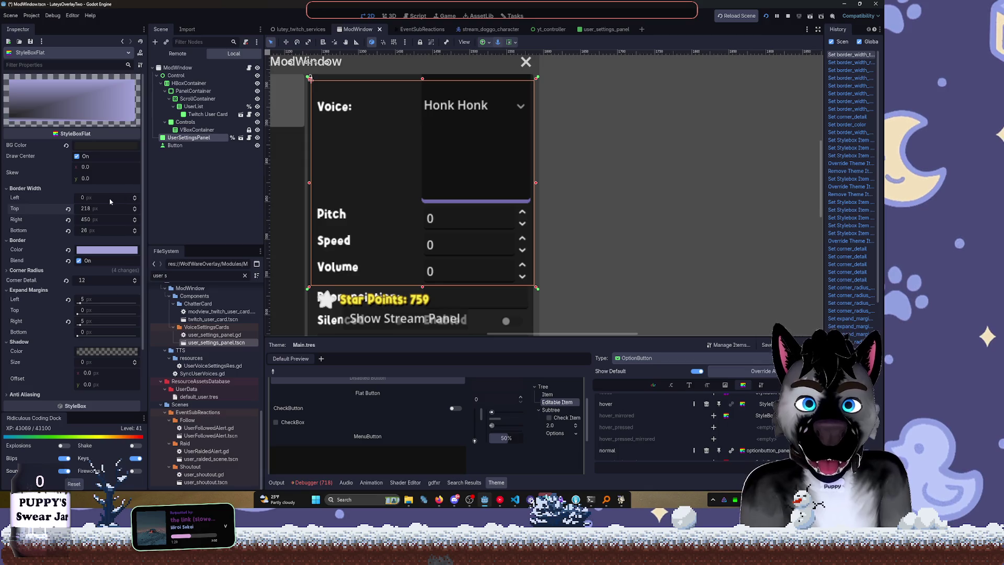
# Step: Undo and redo to settle on an 87 px bottom border, then run the game with F5
pyautogui.hotkey('ctrl', 'z')
pyautogui.hotkey('ctrl', 'z')
pyautogui.hotkey('ctrl', 'z')
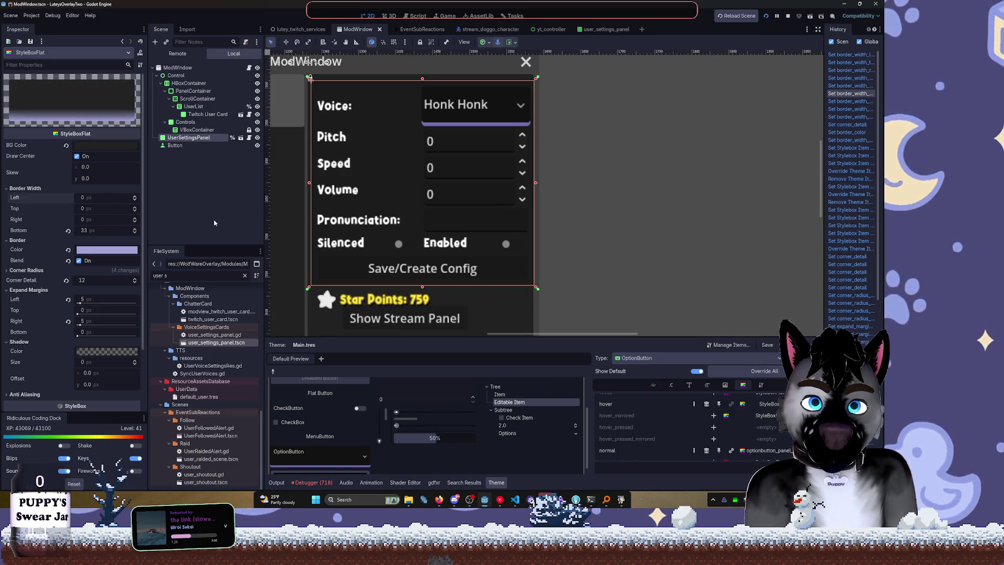
pyautogui.hotkey('ctrl', 'shift', 'z')
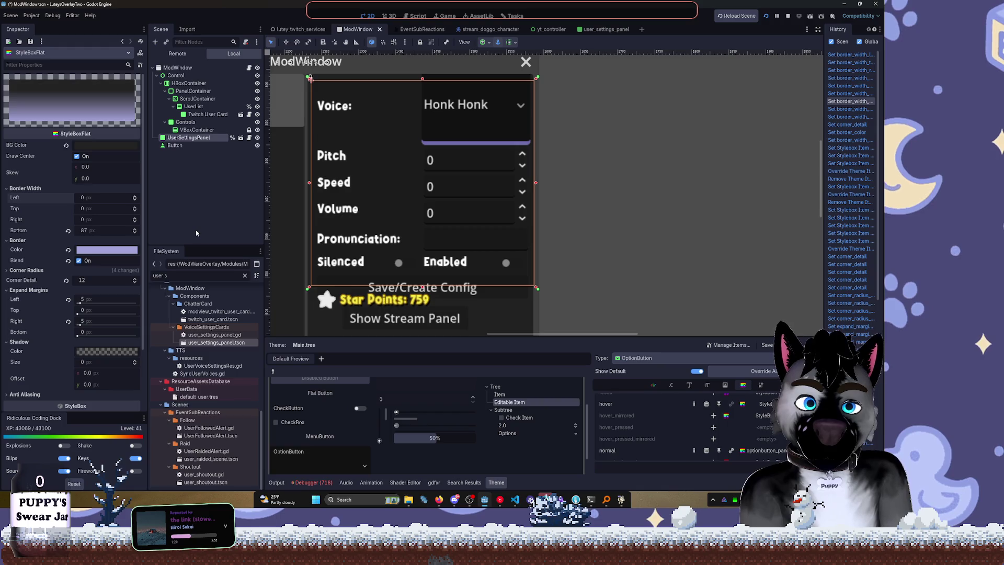
pyautogui.press('F5')
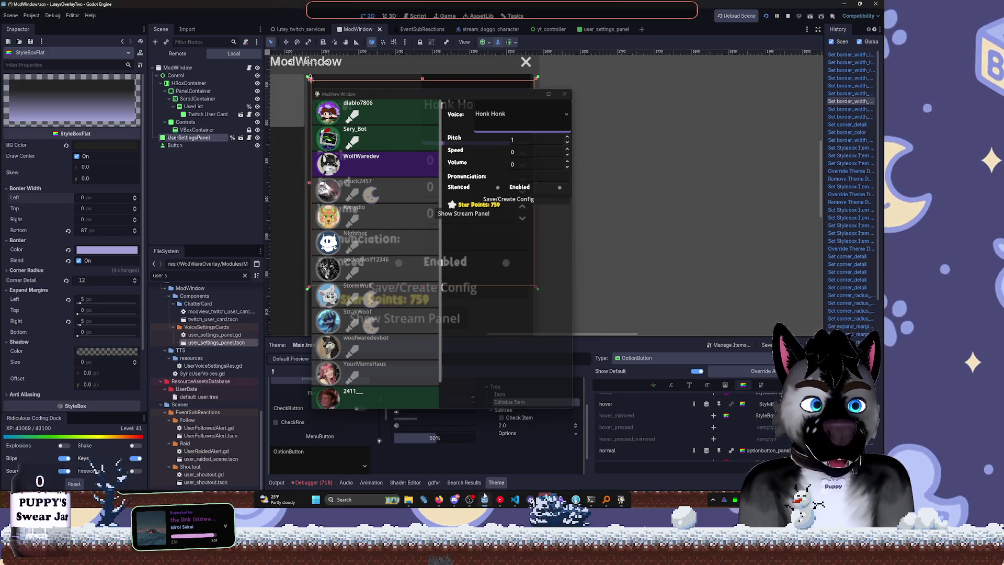
# Step: Move the running window aside, reduce the bottom border from 87 to 18 px, and check the voice list
pyautogui.moveTo(469, 94); pyautogui.dragTo(709, 104)
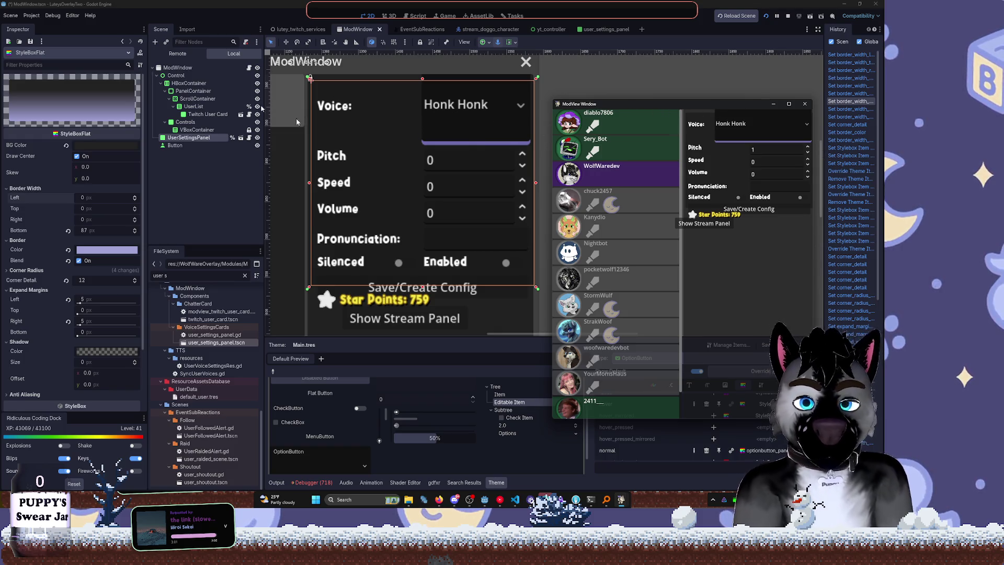
pyautogui.click(194, 218)
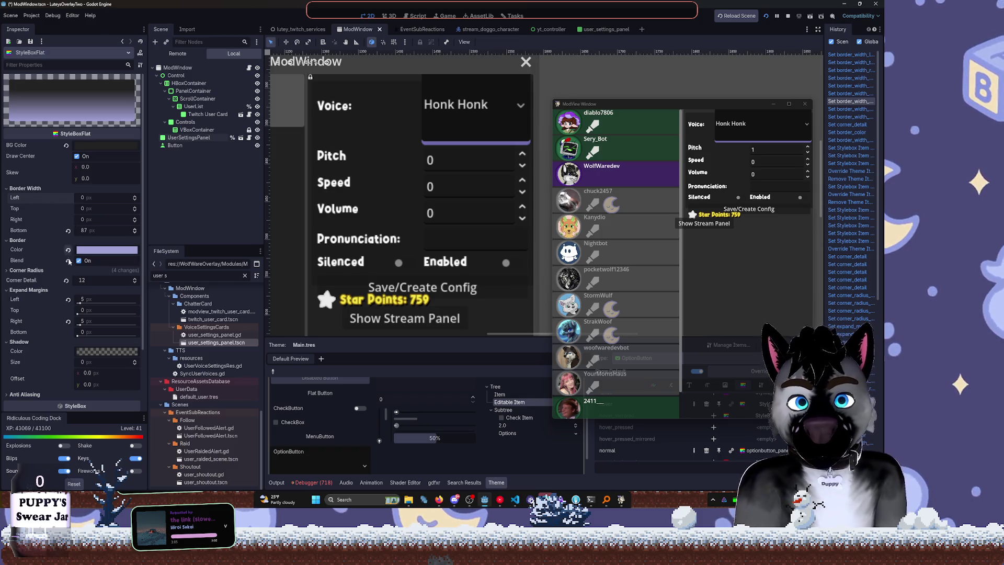
pyautogui.hotkey('ctrl', 'shift', 'z')
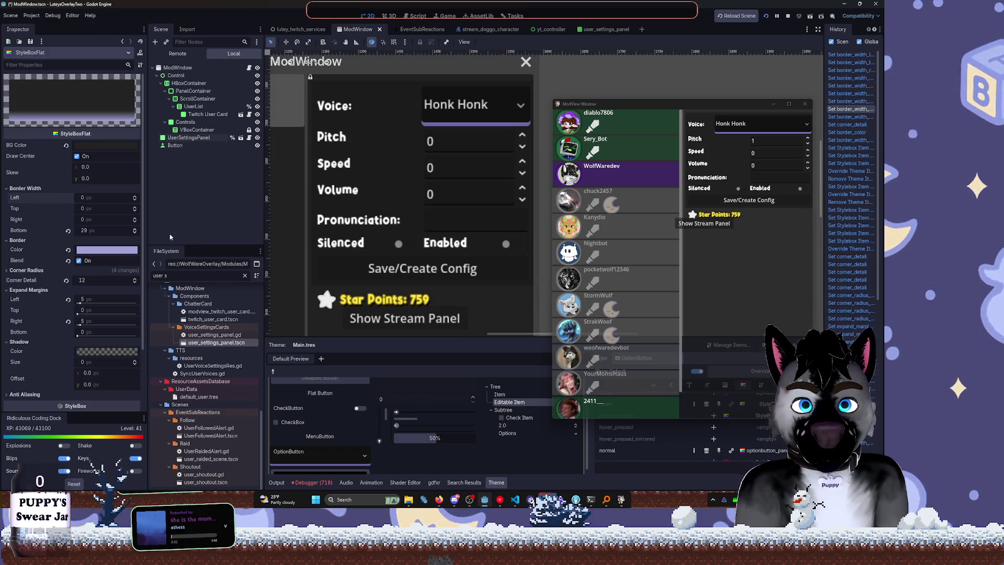
pyautogui.hotkey('ctrl', 'shift', 'z')
pyautogui.hotkey('ctrl', 'shift', 'z')
pyautogui.hotkey('ctrl', 'shift', 'z')
pyautogui.hotkey('ctrl', 'shift', 'z')
pyautogui.hotkey('ctrl', 'shift', 'z')
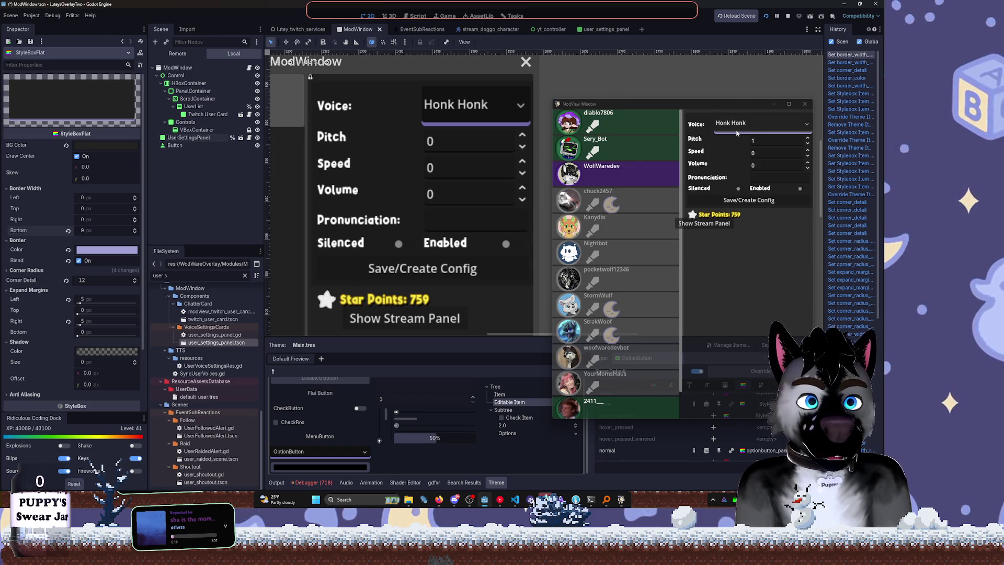
pyautogui.click(759, 124)
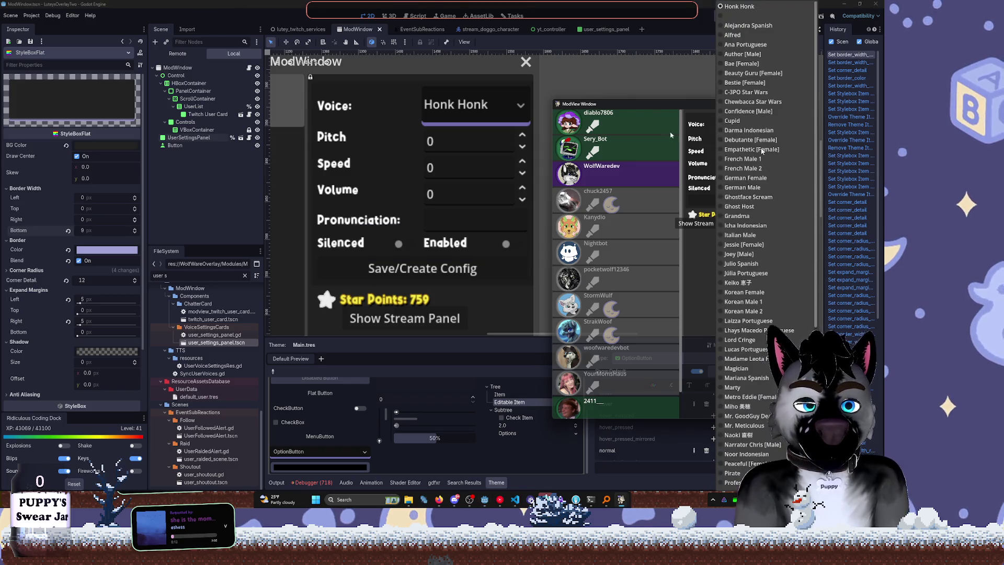
pyautogui.press('Escape')
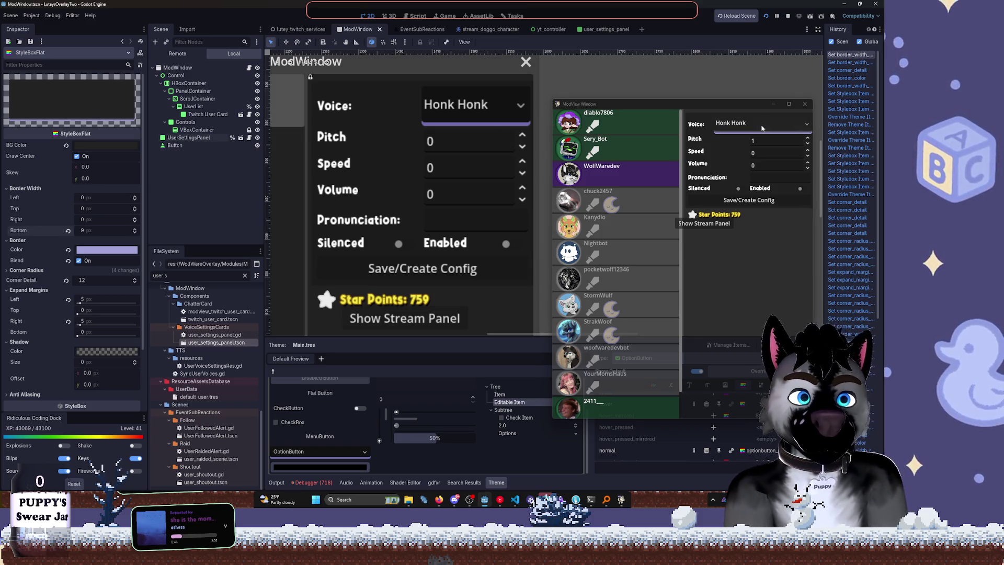
# Step: In the running window, try the Icha Indonesian and Madame Leota Haunted Mansion voices
pyautogui.click(789, 124)
pyautogui.click(790, 124)
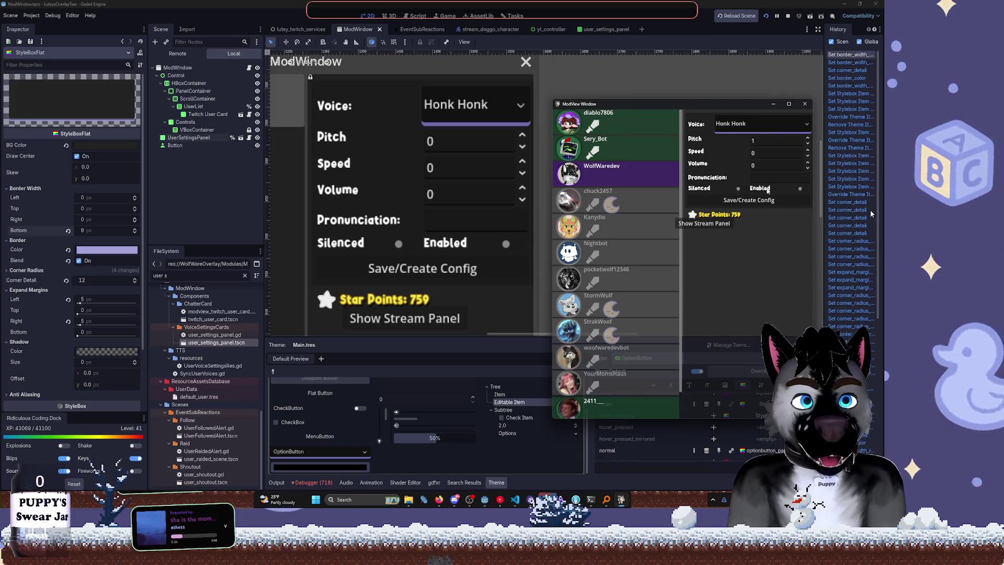
pyautogui.click(763, 124)
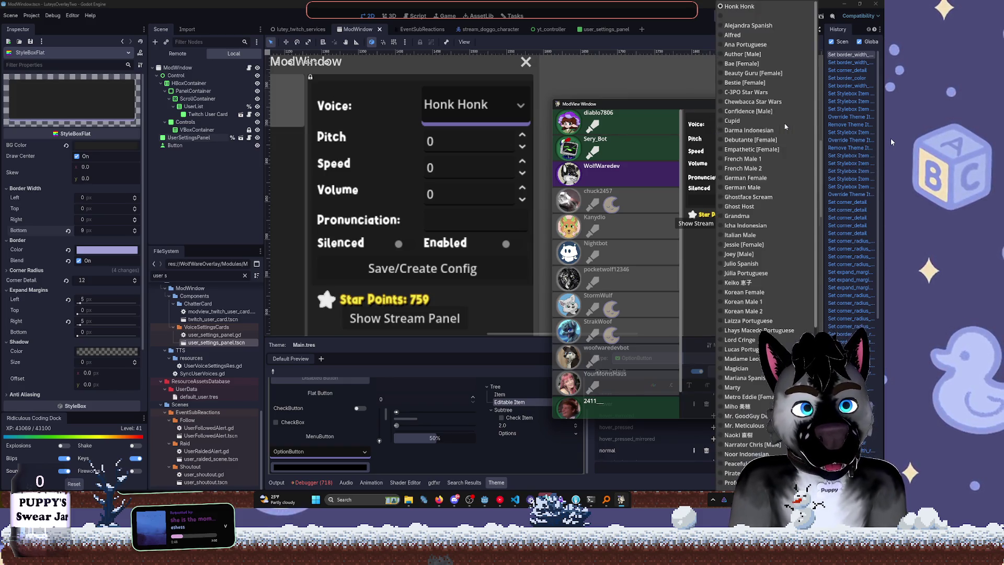
pyautogui.click(771, 140)
pyautogui.click(763, 124)
pyautogui.click(747, 225)
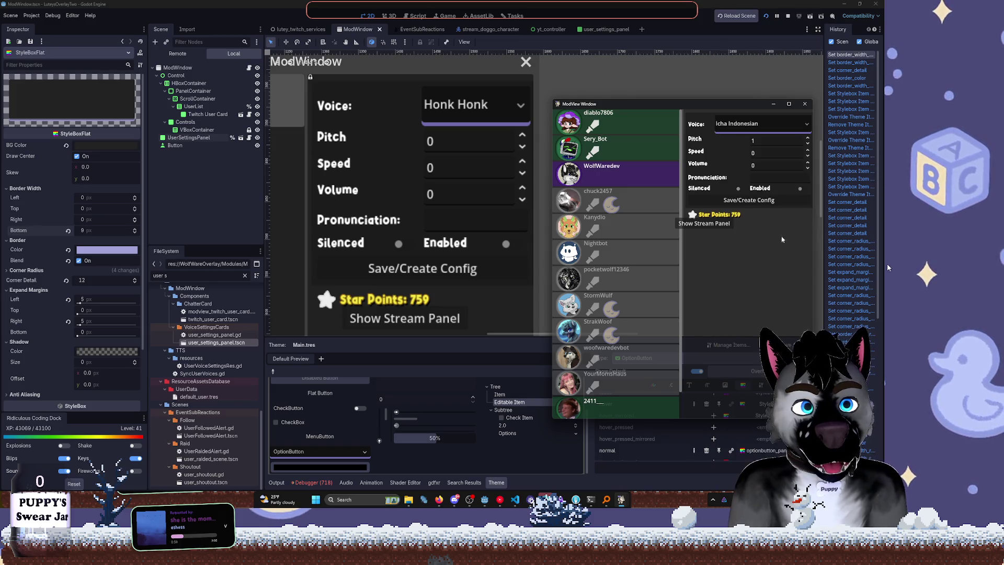
pyautogui.click(763, 124)
pyautogui.click(721, 358)
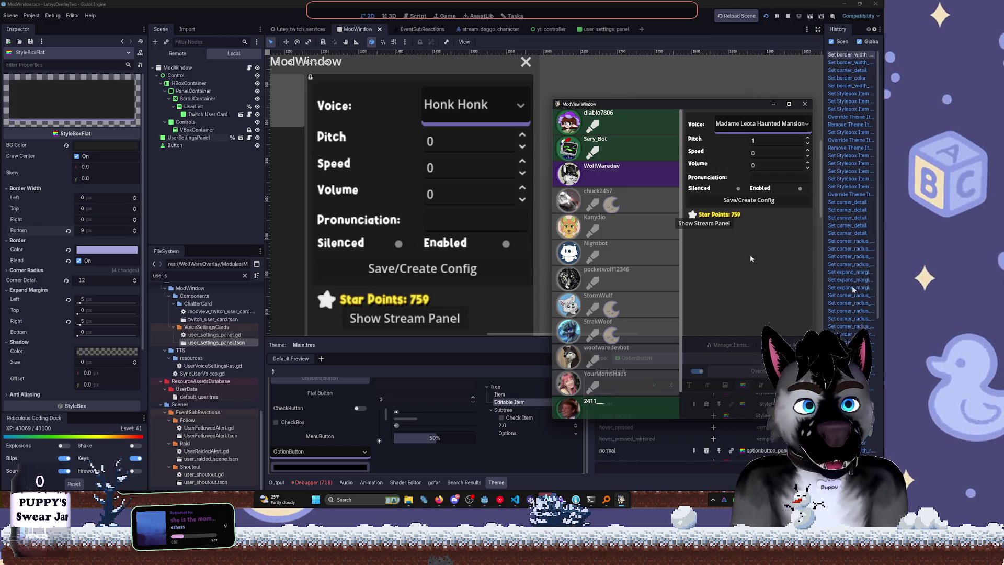
pyautogui.click(781, 129)
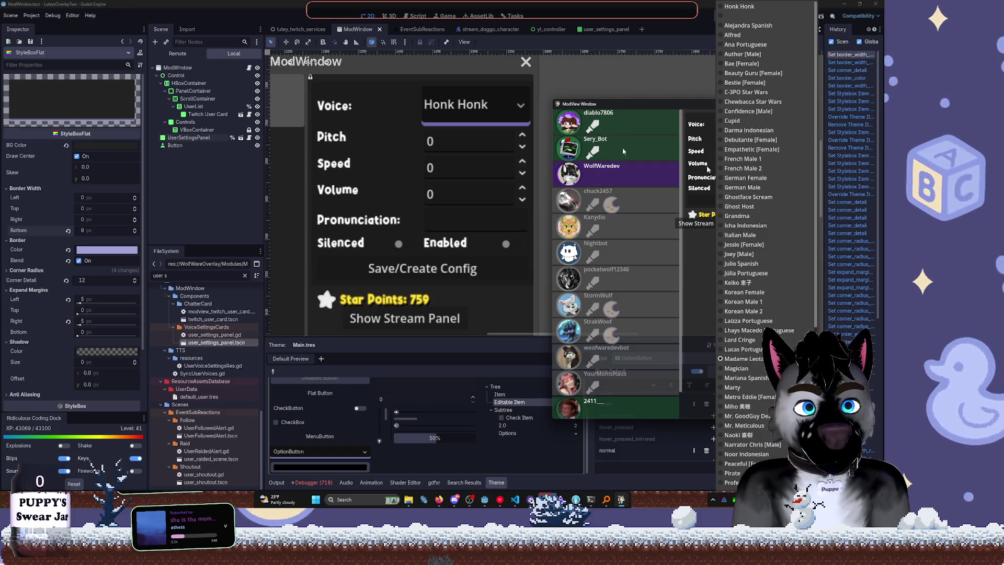
pyautogui.click(671, 124)
# Step: Try the Putra and Rocket voices, return to Madame Leota, then stop and relaunch the project
pyautogui.moveTo(581, 106); pyautogui.dragTo(451, 96)
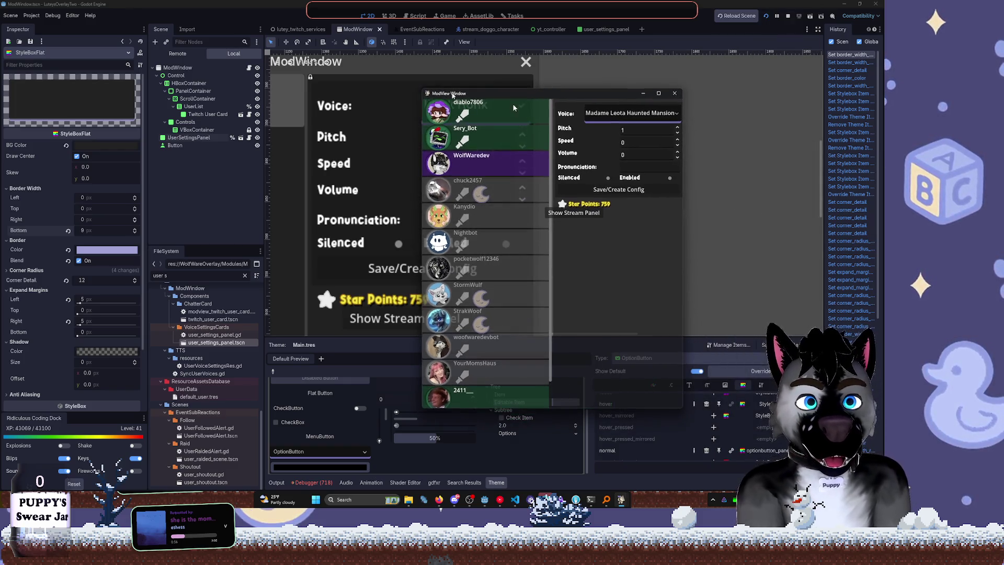
pyautogui.click(633, 113)
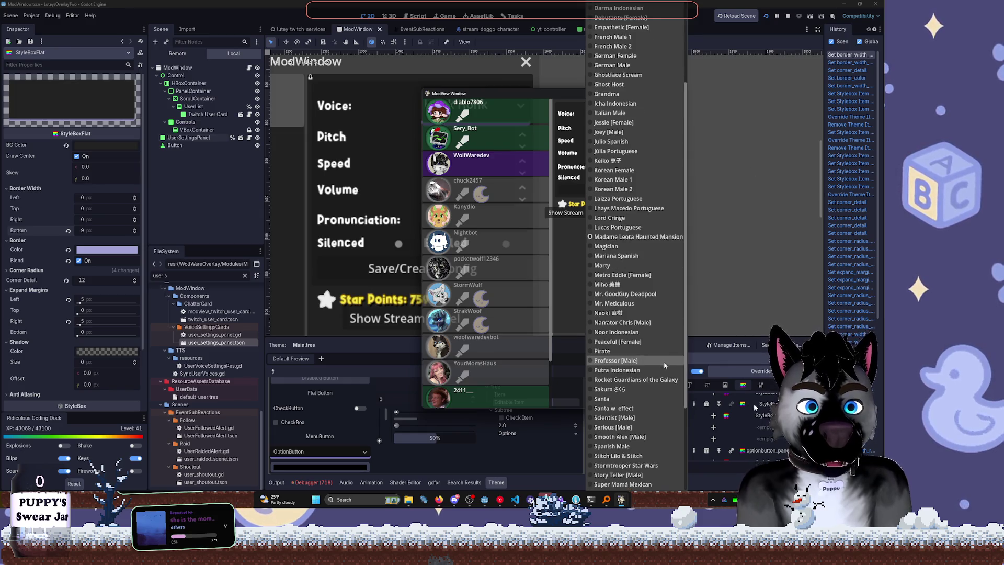
pyautogui.scroll(-5, 649, 308)
pyautogui.click(638, 309)
pyautogui.click(632, 113)
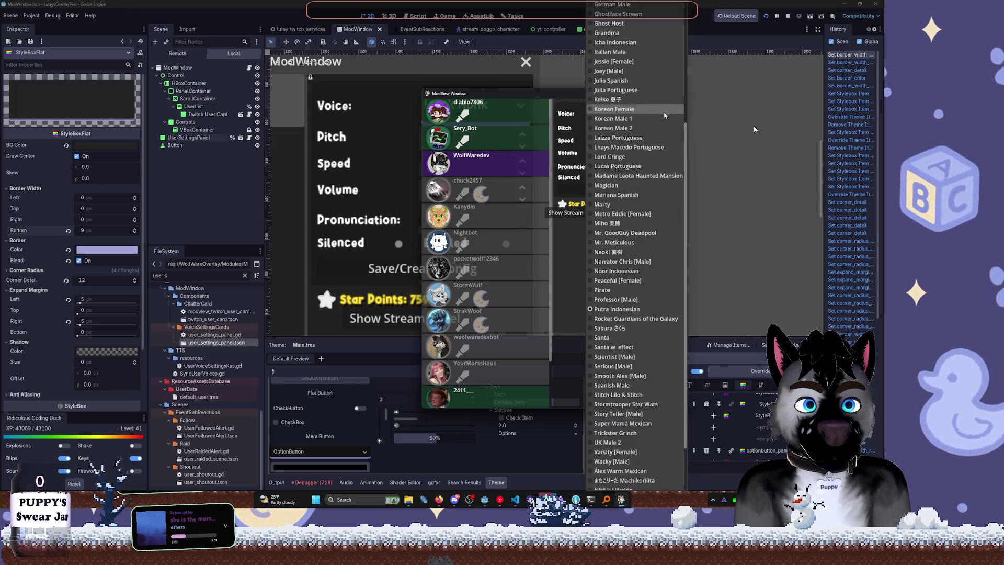
pyautogui.click(636, 318)
pyautogui.click(633, 113)
pyautogui.scroll(-3, 649, 165)
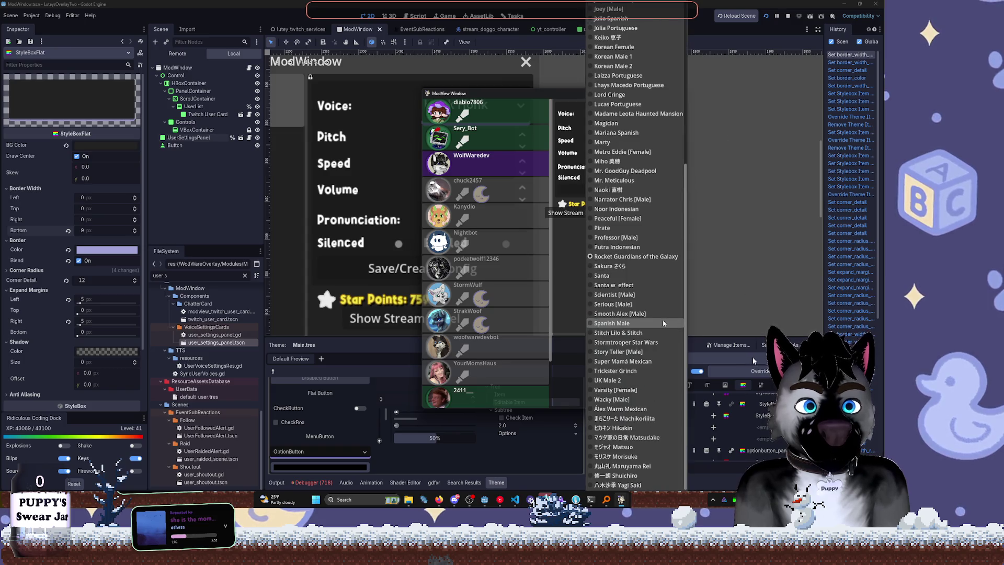
pyautogui.click(638, 114)
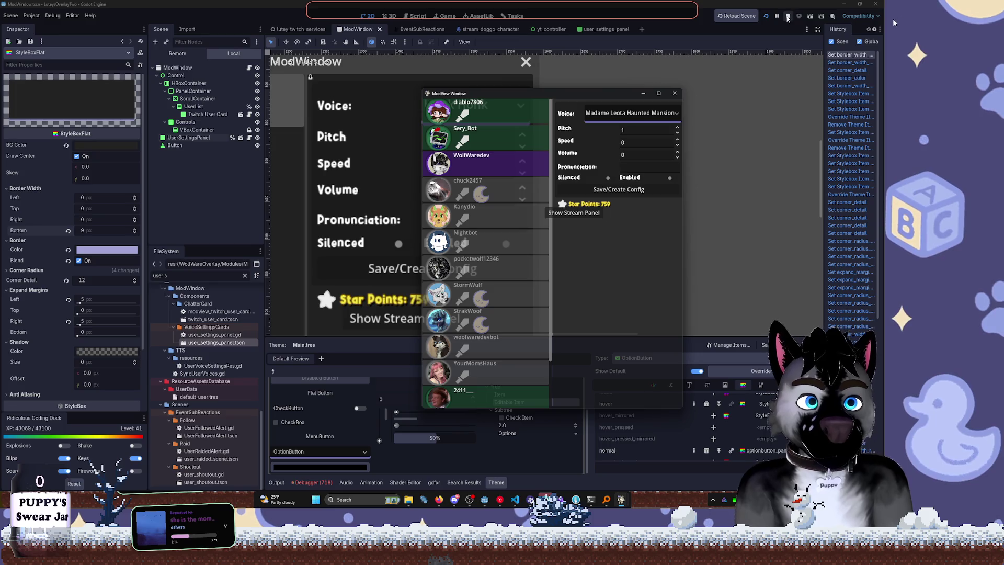
pyautogui.click(788, 16)
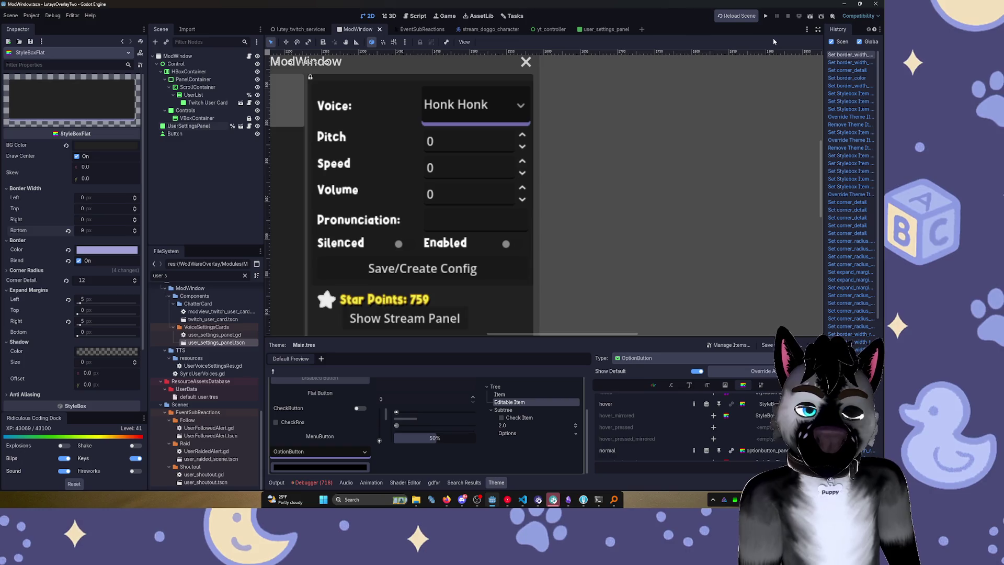
pyautogui.click(765, 16)
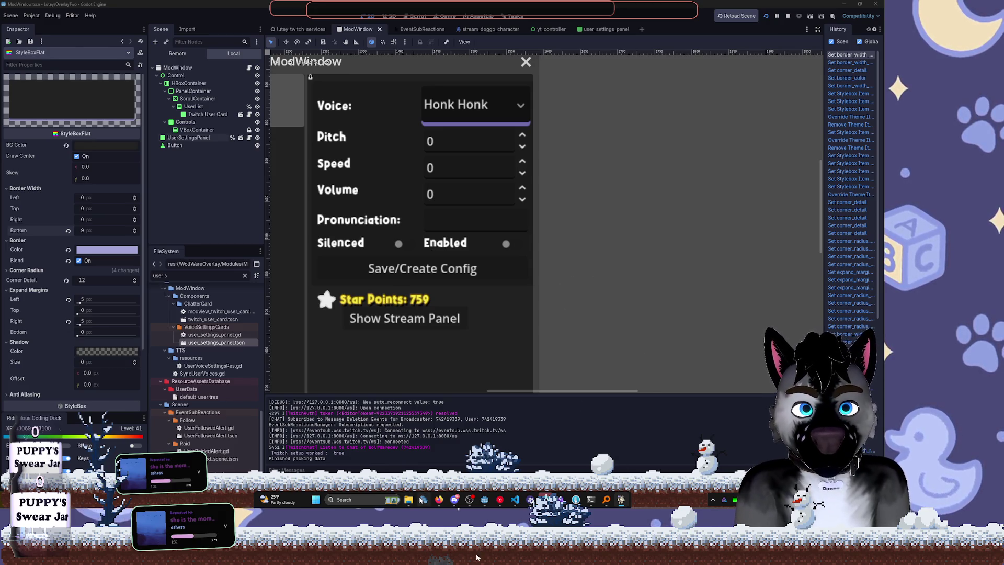
# Step: Close the ModWindow scene and switch to the stream_doggo_character scene
pyautogui.click(490, 503)
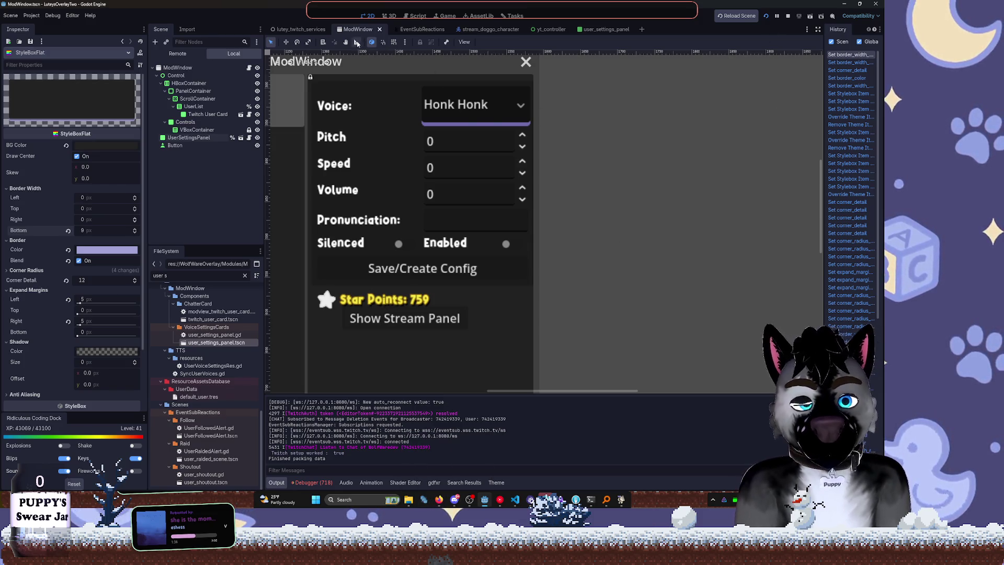
pyautogui.click(419, 32)
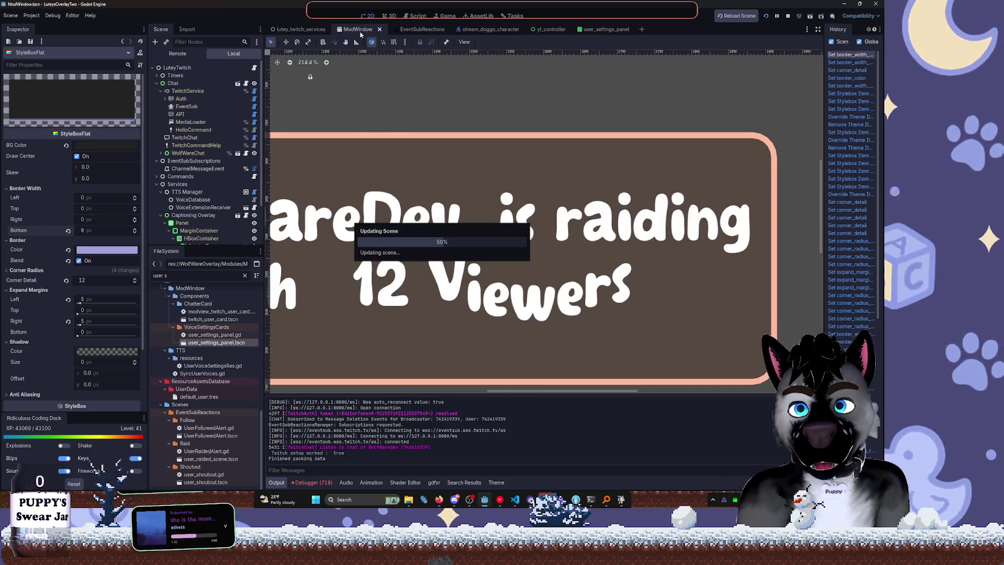
pyautogui.middleClick(361, 33)
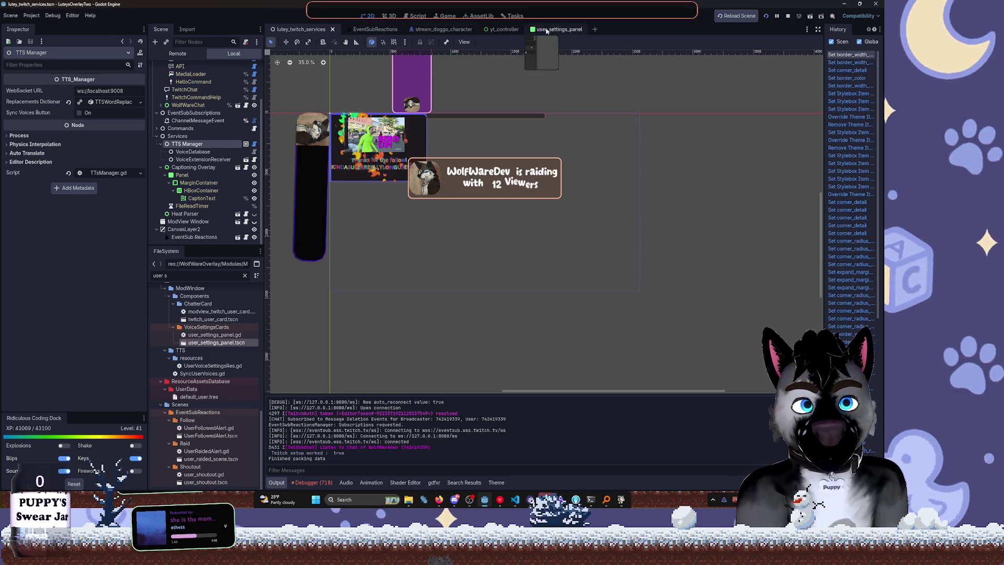
pyautogui.click(441, 29)
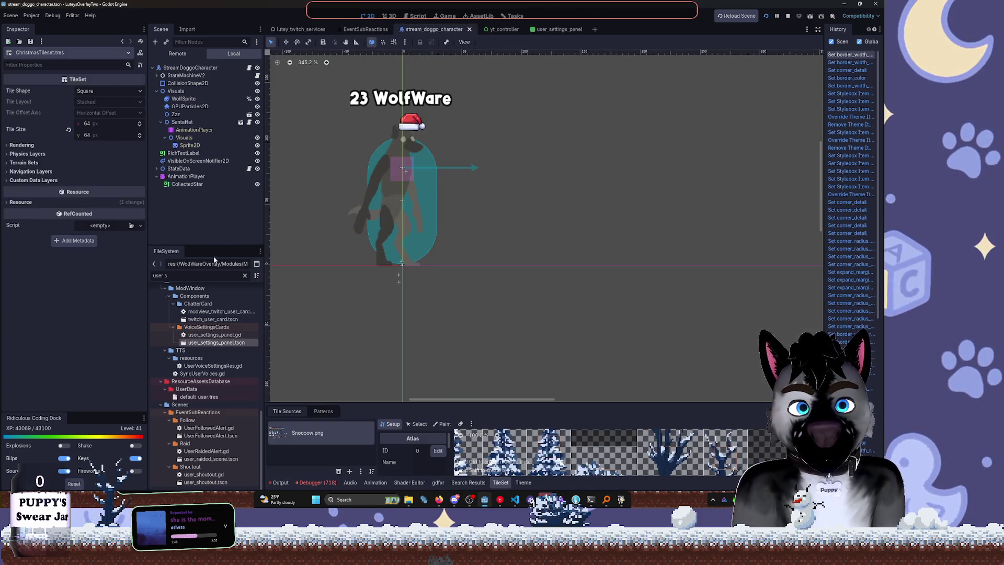
# Step: Filter the FileSystem dock to 'stream doggo'
pyautogui.click(212, 278)
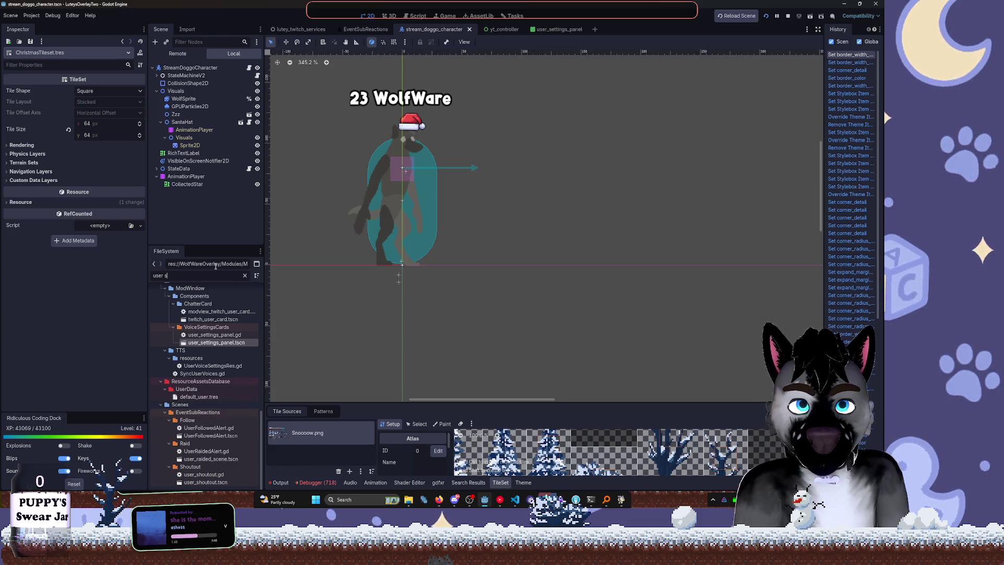
pyautogui.hotkey('ctrl', 'a')
pyautogui.write('stream d')
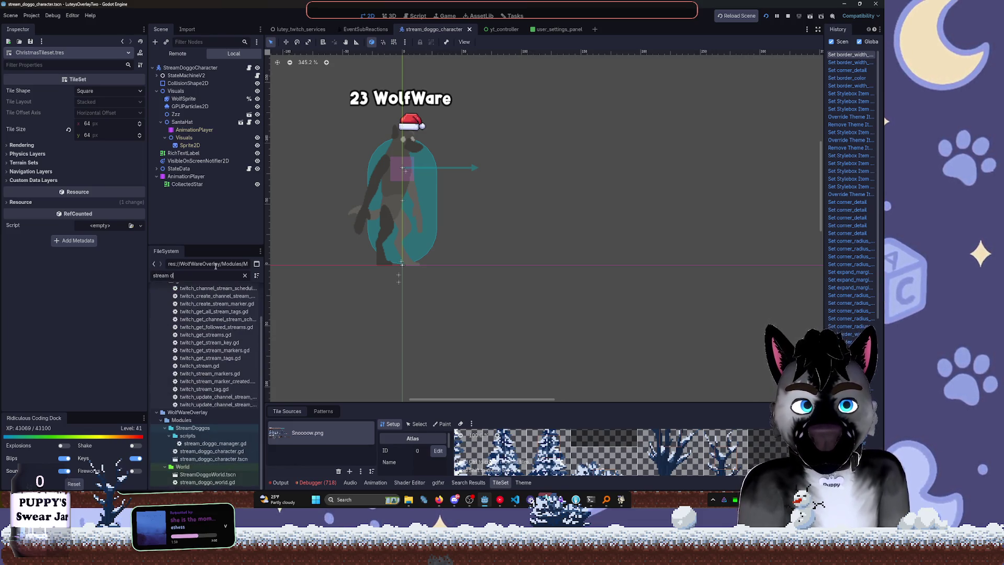
pyautogui.write('oggo')
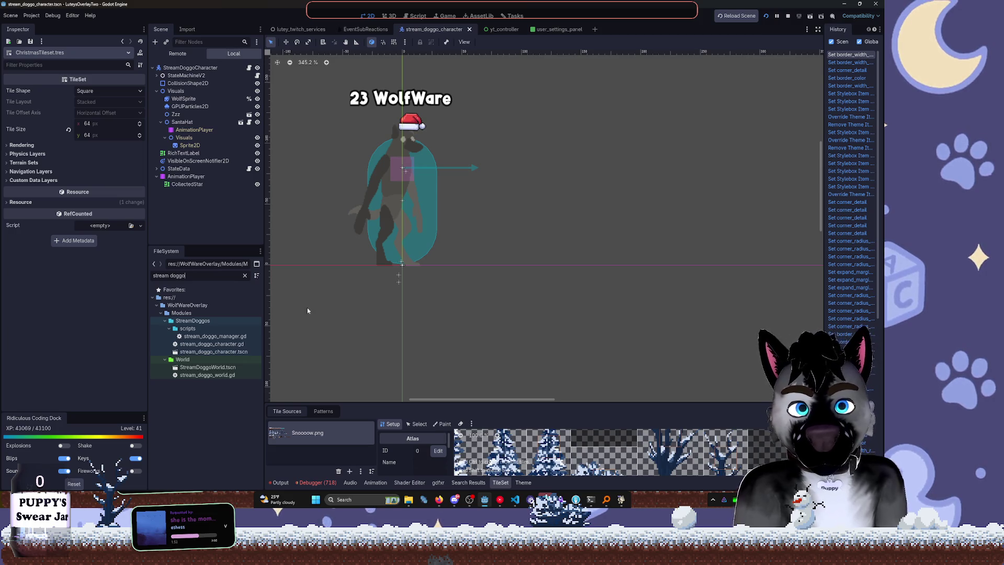
# Step: Open StreamDoggoWorld, pan around its ground strip, and select the Right body and SubViewportContainer
pyautogui.doubleClick(209, 367)
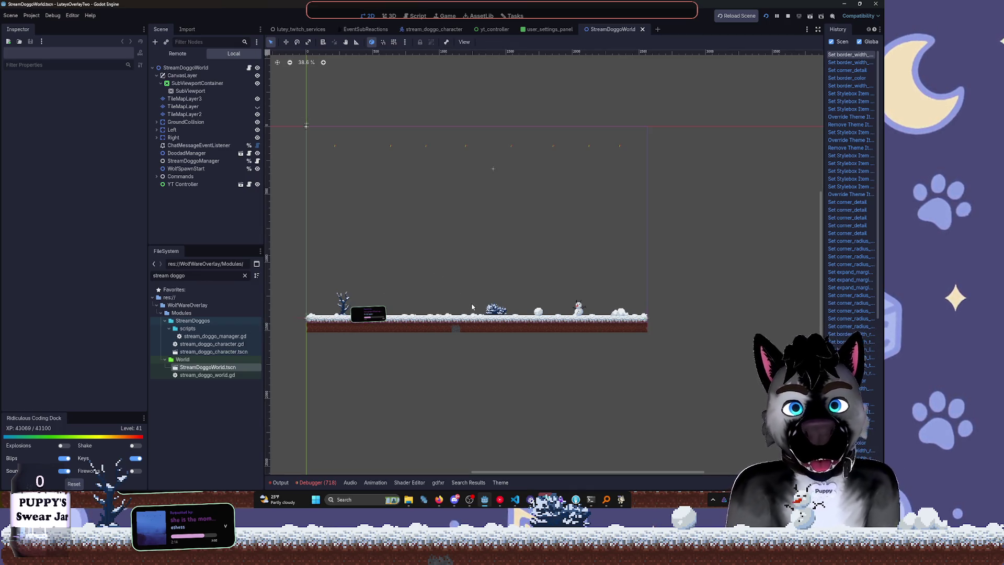
pyautogui.scroll(-2, 448, 303)
pyautogui.scroll(5, 498, 254)
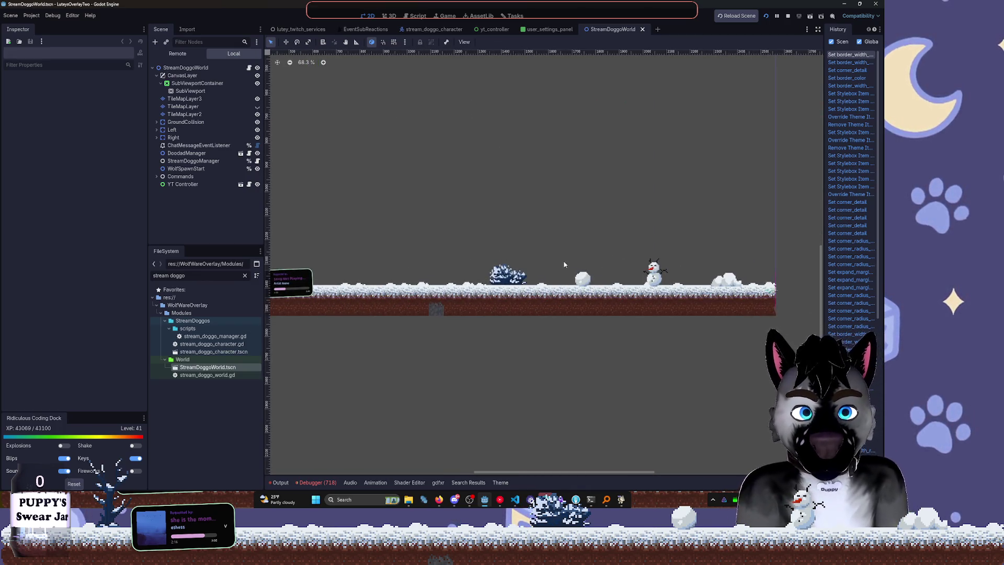
pyautogui.moveTo(563, 264); pyautogui.dragTo(431, 267)
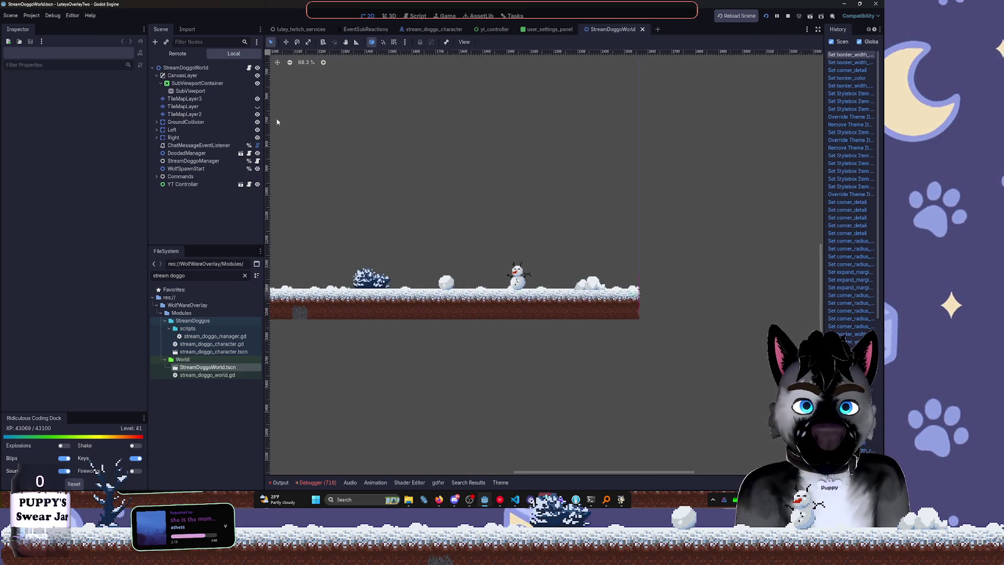
pyautogui.click(219, 138)
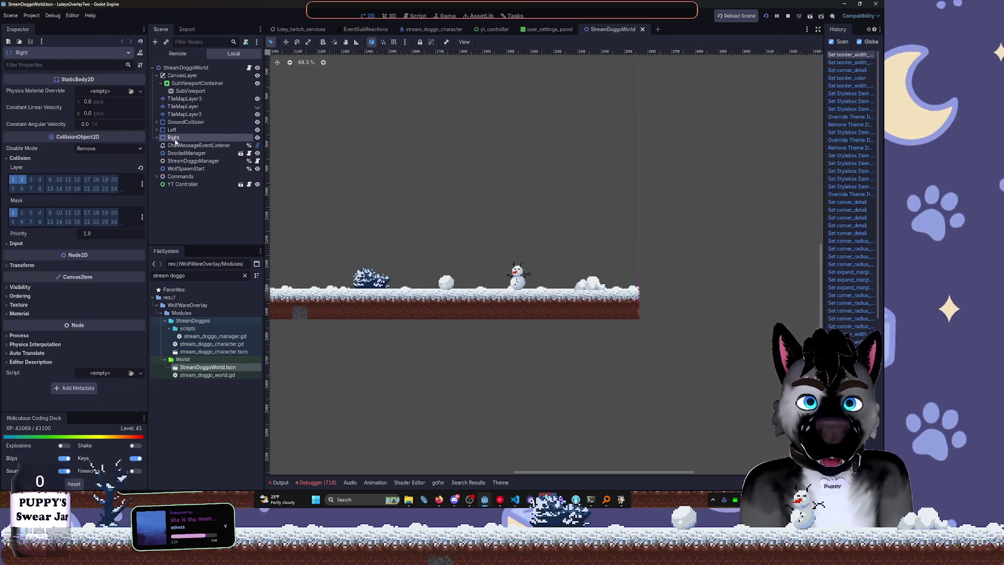
pyautogui.moveTo(430, 166)
pyautogui.mouseDown()
pyautogui.moveTo(512, 175)
pyautogui.moveTo(498, 193)
pyautogui.mouseUp()
pyautogui.scroll(1, 497, 193)
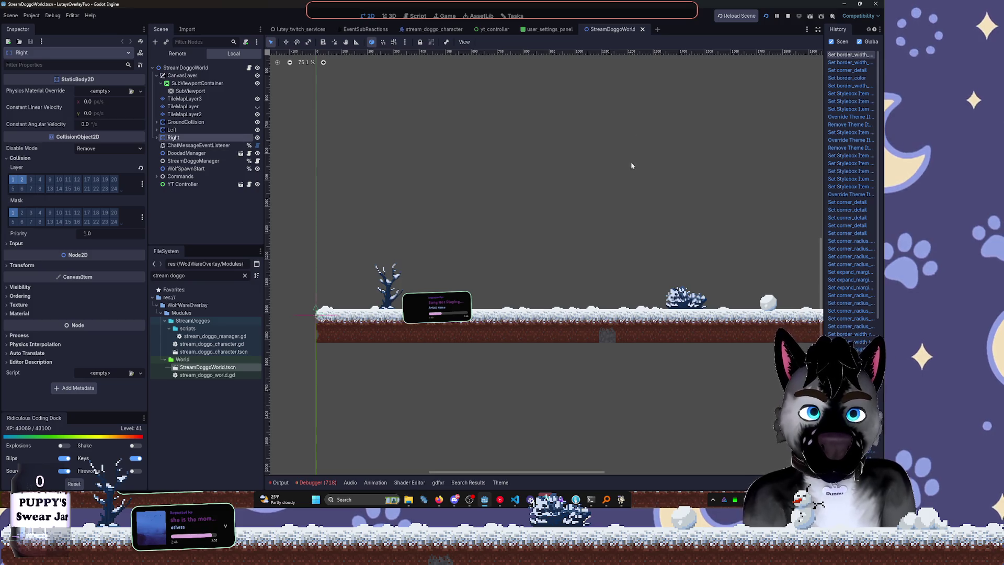
pyautogui.click(470, 206)
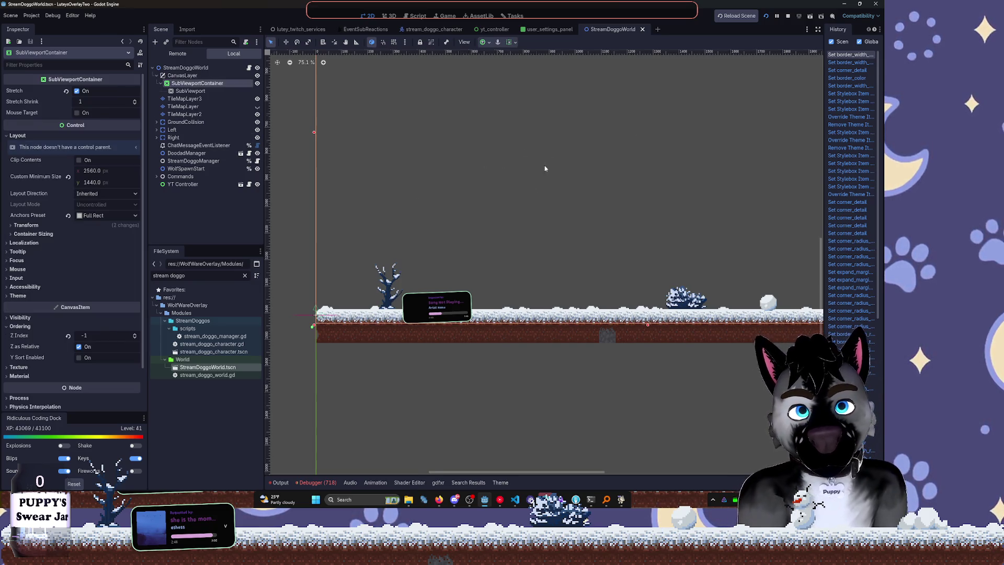
# Step: Add a Sprite2D node at the root of StreamDoggoWorld
pyautogui.moveTo(505, 174); pyautogui.dragTo(467, 193)
pyautogui.click(234, 232)
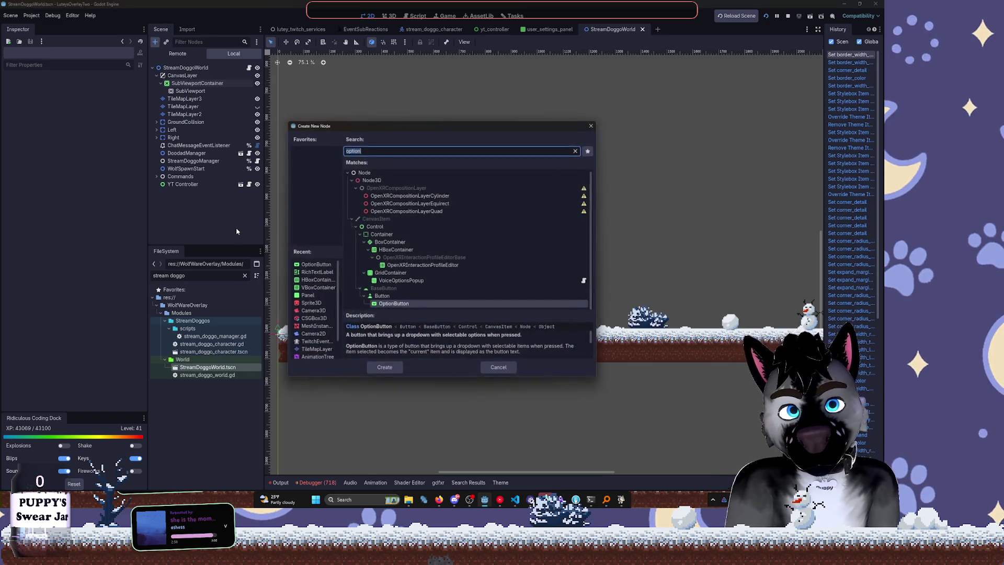
pyautogui.hotkey('ctrl', 'a')
pyautogui.write('sprite2d')
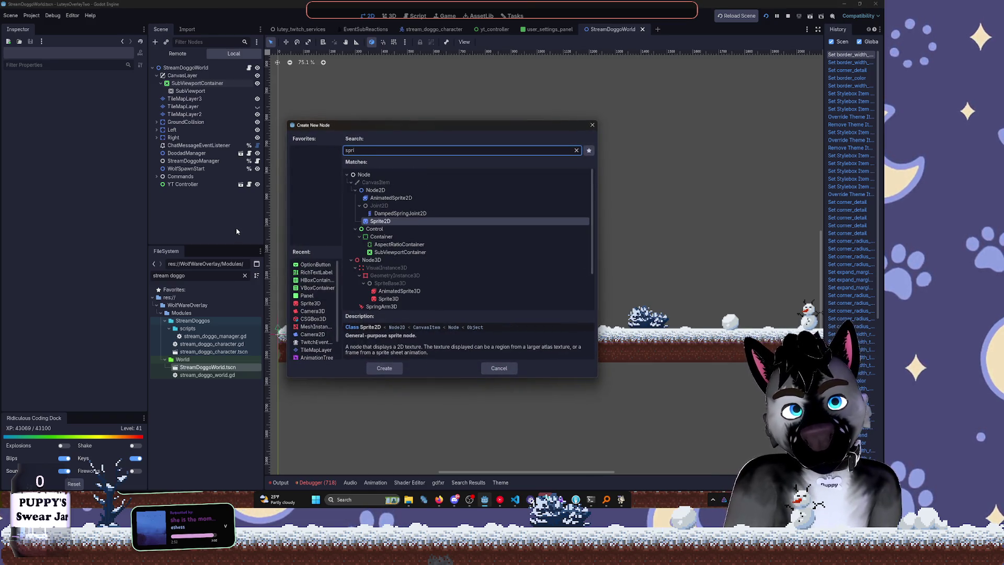
pyautogui.press('Return')
# Step: Move the new Sprite2D into the open space above the ground
pyautogui.press('w')
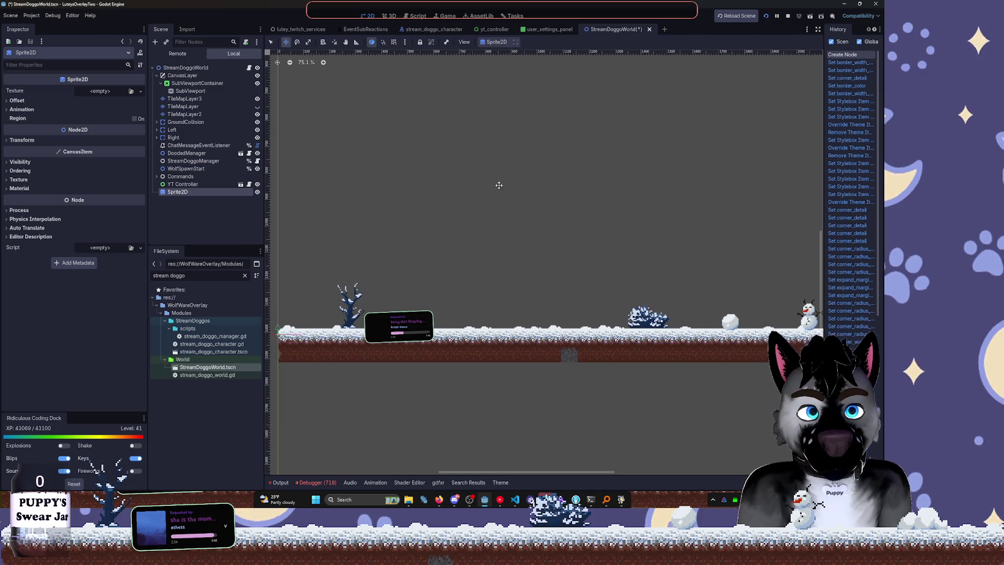
pyautogui.moveTo(424, 133)
pyautogui.mouseDown()
pyautogui.moveTo(415, 141)
pyautogui.moveTo(595, 256)
pyautogui.moveTo(585, 312)
pyautogui.mouseUp()
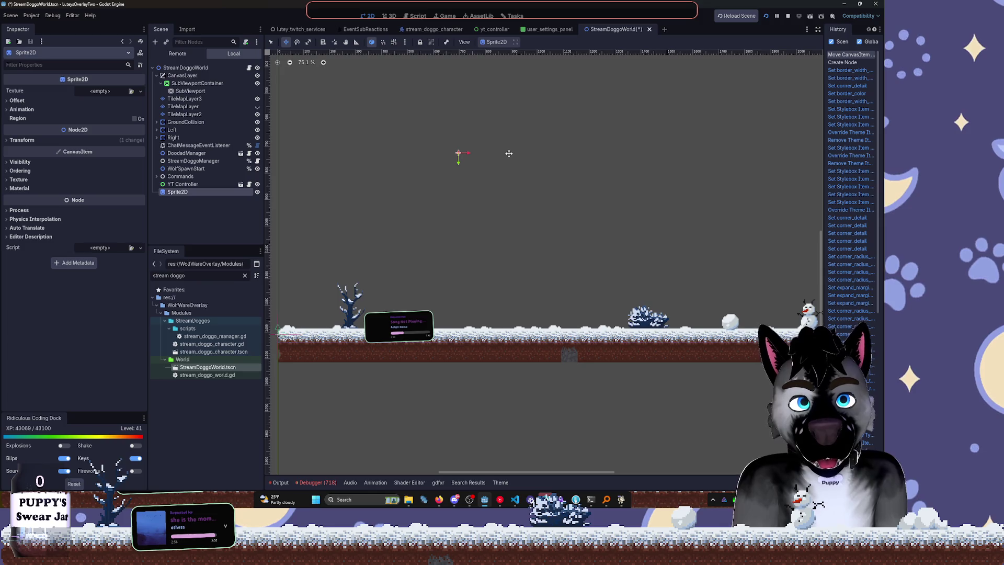
pyautogui.hotkey('ctrl', 'a')
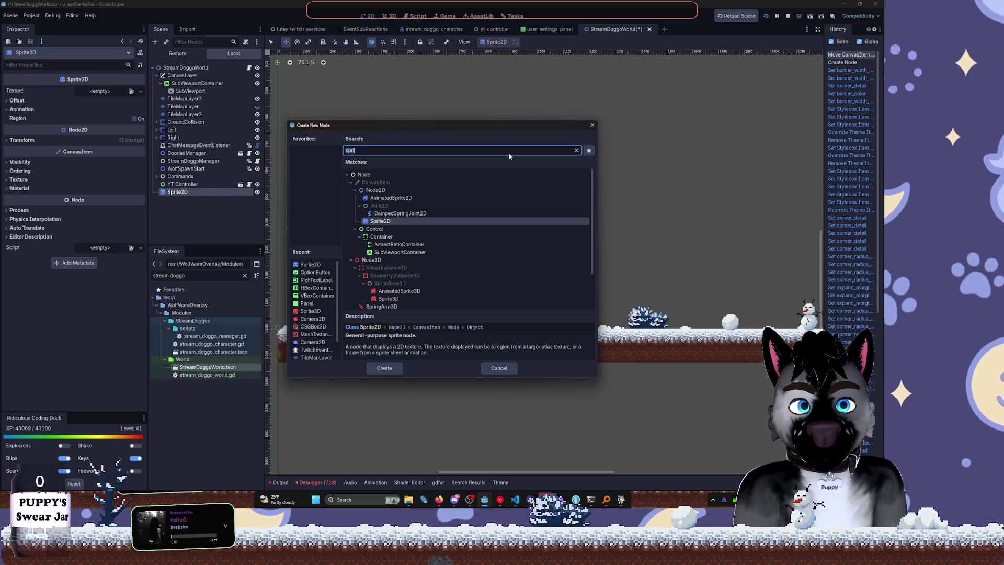
pyautogui.press('Escape')
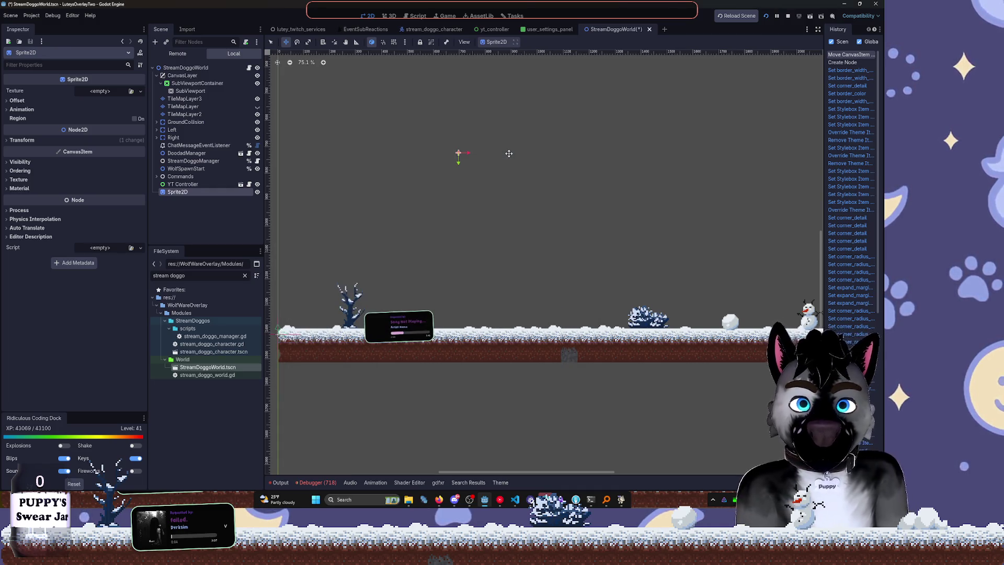
# Step: Assign the parrot sprite sheet as the Sprite2D's texture and enable Region
pyautogui.click(131, 91)
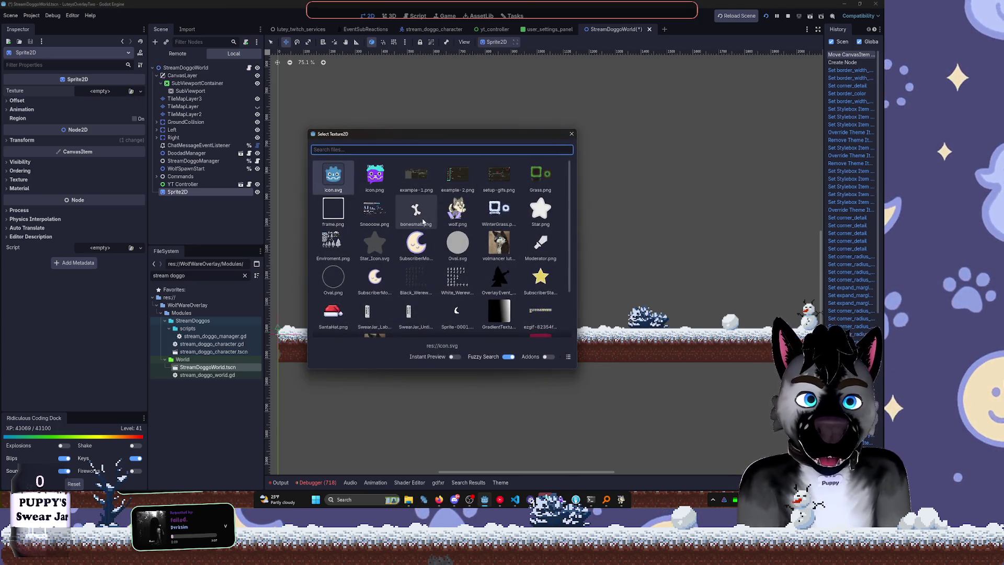
pyautogui.scroll(-1, 424, 222)
pyautogui.scroll(-2, 425, 222)
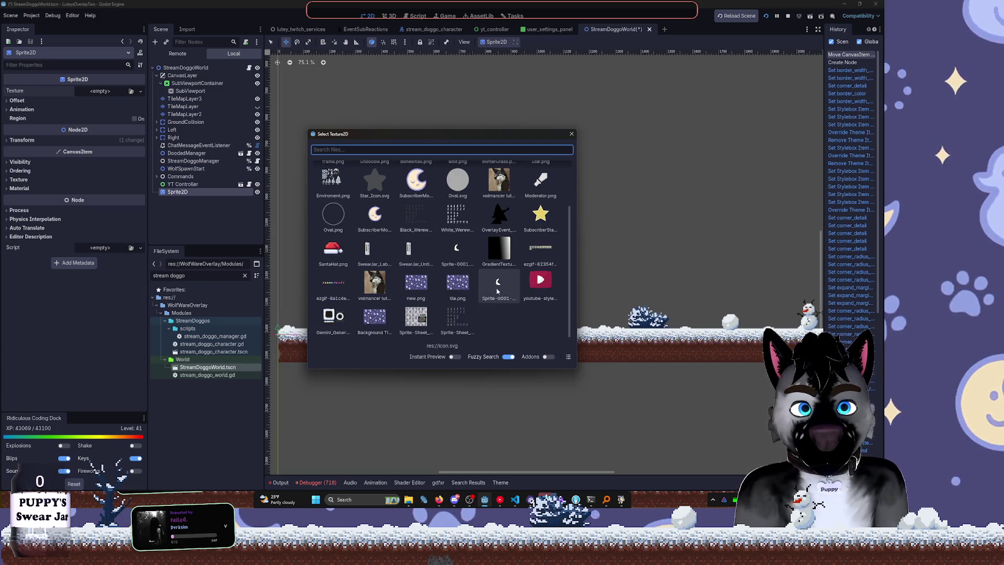
pyautogui.scroll(1, 511, 309)
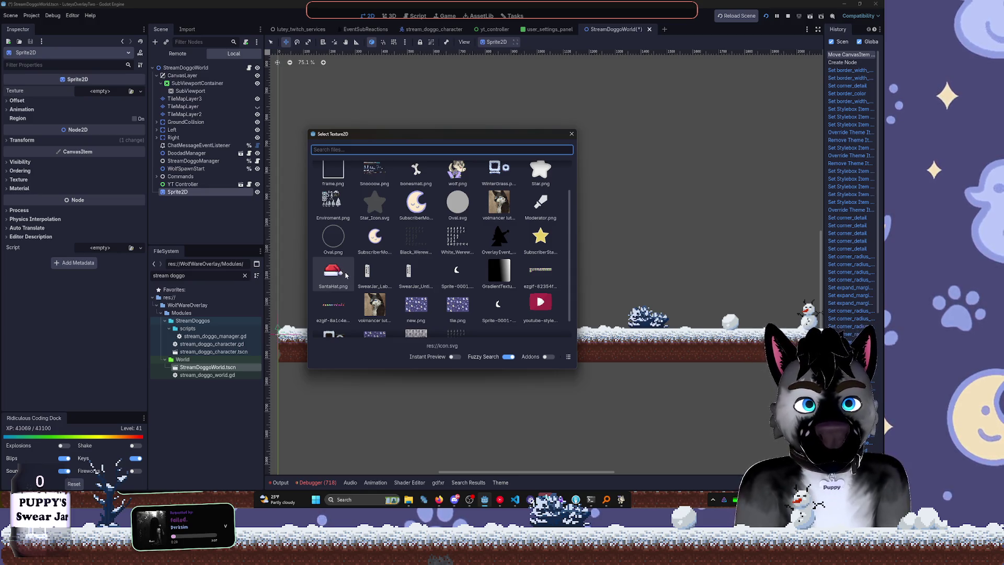
pyautogui.doubleClick(333, 304)
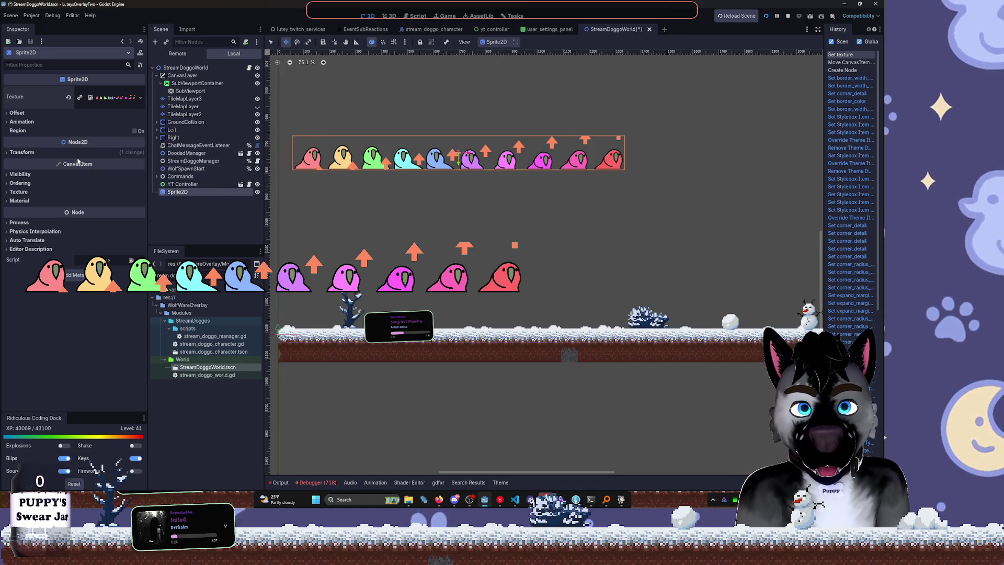
pyautogui.click(136, 131)
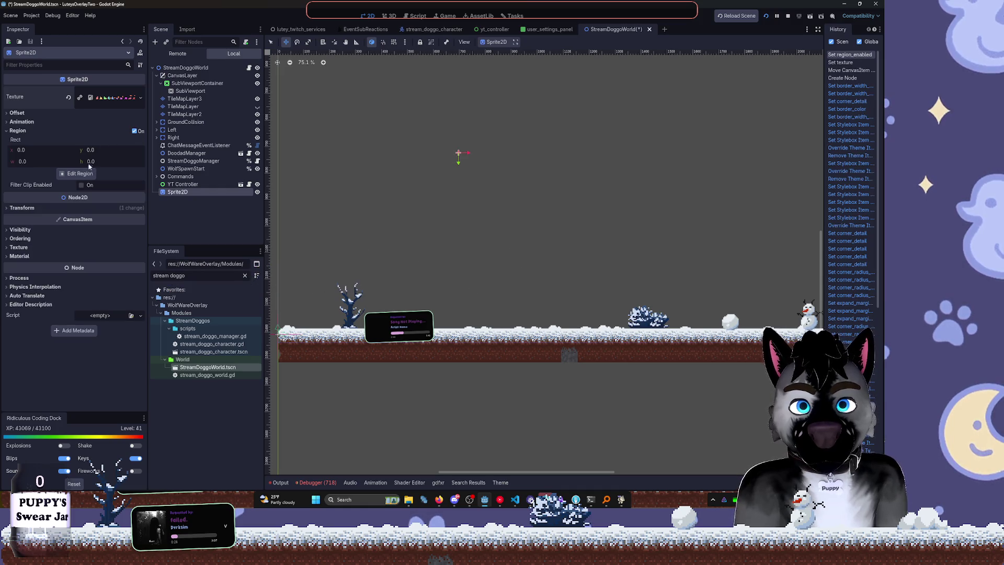
# Step: Crop the sprite sheet with Pixel Snap to one parrot-and-arrow frame (x 390, 123×128)
pyautogui.click(76, 173)
pyautogui.click(275, 135)
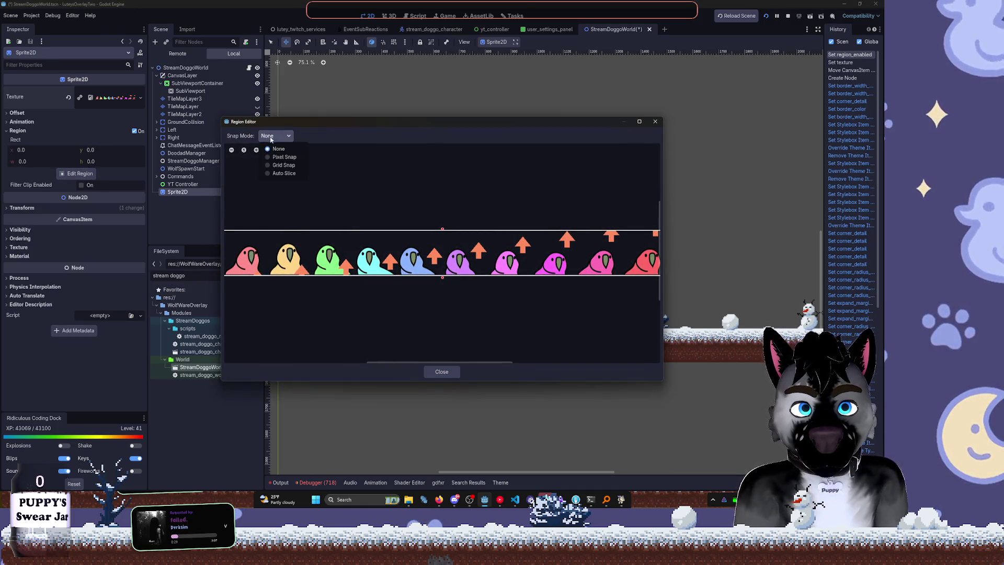
pyautogui.click(282, 158)
pyautogui.moveTo(612, 260); pyautogui.dragTo(305, 252)
pyautogui.hscroll(-5, 462, 258)
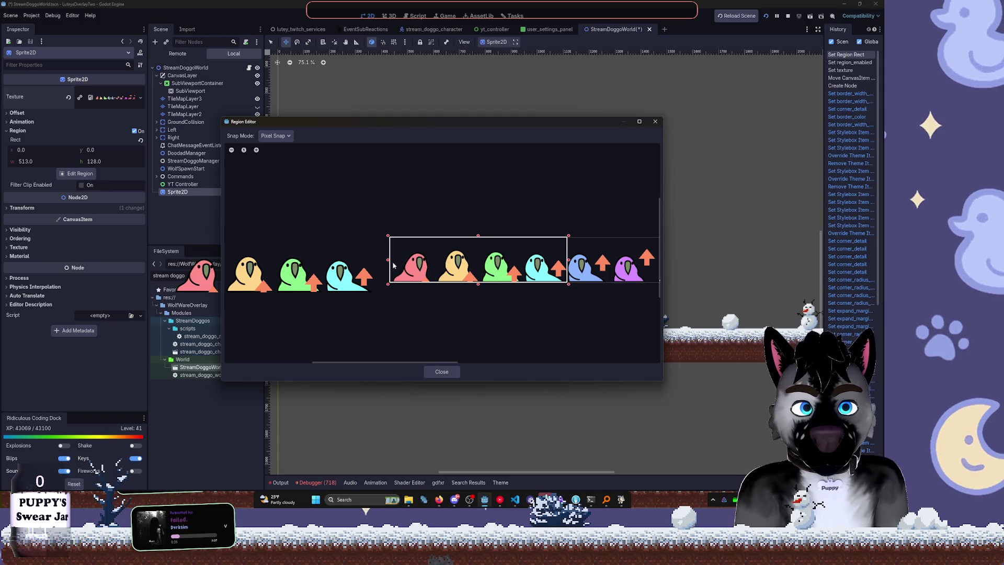
pyautogui.moveTo(393, 265); pyautogui.dragTo(526, 267)
pyautogui.hscroll(3, 455, 222)
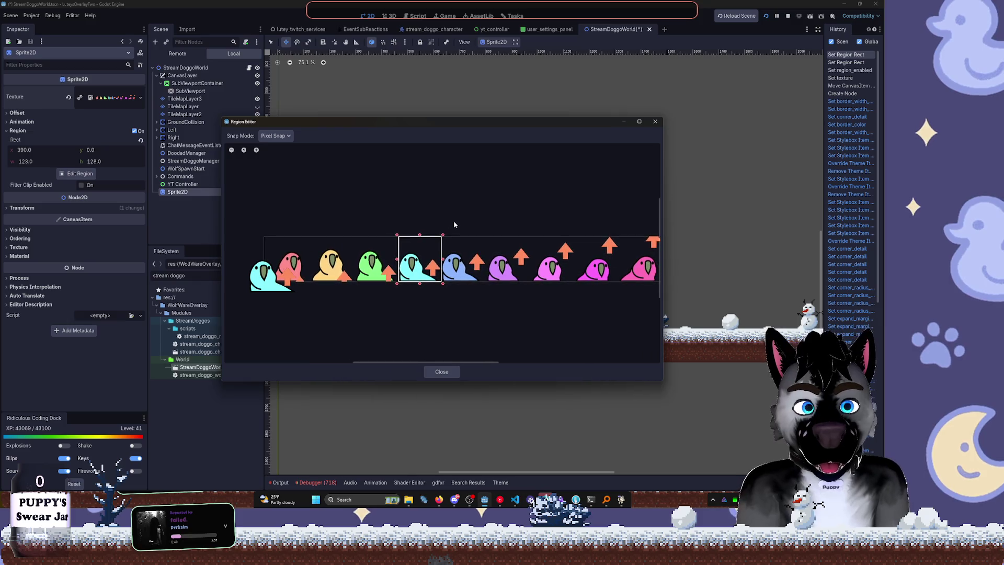
pyautogui.hscroll(2, 497, 217)
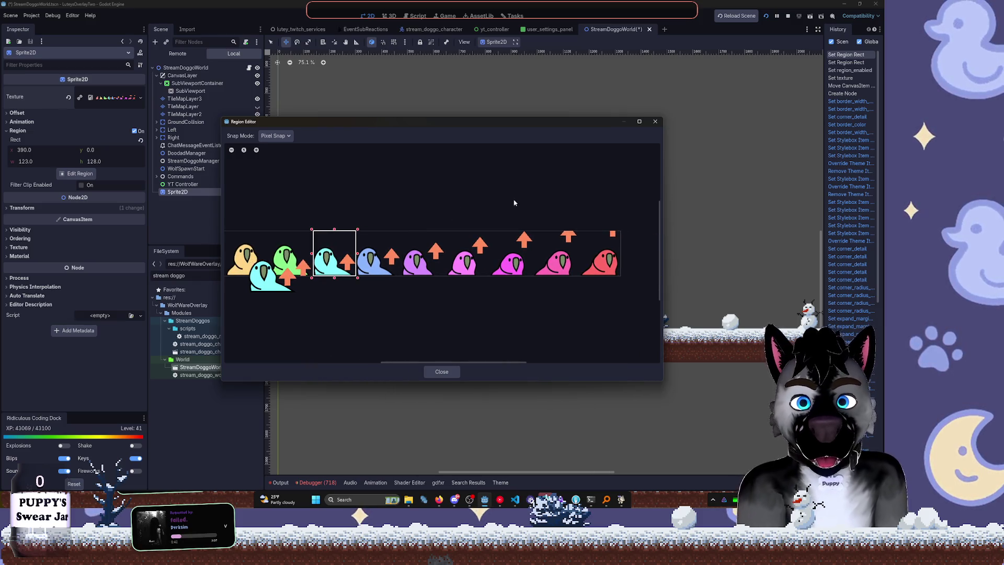
pyautogui.click(442, 372)
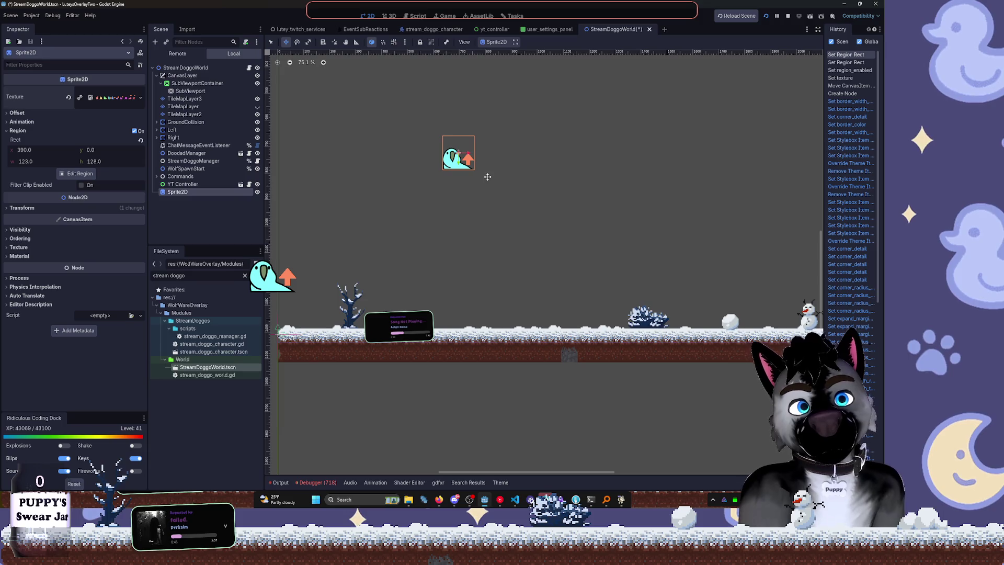
# Step: Move the cropped parrot sprite lower on the canvas and start adding another node
pyautogui.moveTo(459, 160); pyautogui.dragTo(405, 223)
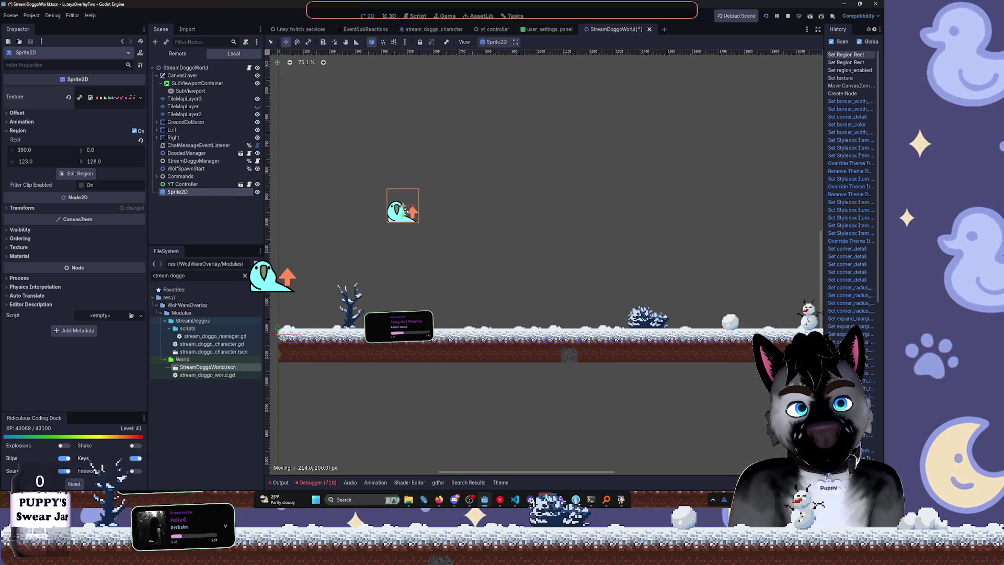
pyautogui.click(198, 209)
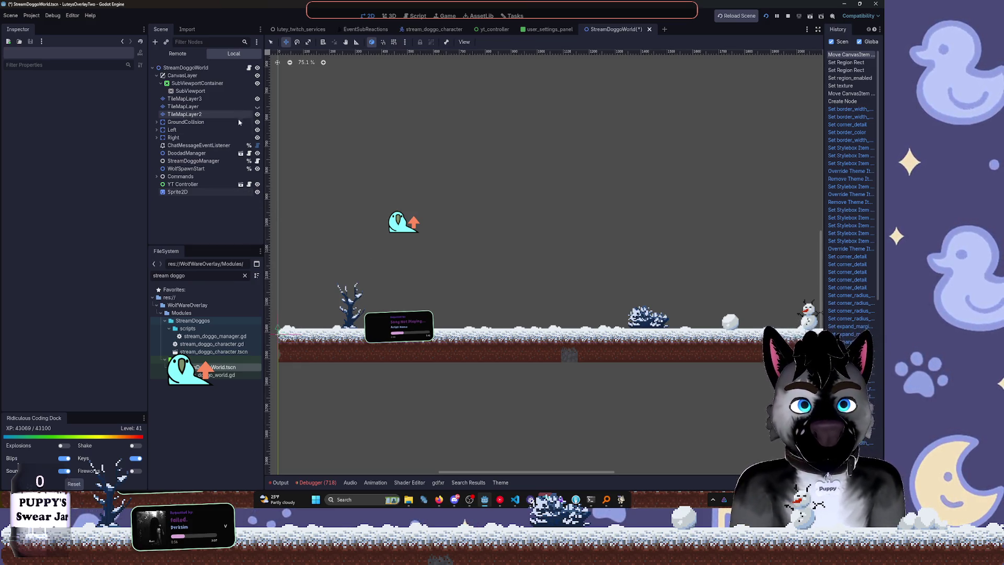
pyautogui.click(222, 194)
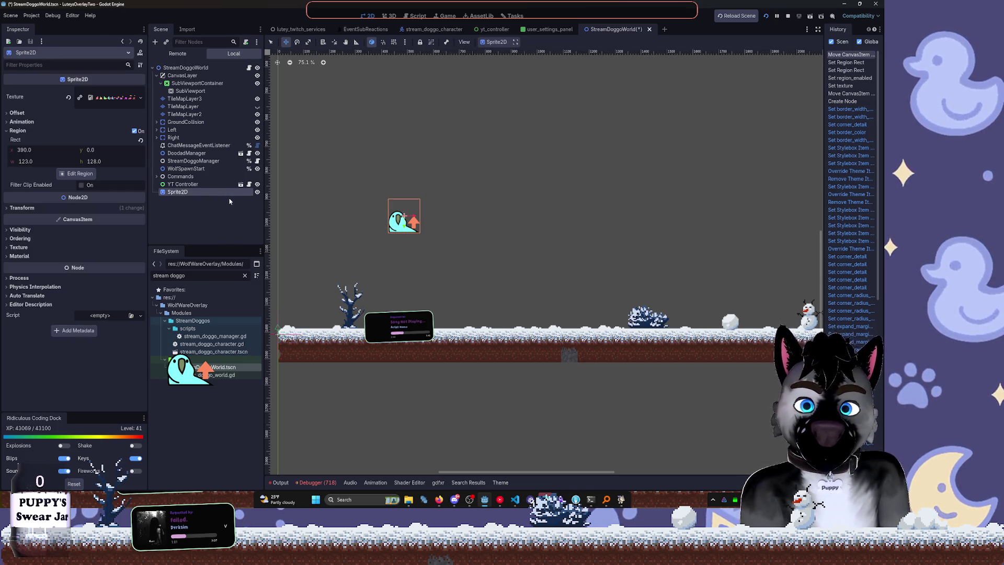
pyautogui.hotkey('ctrl', 'a')
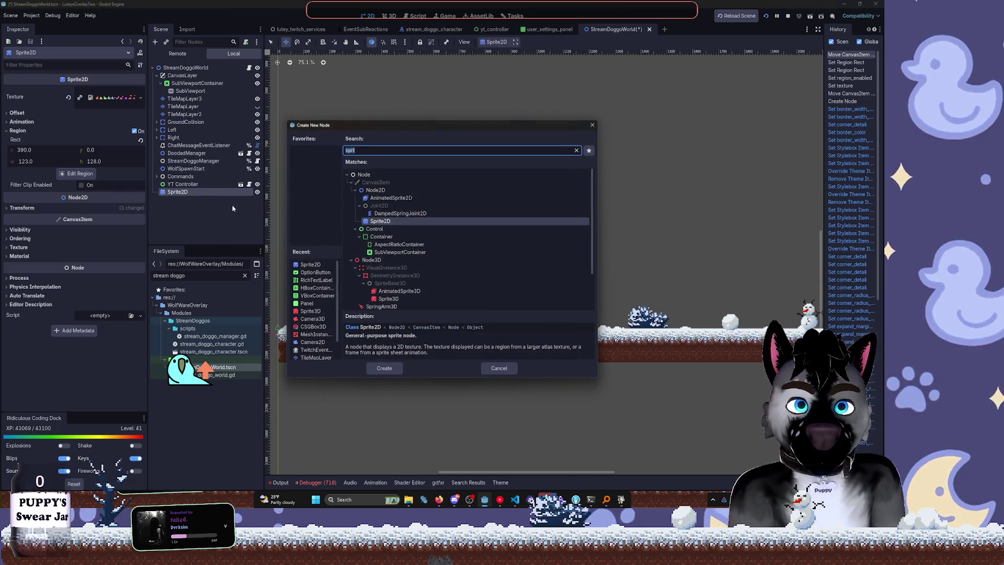
# Step: Add a second Sprite2D and name the two sprites Launcher and Projectile
pyautogui.doubleClick(407, 223)
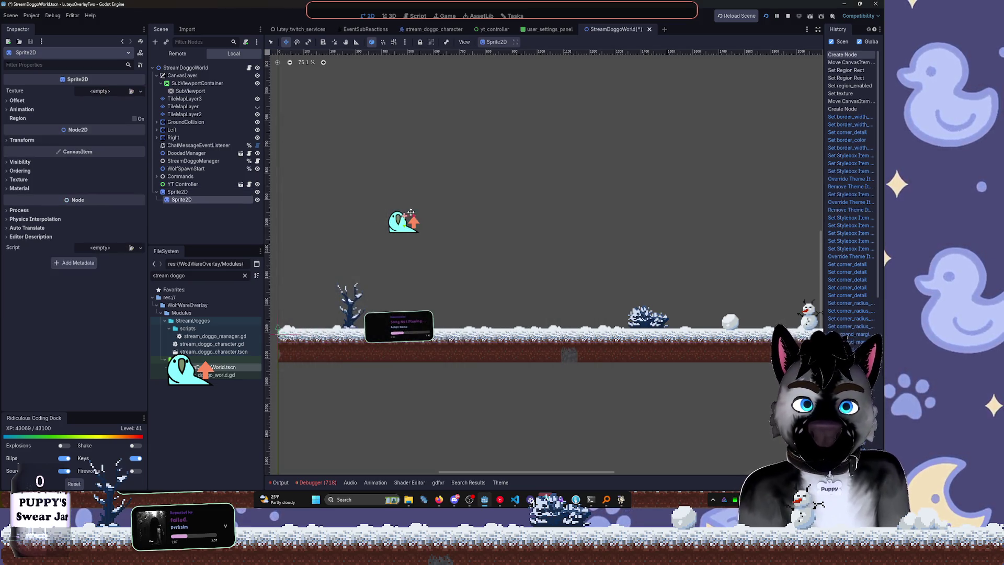
pyautogui.moveTo(180, 199); pyautogui.dragTo(177, 192)
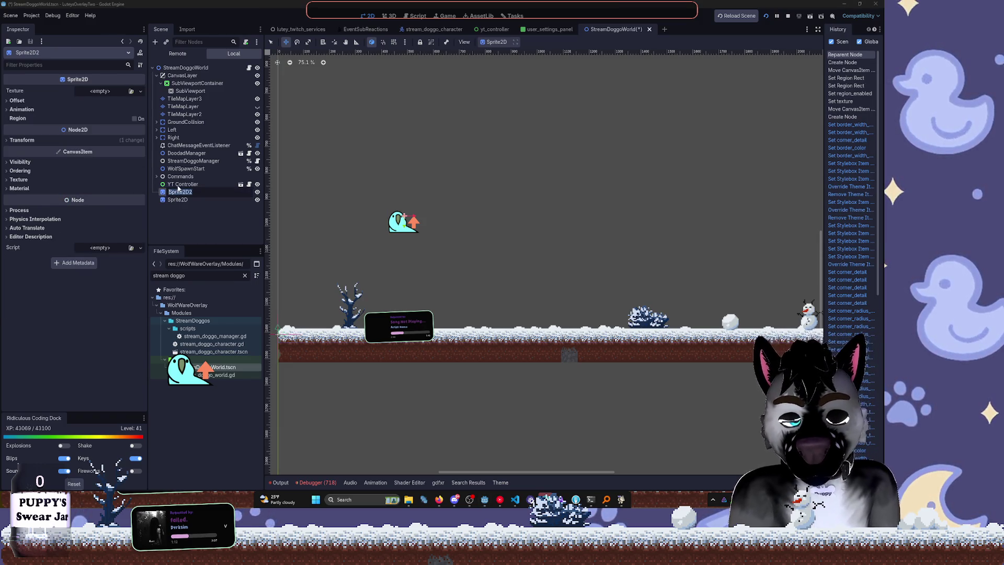
pyautogui.write('Launcher')
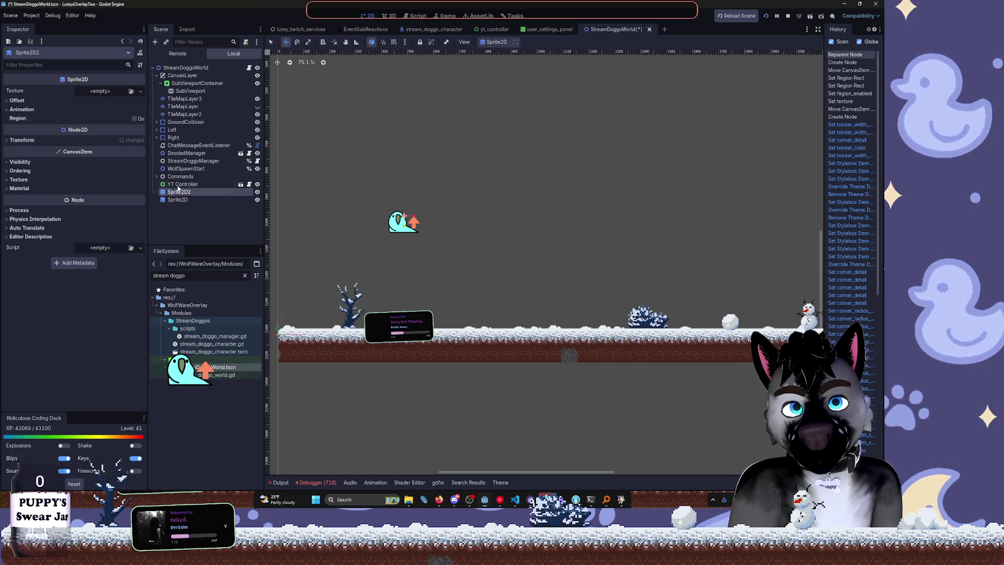
pyautogui.press('Return')
pyautogui.press('Down')
pyautogui.press('F2')
pyautogui.write('Projectile')
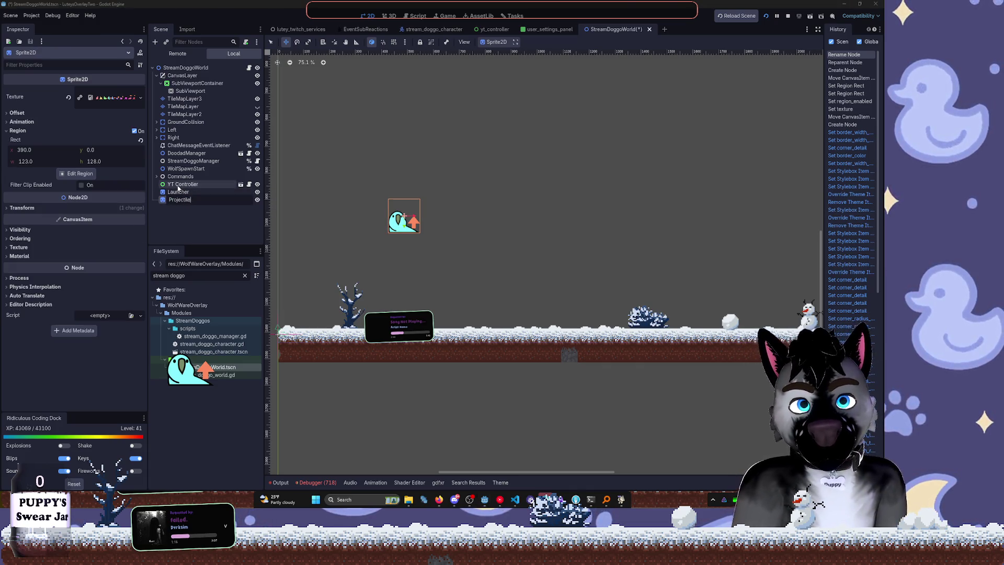
pyautogui.press('Return')
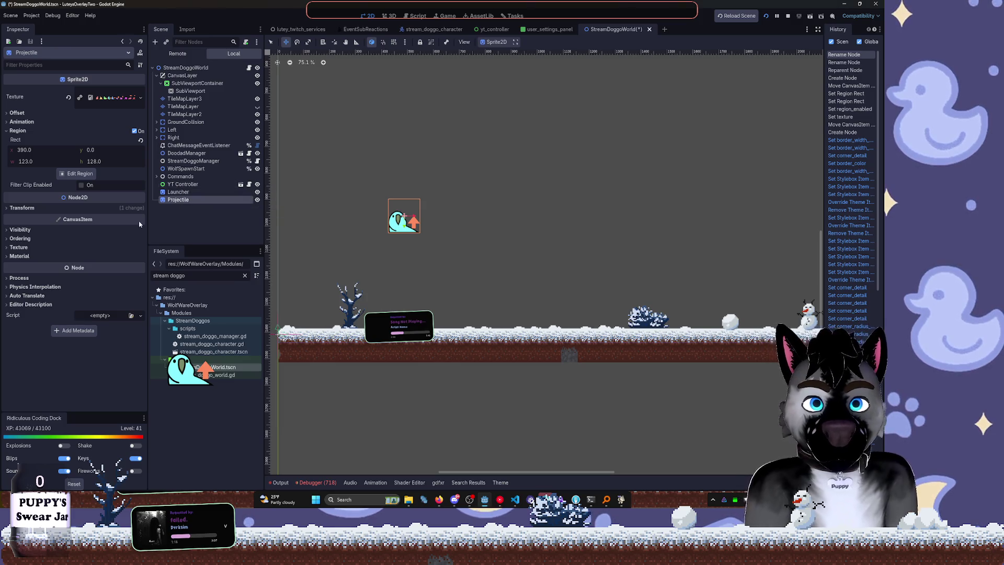
# Step: Undo an accidental Projectile move and give the second sprite the bone texture
pyautogui.moveTo(413, 203)
pyautogui.mouseDown()
pyautogui.moveTo(434, 202)
pyautogui.moveTo(425, 215)
pyautogui.mouseUp()
pyautogui.hotkey('ctrl', 'z')
pyautogui.click(180, 192)
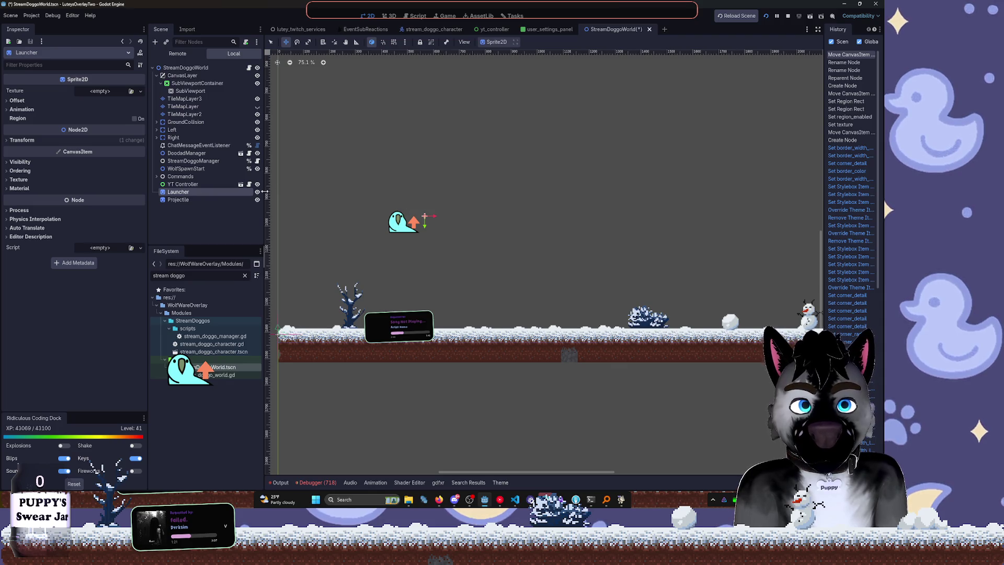
pyautogui.click(178, 199)
pyautogui.moveTo(107, 97)
pyautogui.mouseDown()
pyautogui.moveTo(201, 196)
pyautogui.moveTo(190, 195)
pyautogui.mouseUp()
# Step: Swap the node names so the parrot arrow sprite is called Launcher
pyautogui.doubleClick(180, 192)
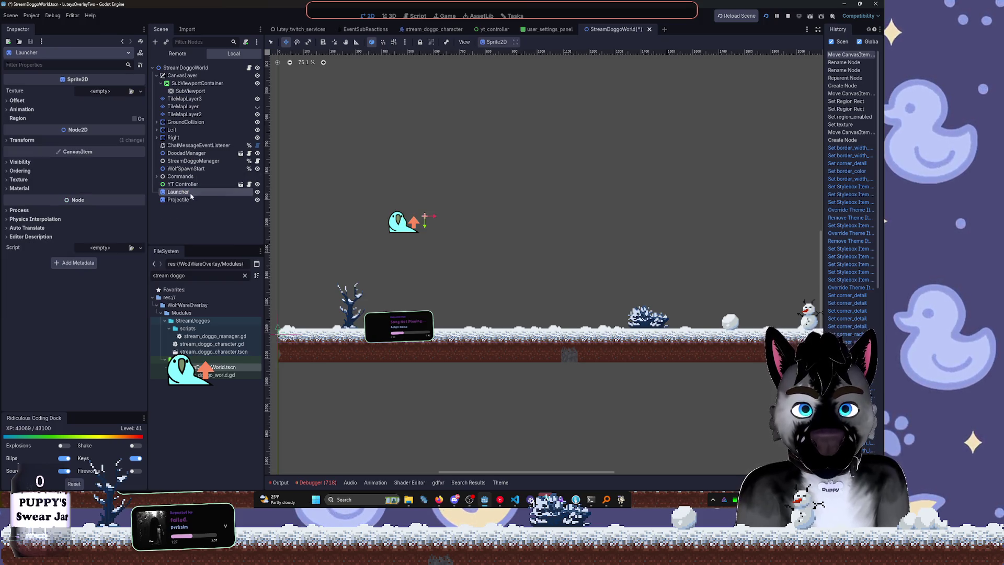
pyautogui.press('Return')
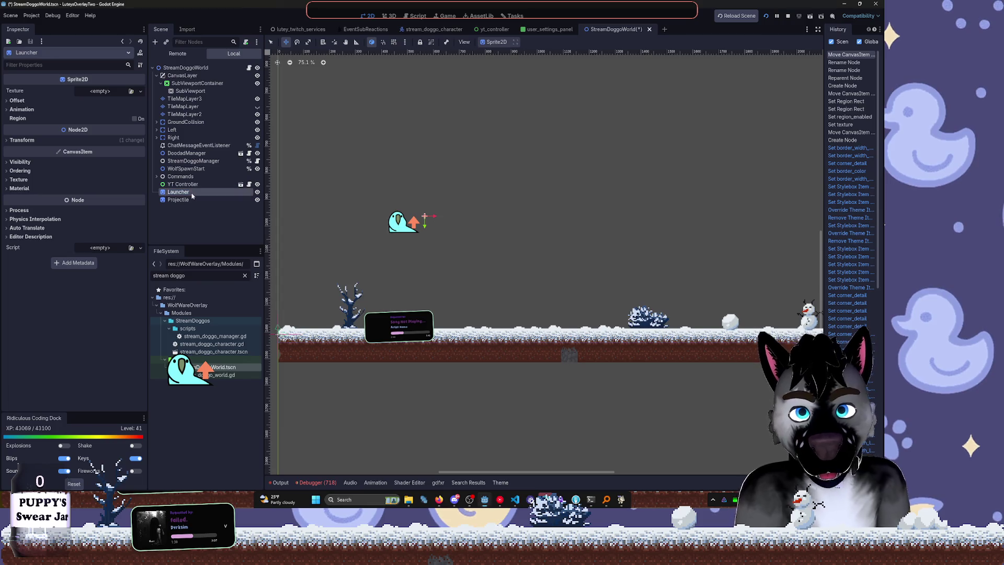
pyautogui.press('Down')
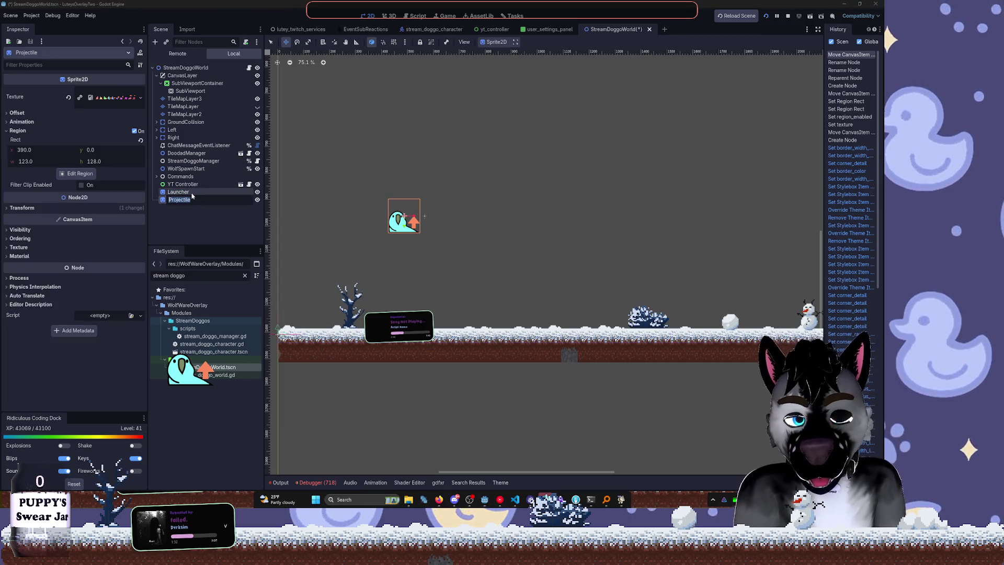
pyautogui.press('Return')
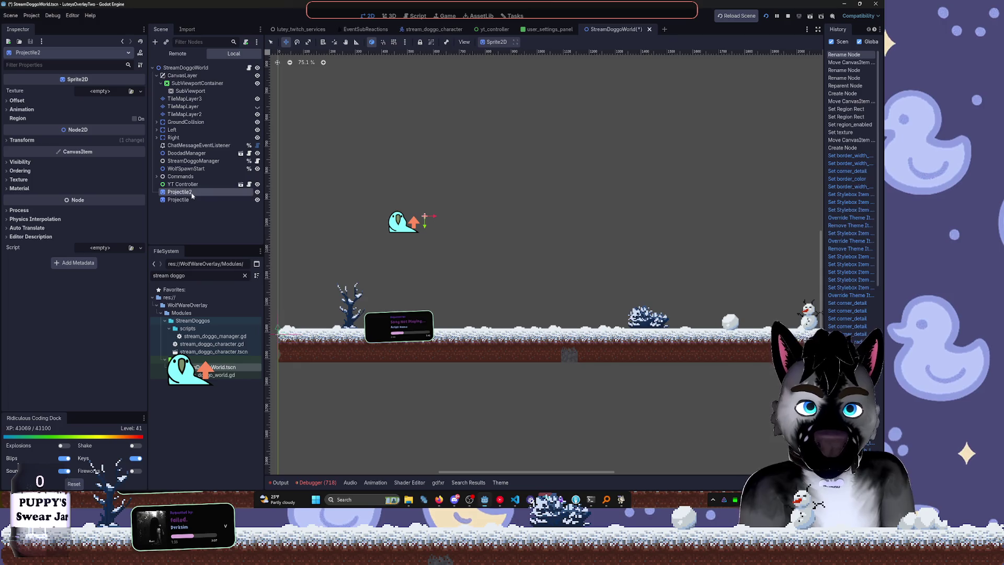
pyautogui.press('Down')
pyautogui.press('F2')
pyautogui.write('Launc')
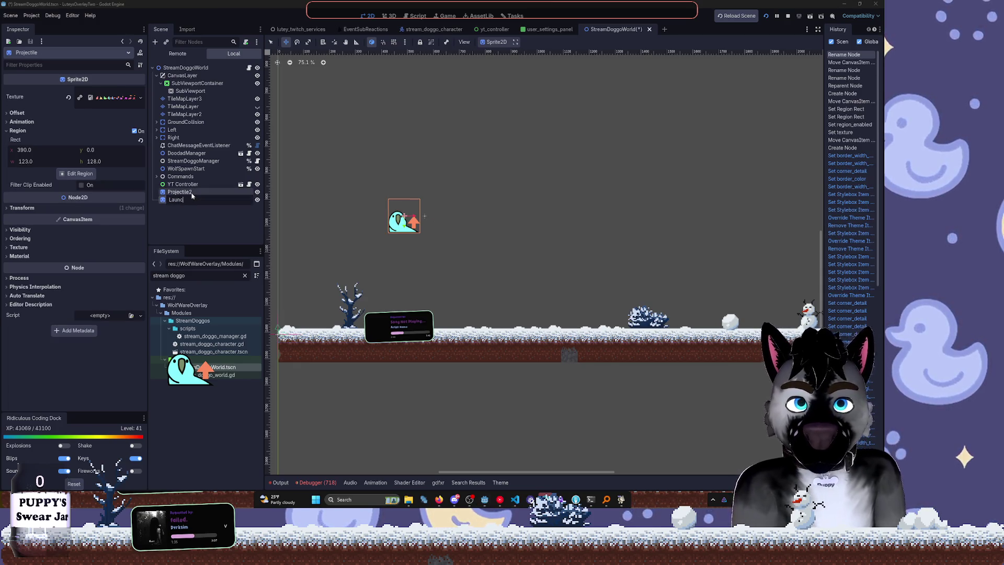
pyautogui.press('BackSpace')
pyautogui.press('BackSpace')
pyautogui.write('r')
pyautogui.press('Return')
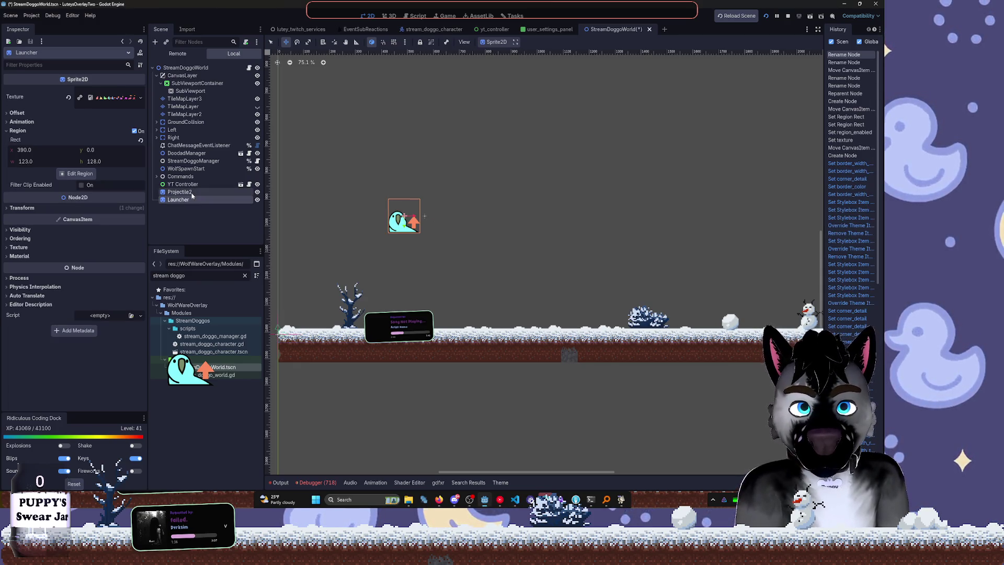
# Step: Rename the Projectile2 node to Projectile and bring up Project Settings
pyautogui.doubleClick(200, 192)
pyautogui.click(201, 193)
pyautogui.press('BackSpace')
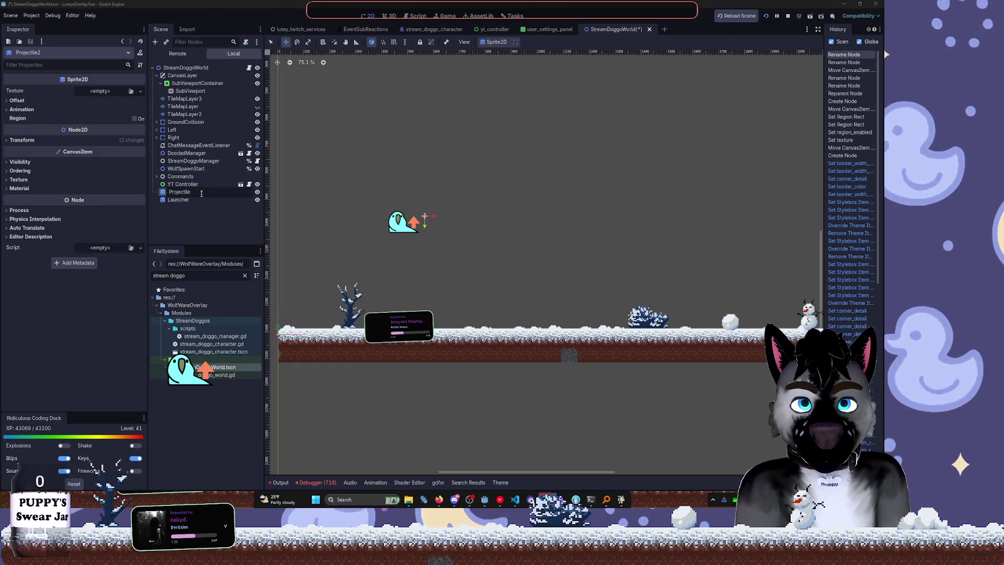
pyautogui.press('Return')
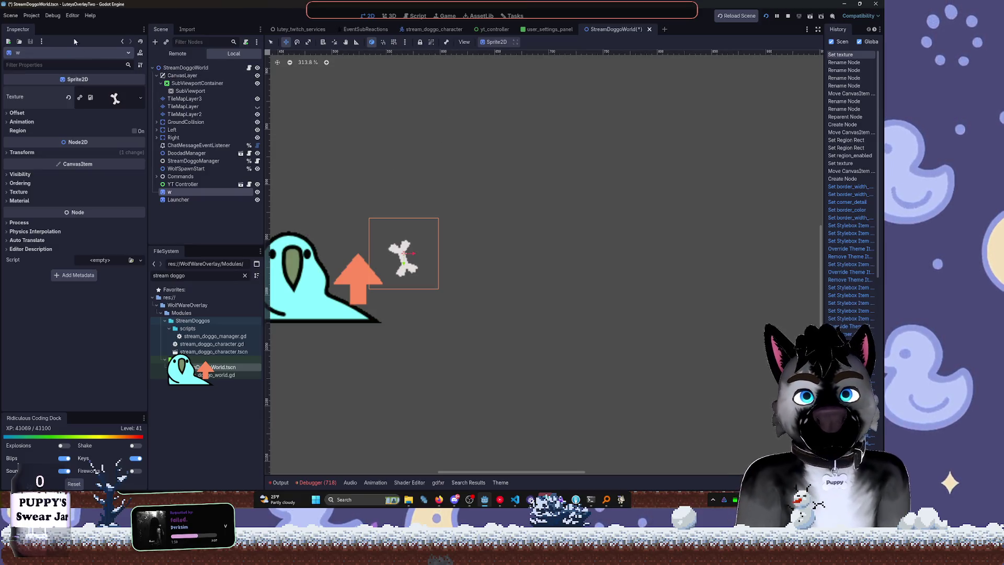
pyautogui.click(32, 15)
pyautogui.click(44, 29)
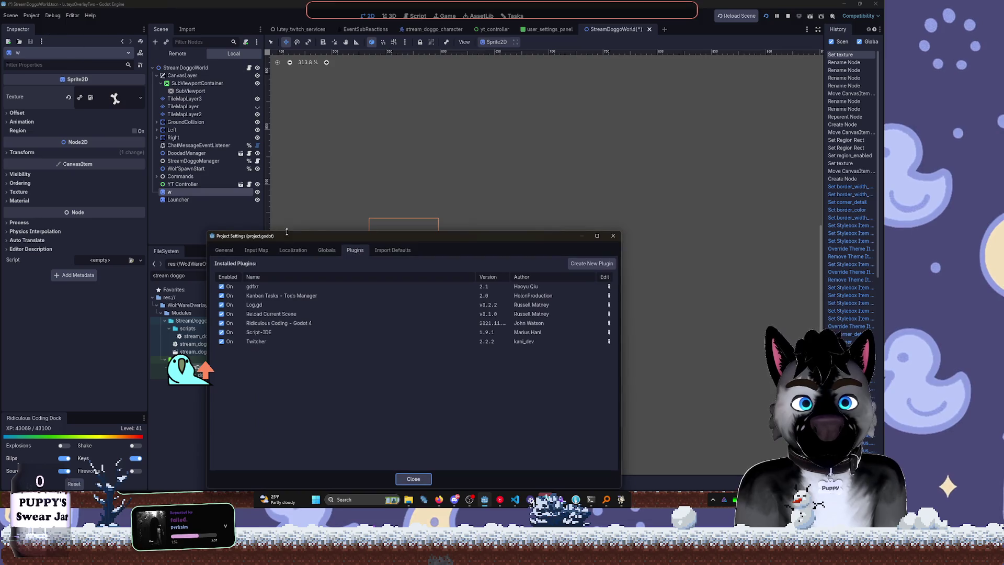
# Step: Search 'filter', set Default Texture Filter to Nearest, and close Project Settings
pyautogui.write('filter')
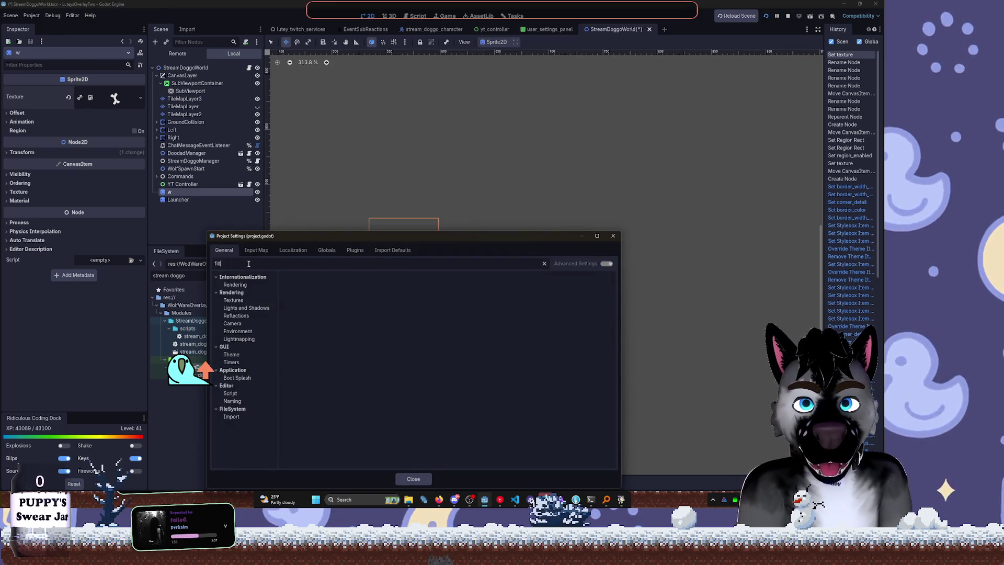
pyautogui.click(462, 286)
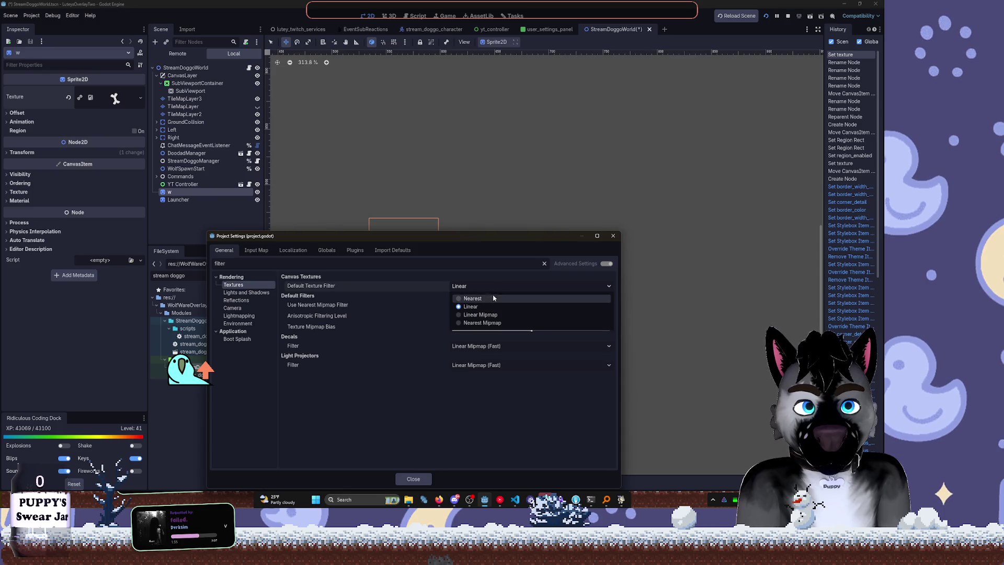
pyautogui.click(459, 275)
pyautogui.moveTo(455, 235); pyautogui.dragTo(434, 338)
pyautogui.click(444, 388)
pyautogui.click(448, 401)
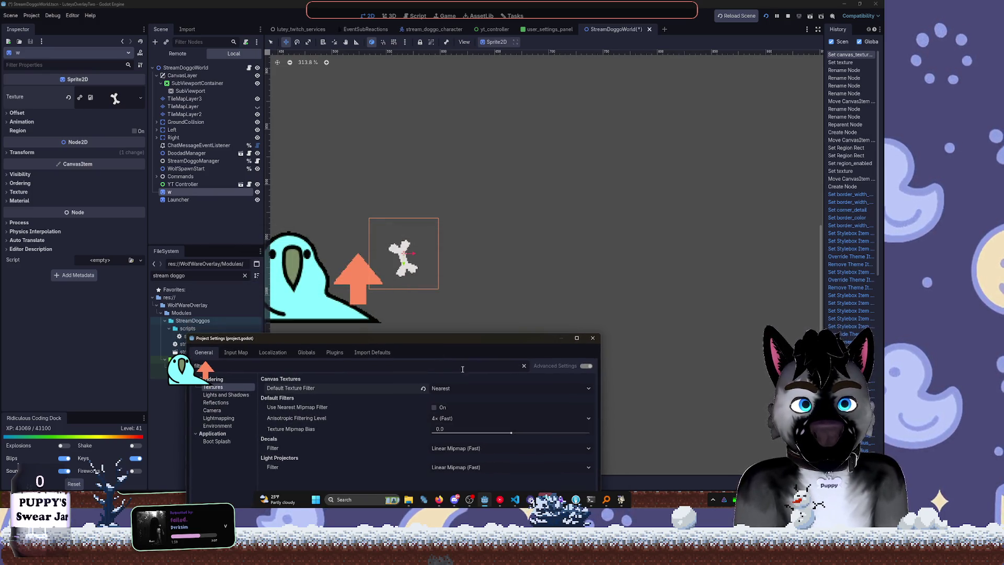
pyautogui.click(592, 338)
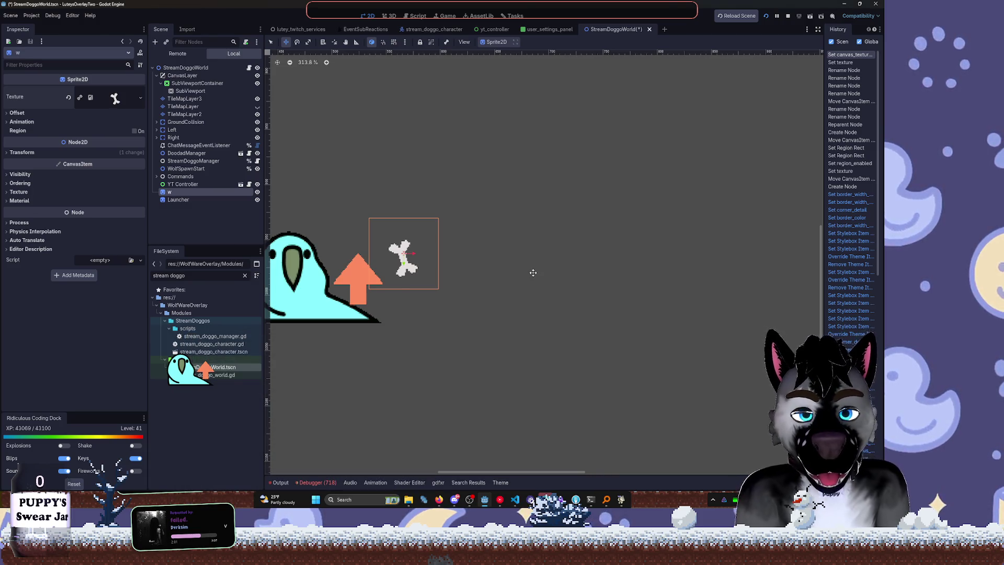
pyautogui.scroll(-4, 601, 157)
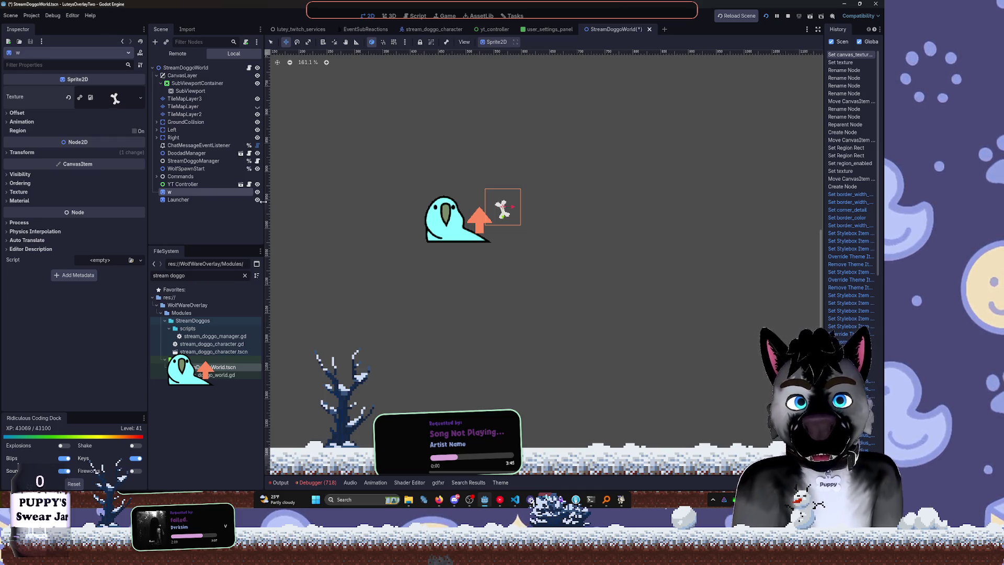
# Step: Rename the bone sprite node from 'w' to Projectile
pyautogui.click(191, 210)
pyautogui.hotkey('ctrl', 'z')
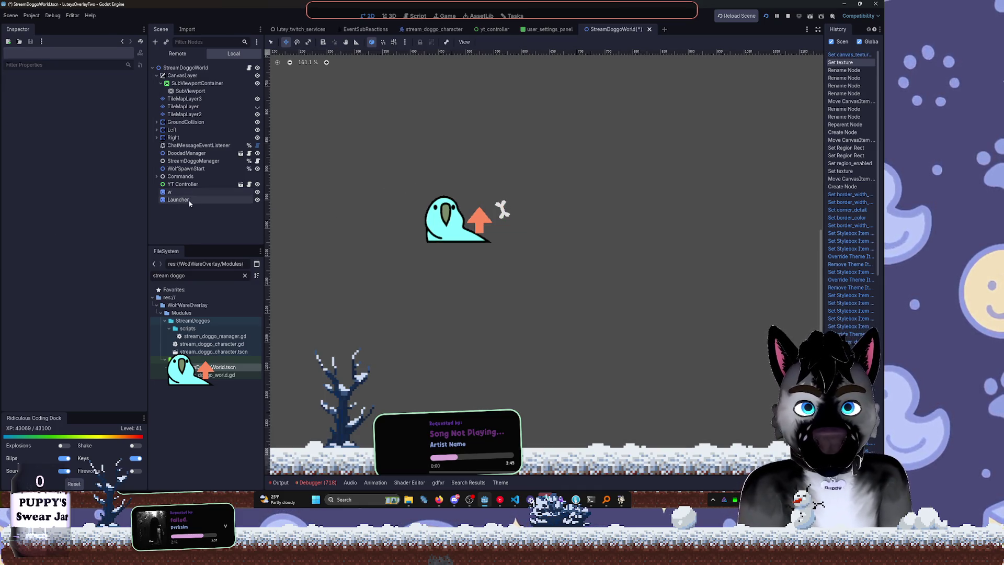
pyautogui.click(188, 192)
pyautogui.click(188, 192)
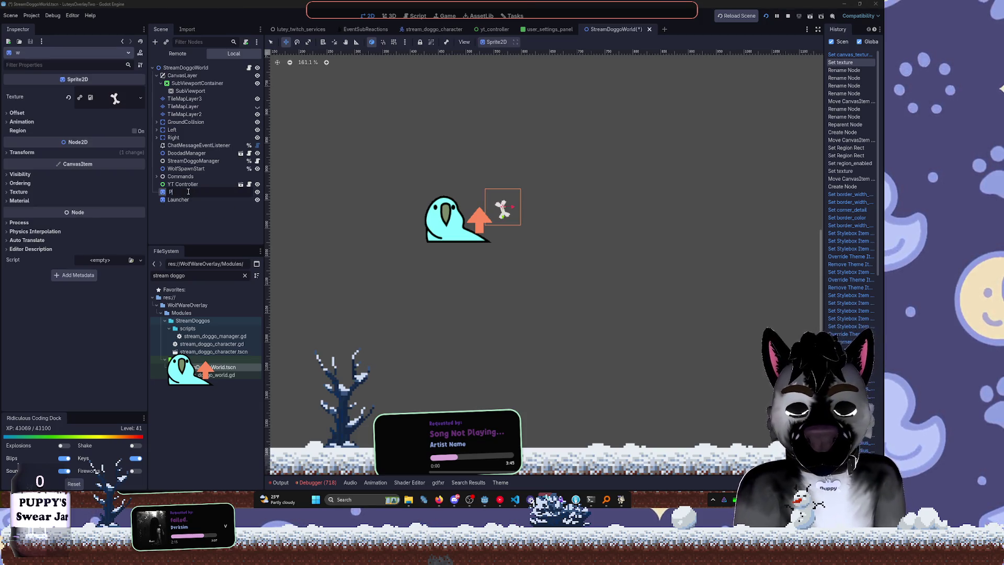
pyautogui.write('rojectile')
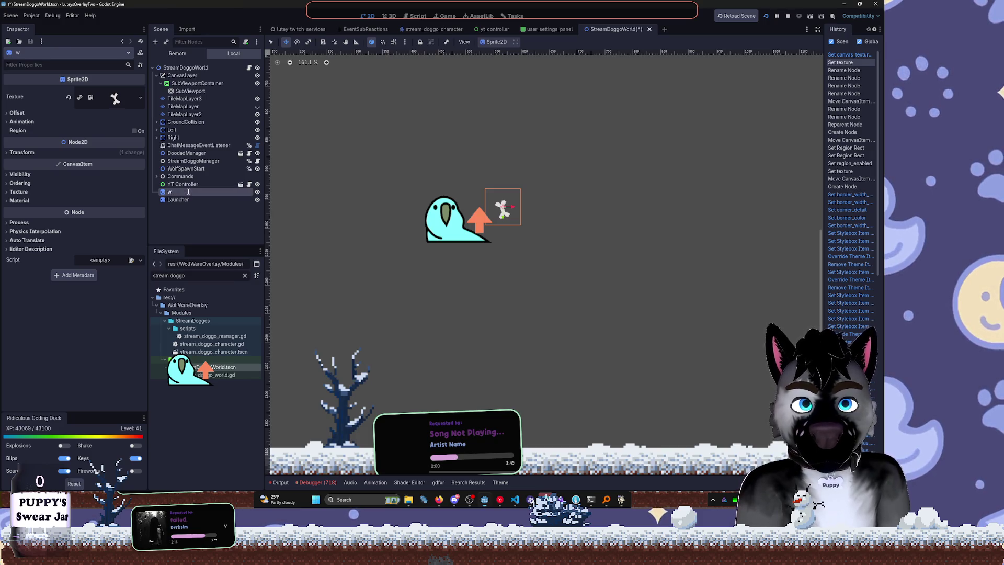
pyautogui.press('Return')
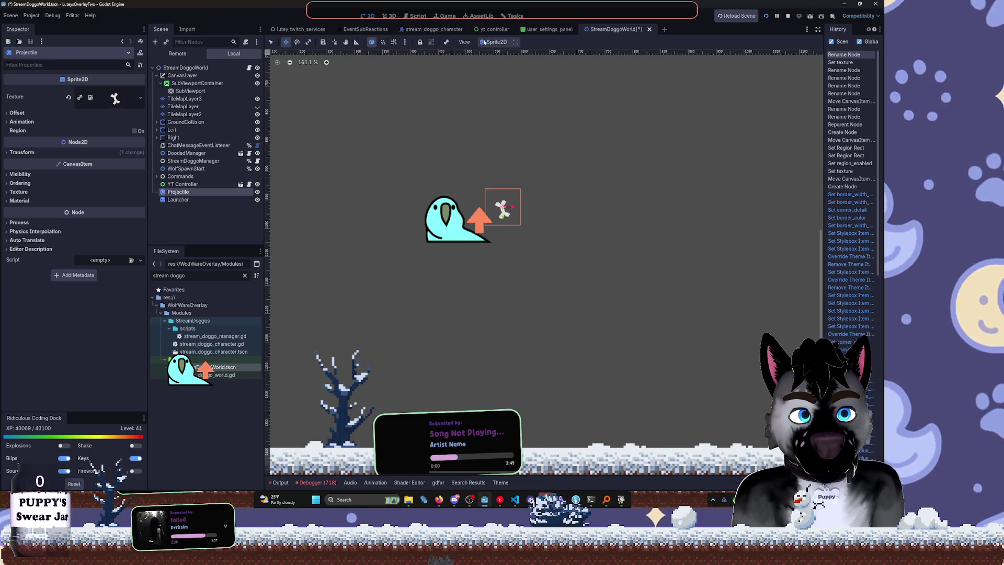
pyautogui.click(494, 41)
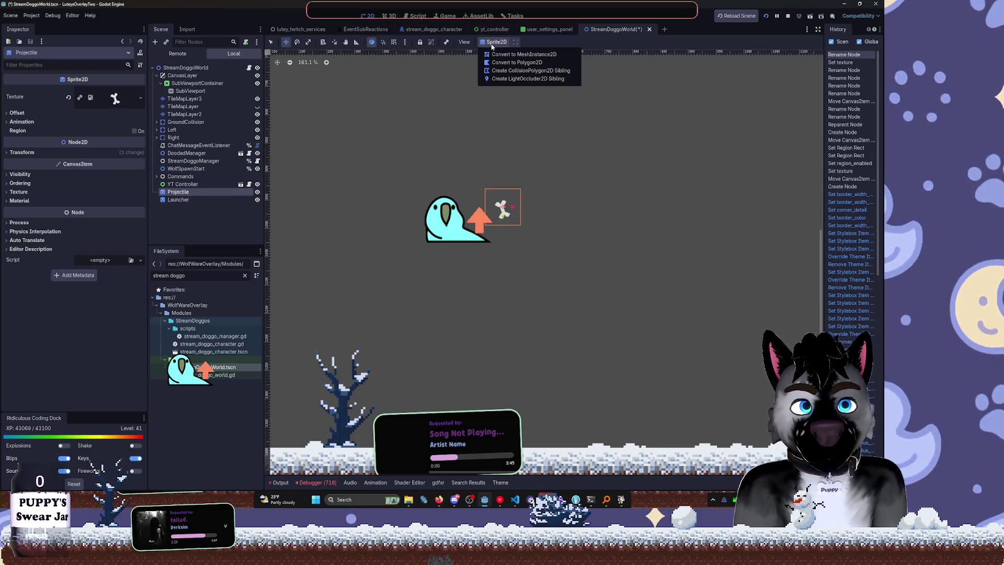
# Step: Open the bone's CollisionPolygon2D preview and try simplification values up to 4
pyautogui.click(510, 70)
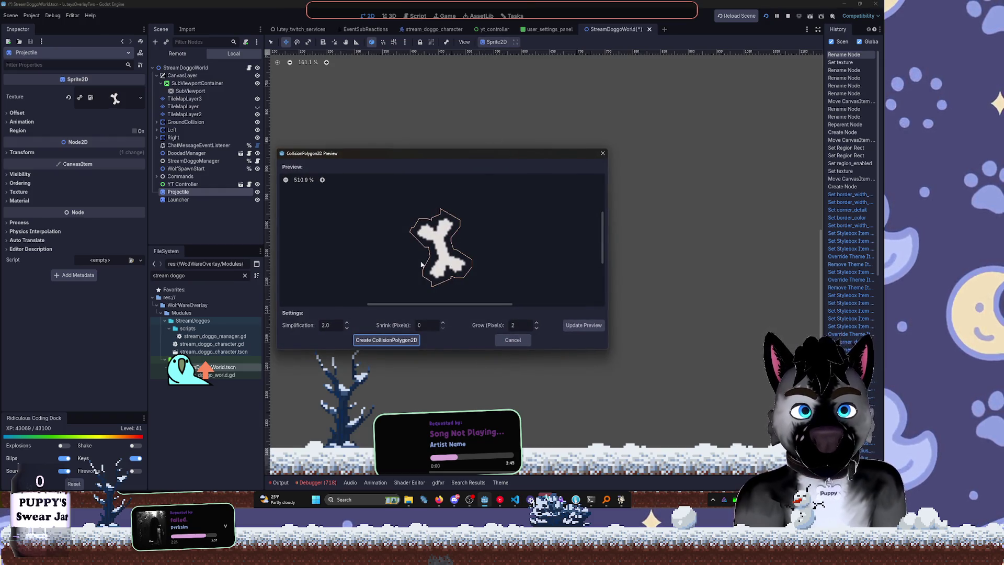
pyautogui.click(535, 328)
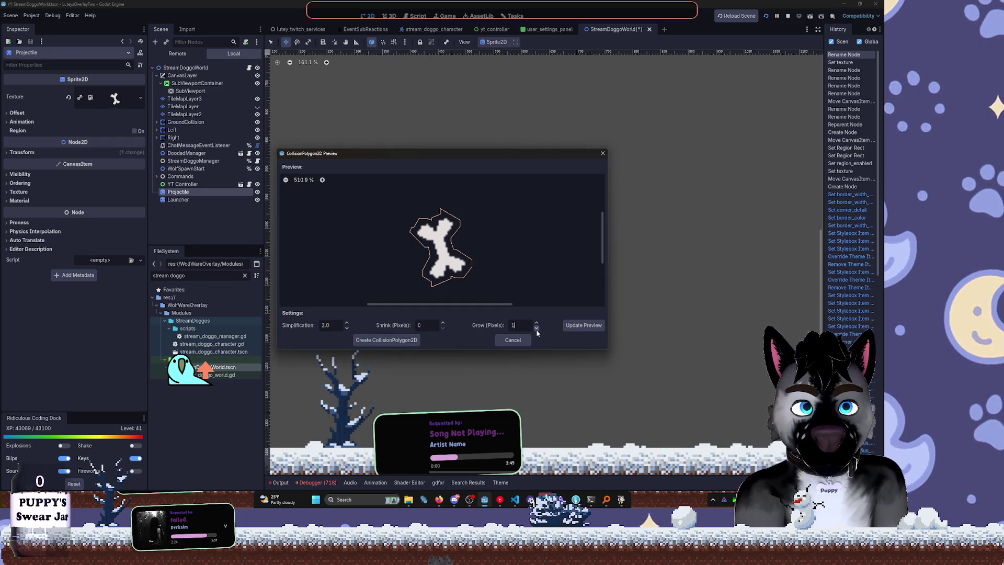
pyautogui.click(346, 326)
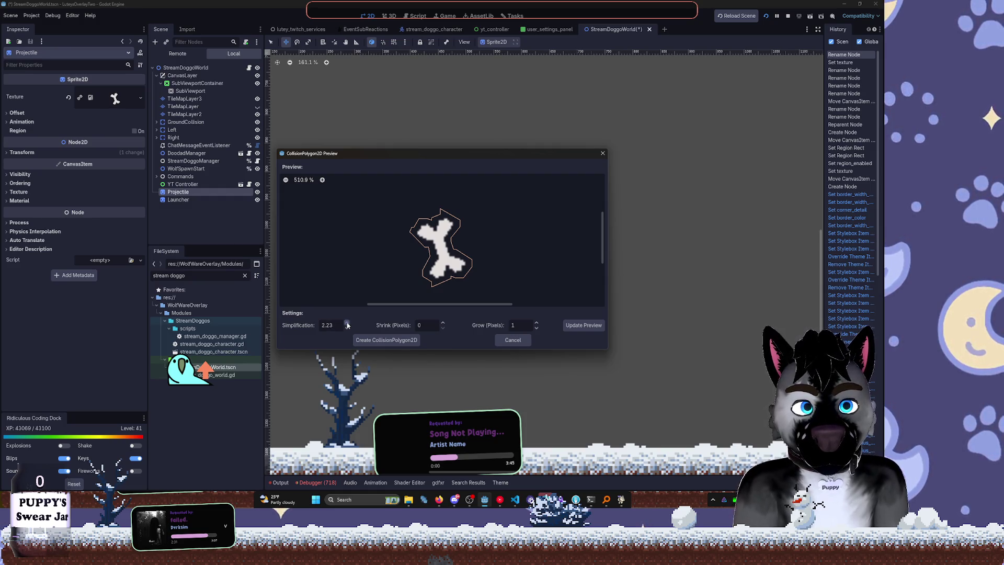
pyautogui.click(346, 323)
pyautogui.click(585, 325)
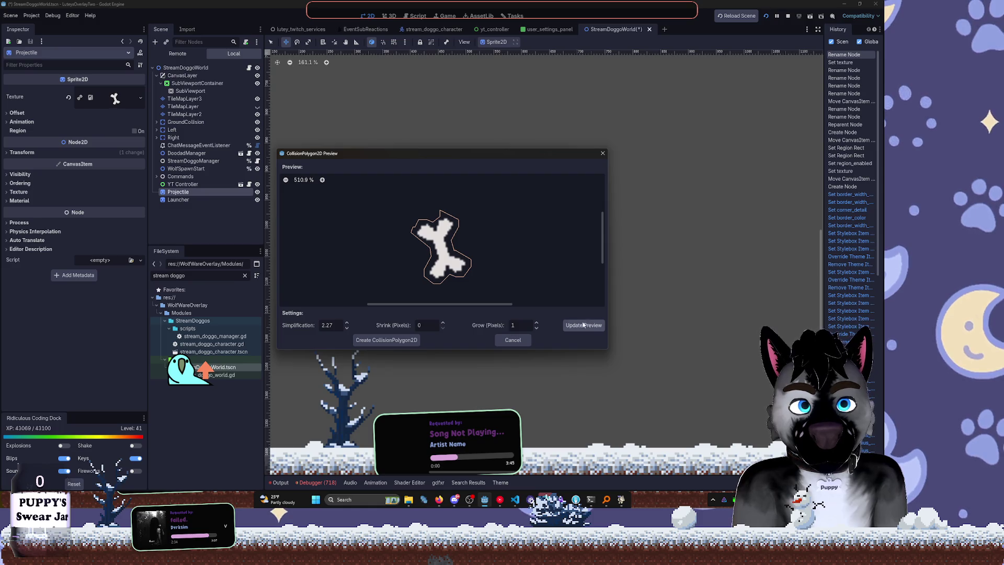
pyautogui.click(329, 325)
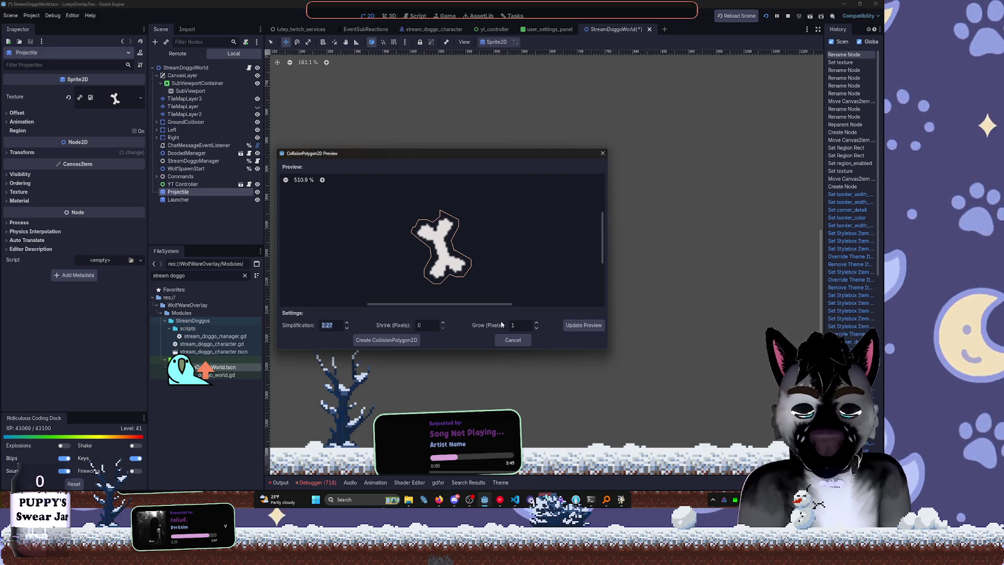
pyautogui.write('4')
pyautogui.click(584, 325)
# Step: Settle the preview on simplification 1.5 with grow 2 pixels
pyautogui.click(325, 325)
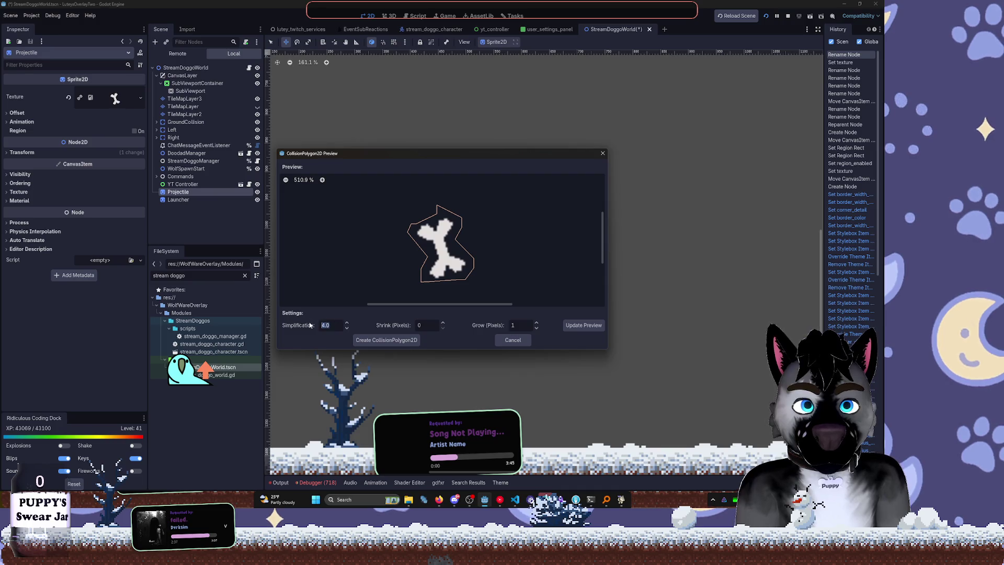
pyautogui.write('1')
pyautogui.click(583, 325)
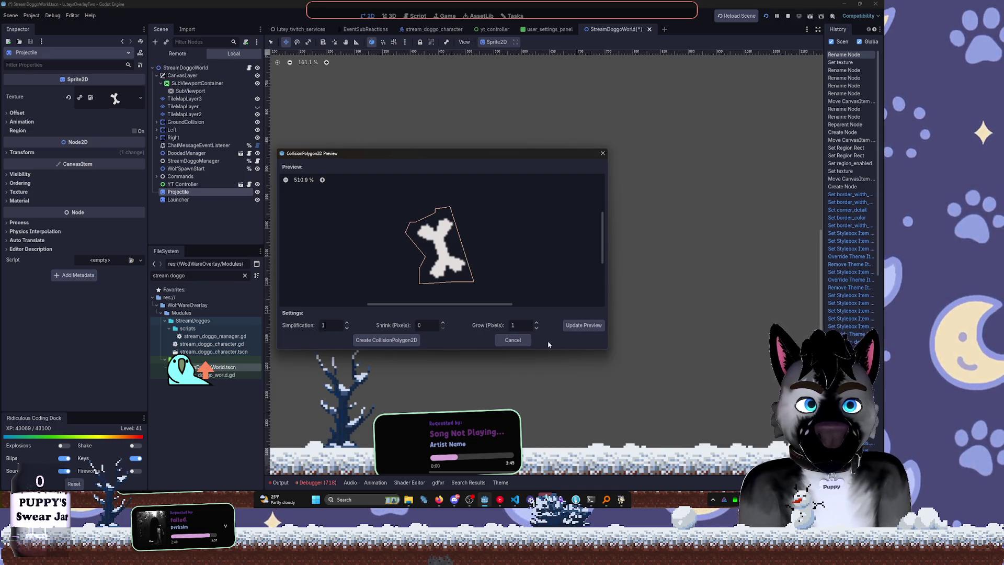
pyautogui.click(584, 325)
pyautogui.click(412, 325)
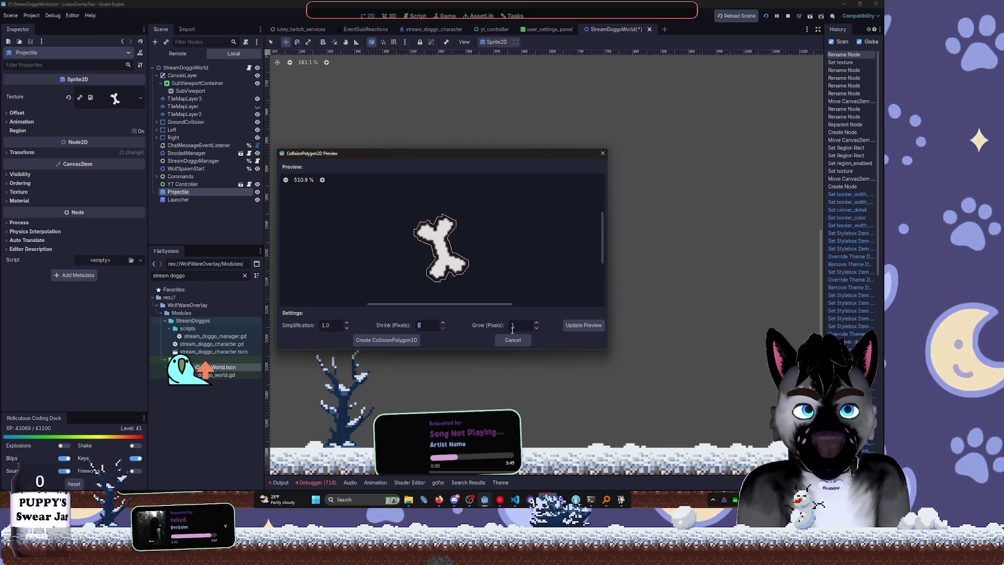
pyautogui.write('2')
pyautogui.click(583, 324)
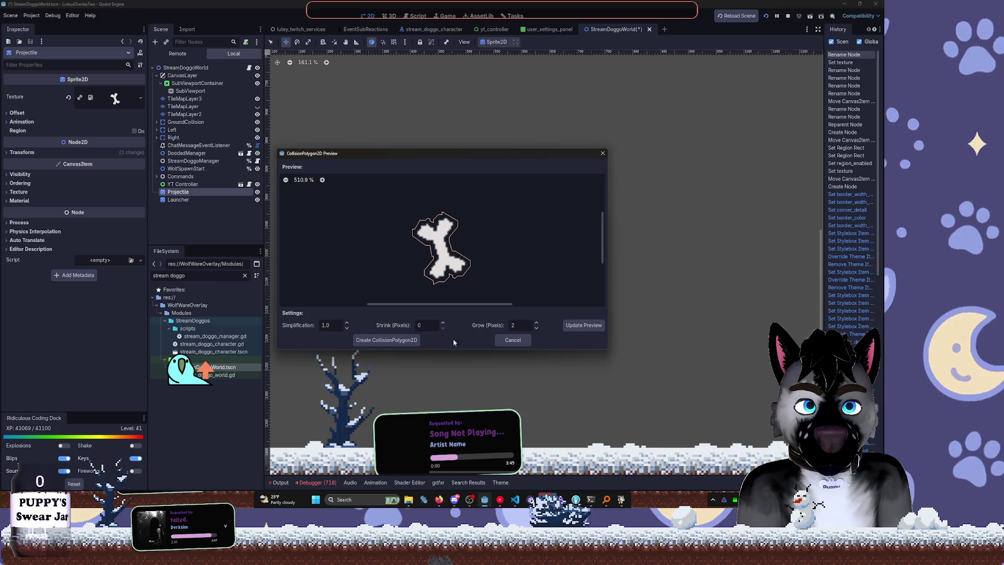
pyautogui.moveTo(332, 326); pyautogui.dragTo(316, 325)
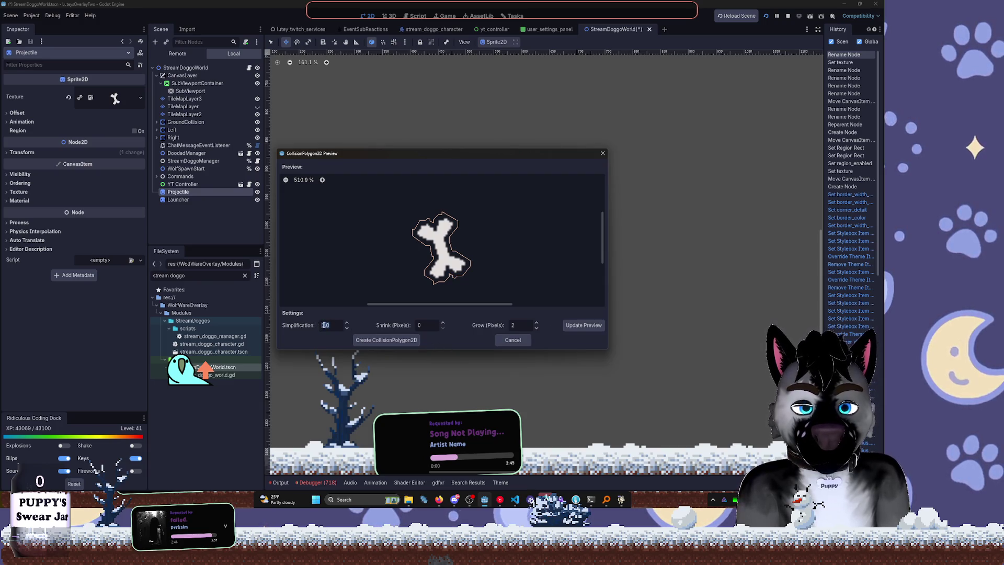
pyautogui.write('1.5')
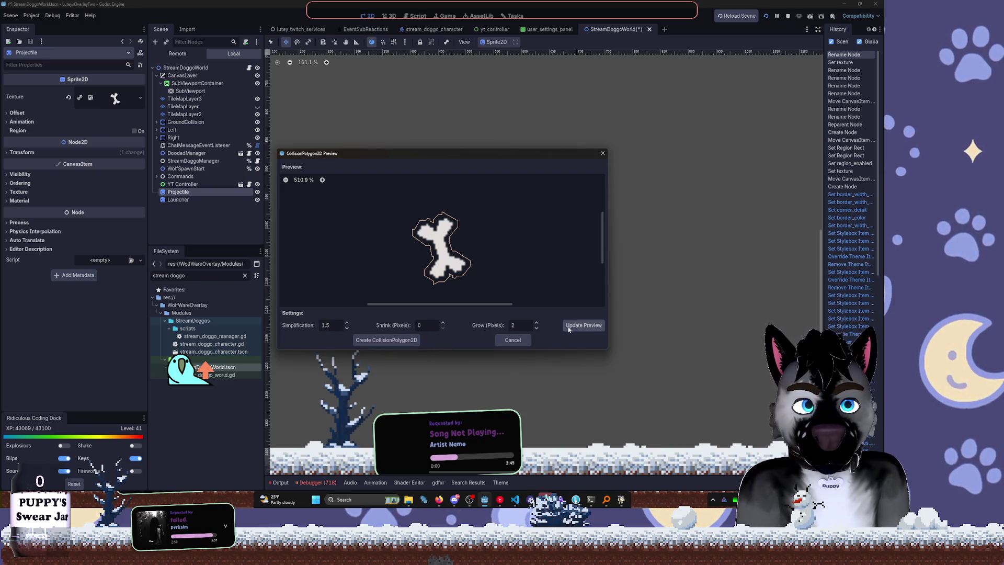
pyautogui.click(577, 327)
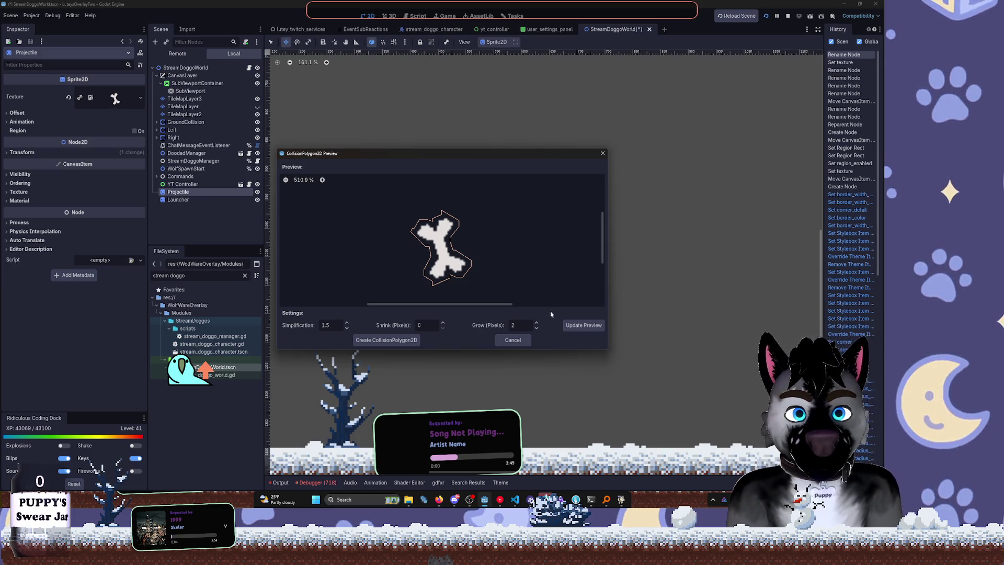
# Step: Test shrink and grow settings in the preview, ending at shrink 0 and grow 1
pyautogui.click(442, 322)
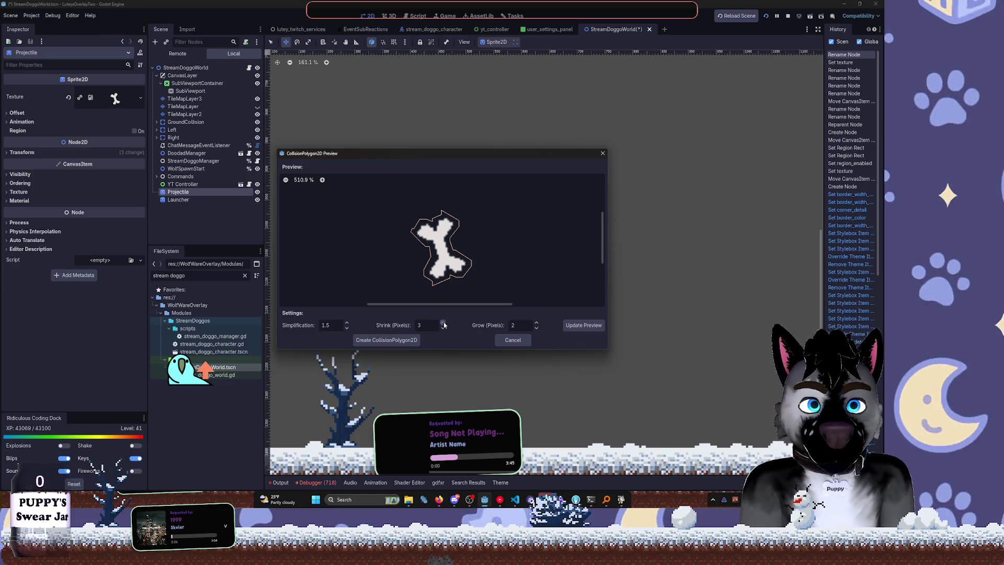
pyautogui.click(584, 325)
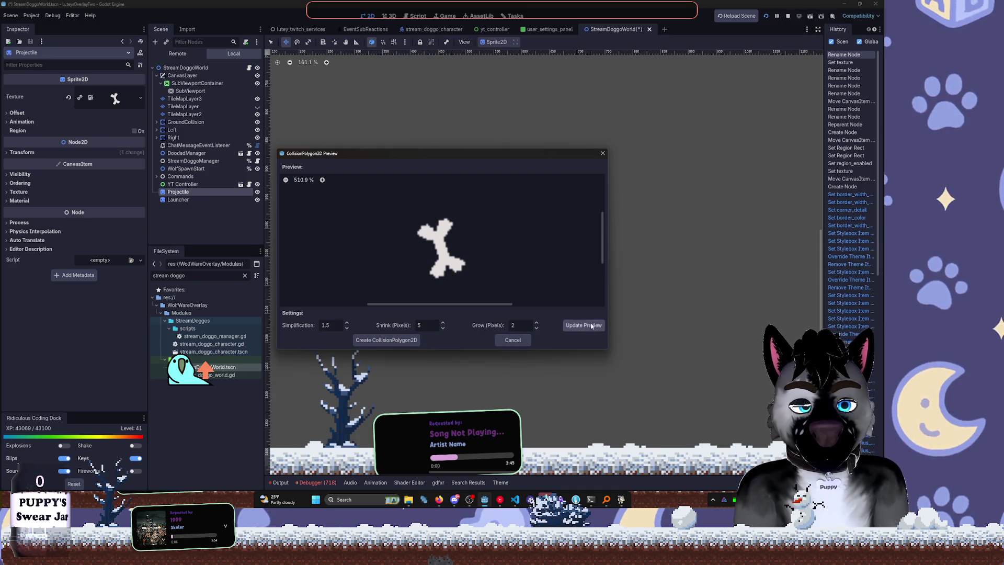
pyautogui.click(442, 328)
pyautogui.click(443, 327)
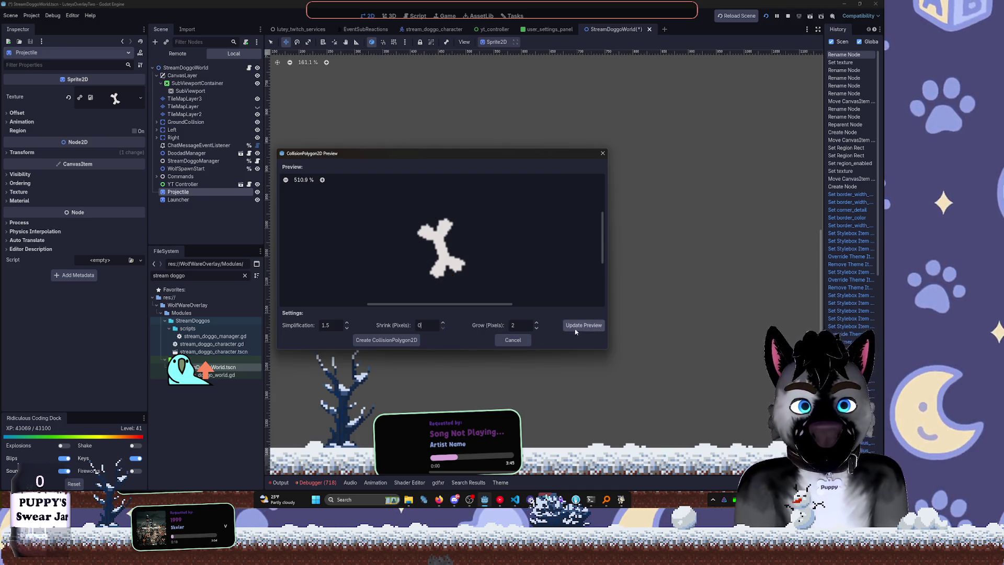
pyautogui.click(536, 327)
pyautogui.click(583, 324)
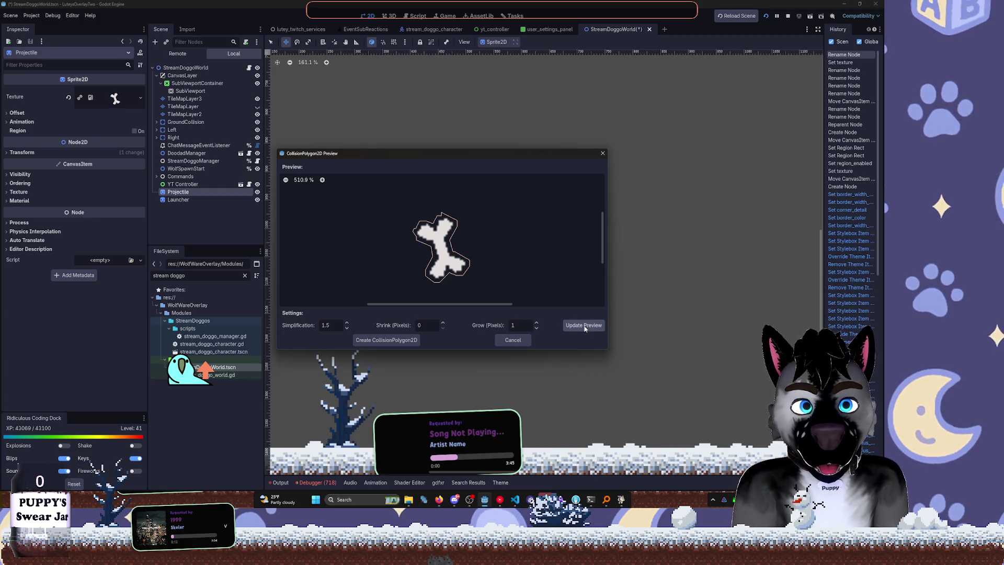
pyautogui.click(347, 328)
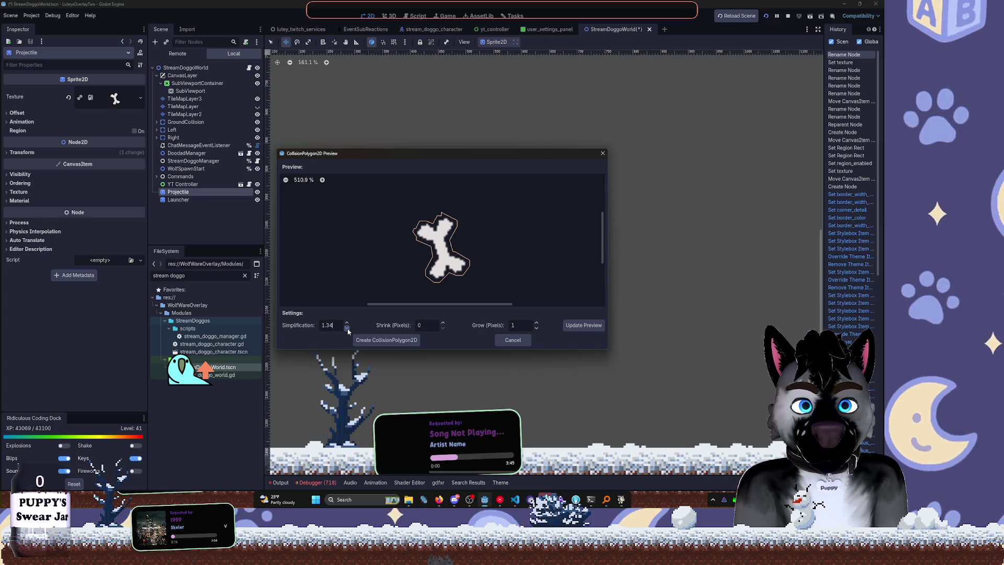
pyautogui.click(584, 325)
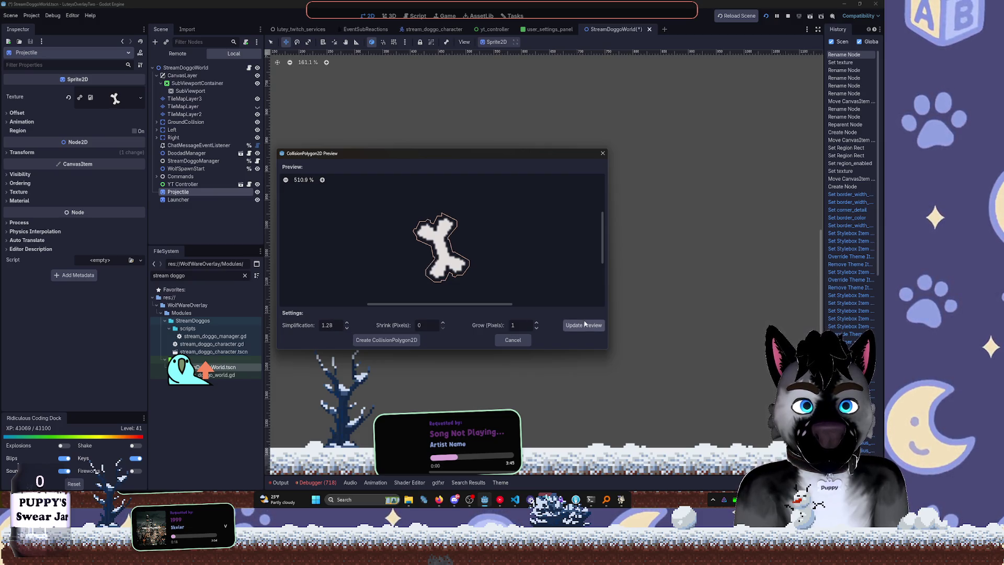
# Step: Set simplification 1.33 and grow 0, then create the CollisionPolygon2D
pyautogui.click(347, 328)
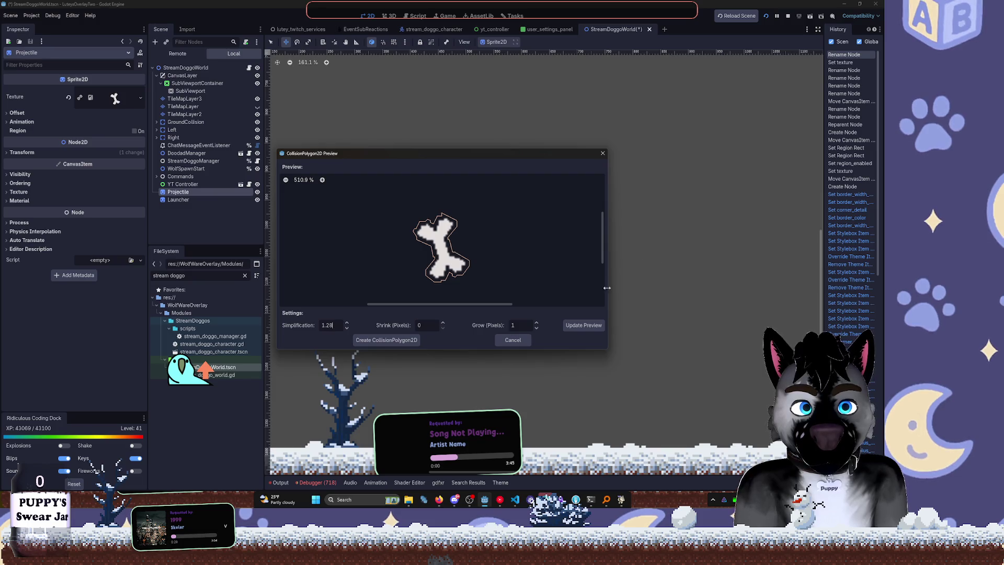
pyautogui.click(346, 328)
pyautogui.click(347, 328)
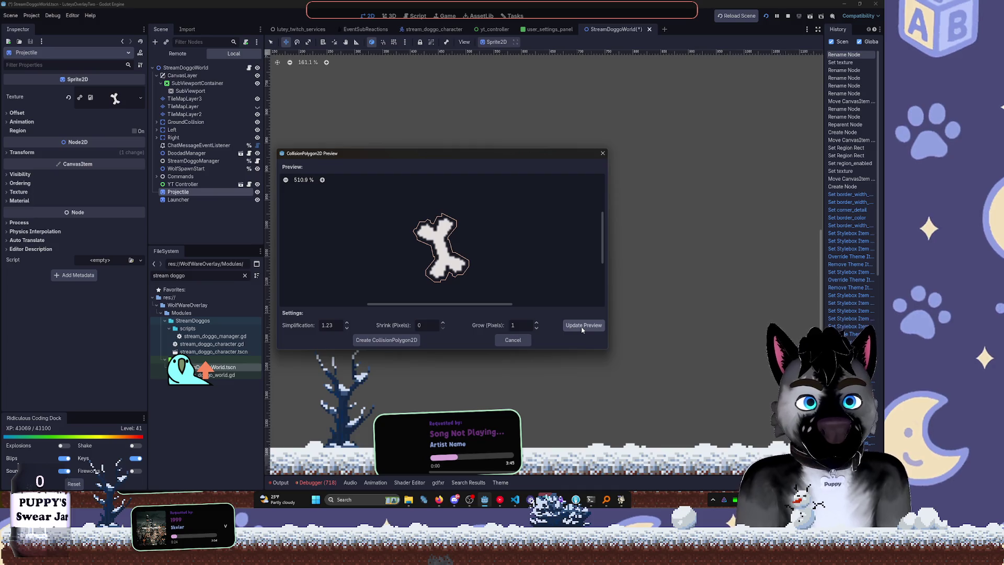
pyautogui.click(346, 322)
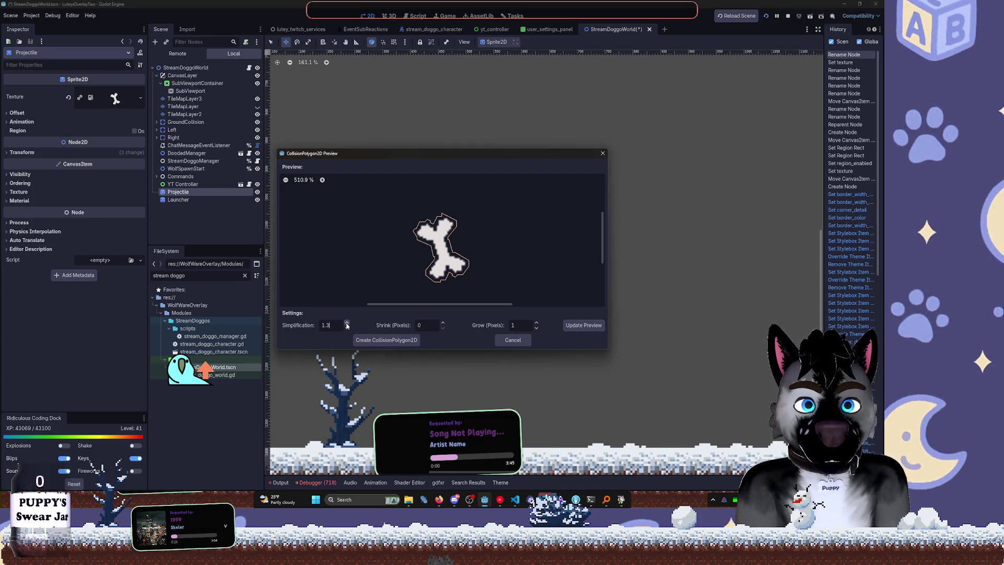
pyautogui.click(583, 325)
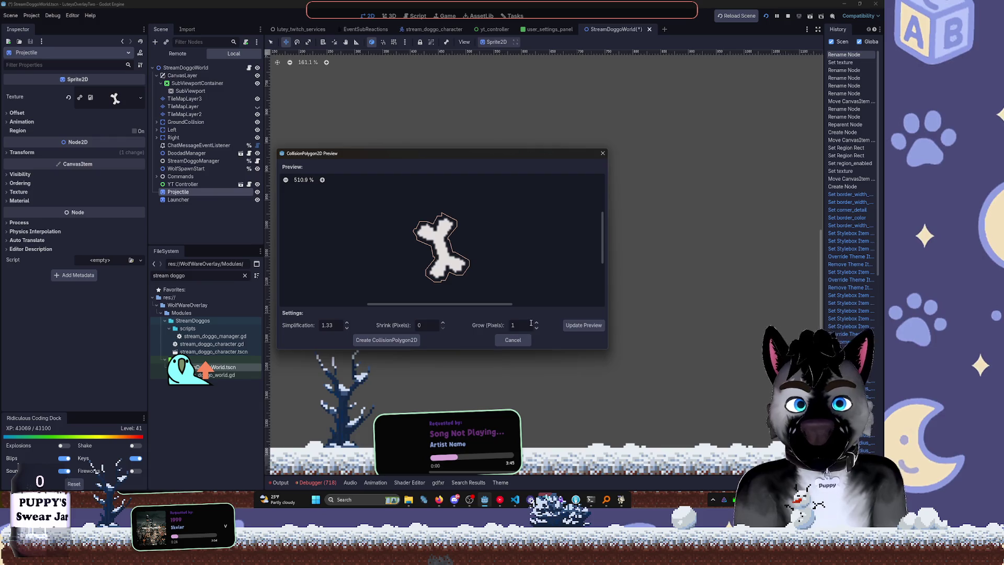
pyautogui.click(535, 323)
pyautogui.click(579, 327)
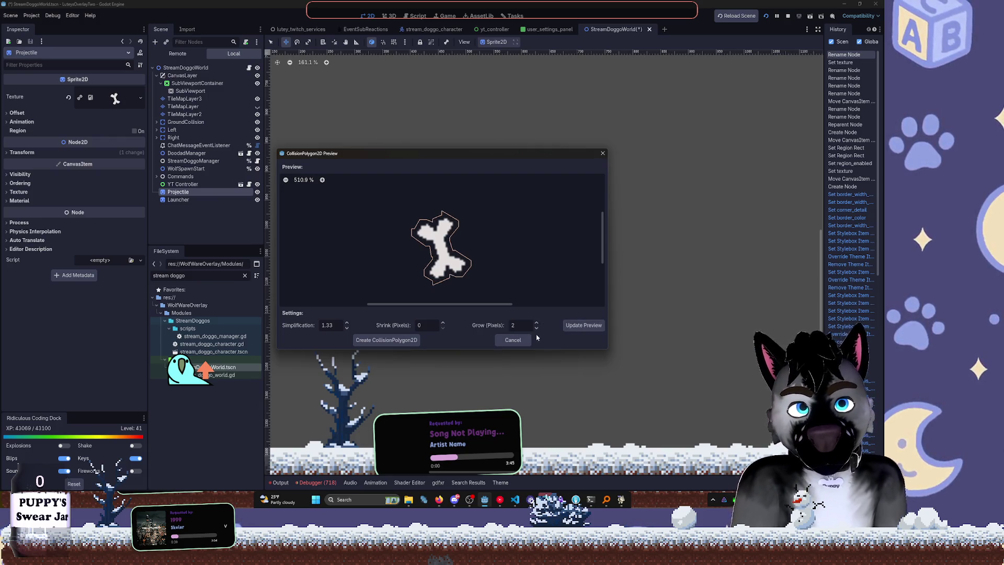
pyautogui.doubleClick(536, 328)
pyautogui.click(572, 326)
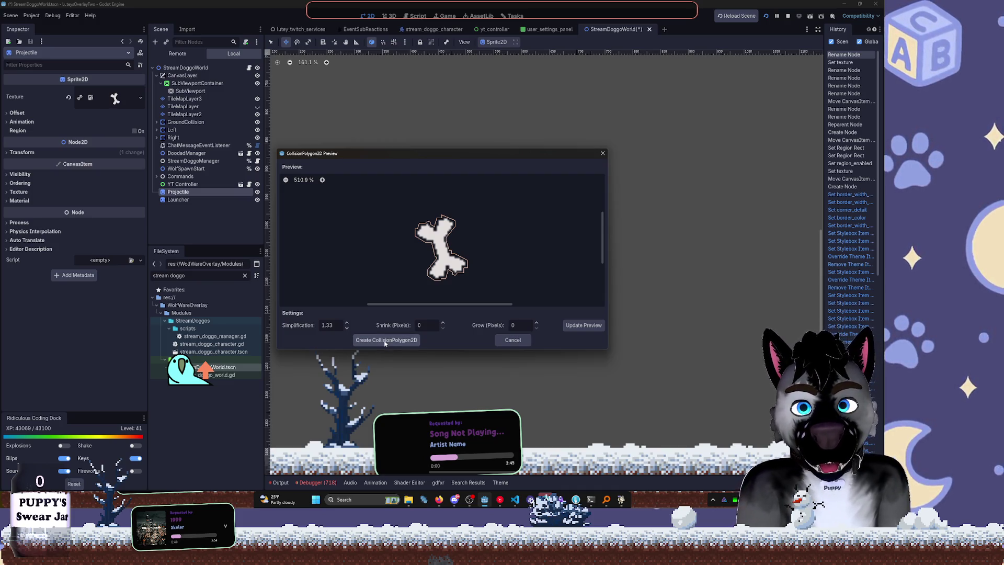
pyautogui.click(386, 340)
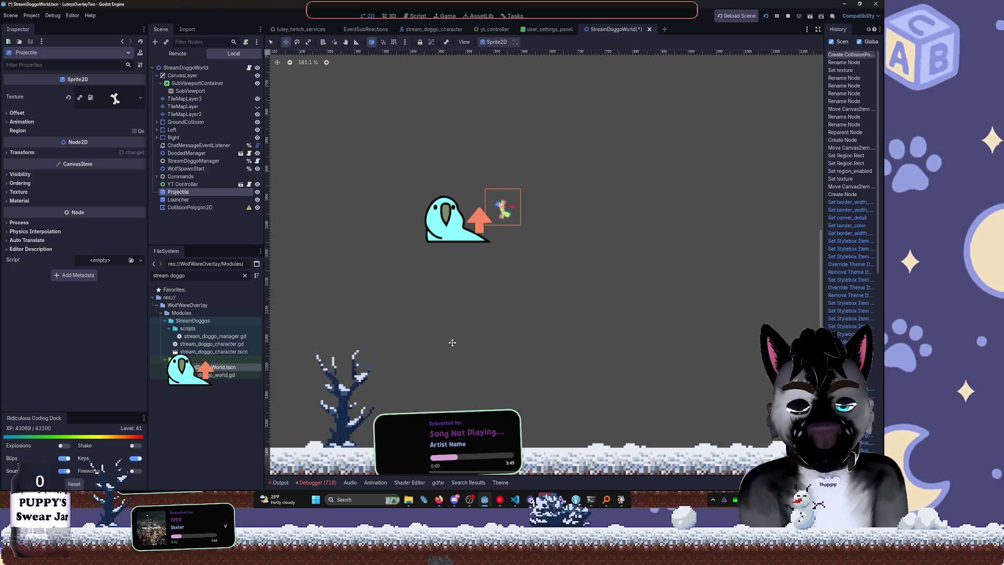
pyautogui.scroll(6, 509, 220)
pyautogui.moveTo(510, 220)
pyautogui.mouseDown()
pyautogui.moveTo(470, 284)
pyautogui.moveTo(424, 327)
pyautogui.mouseUp()
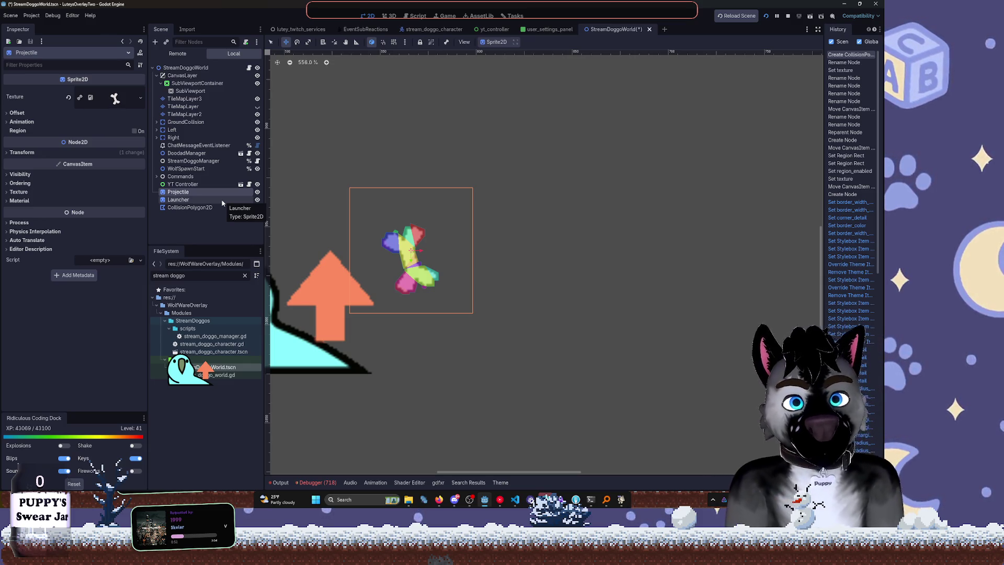
pyautogui.click(230, 225)
# Step: Add a RigidBody2D and parent Projectile under it at position 0,0
pyautogui.hotkey('ctrl', 'a')
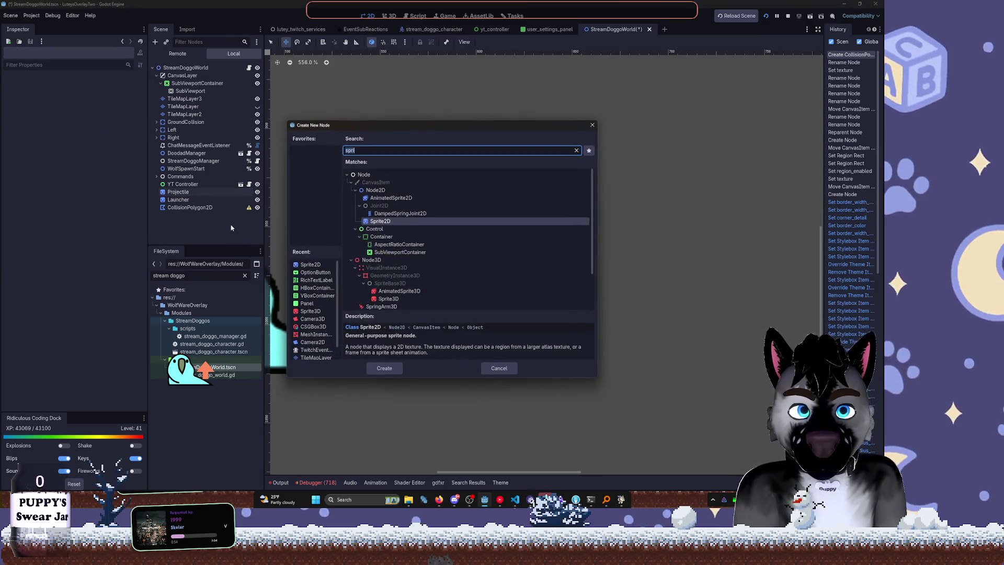
pyautogui.write('rigid')
pyautogui.press('Return')
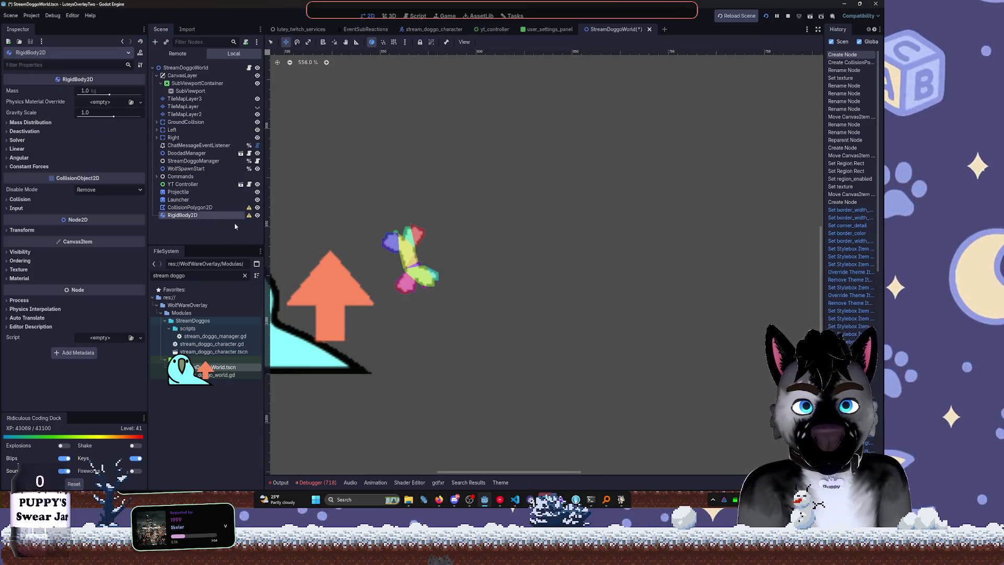
pyautogui.click(179, 193)
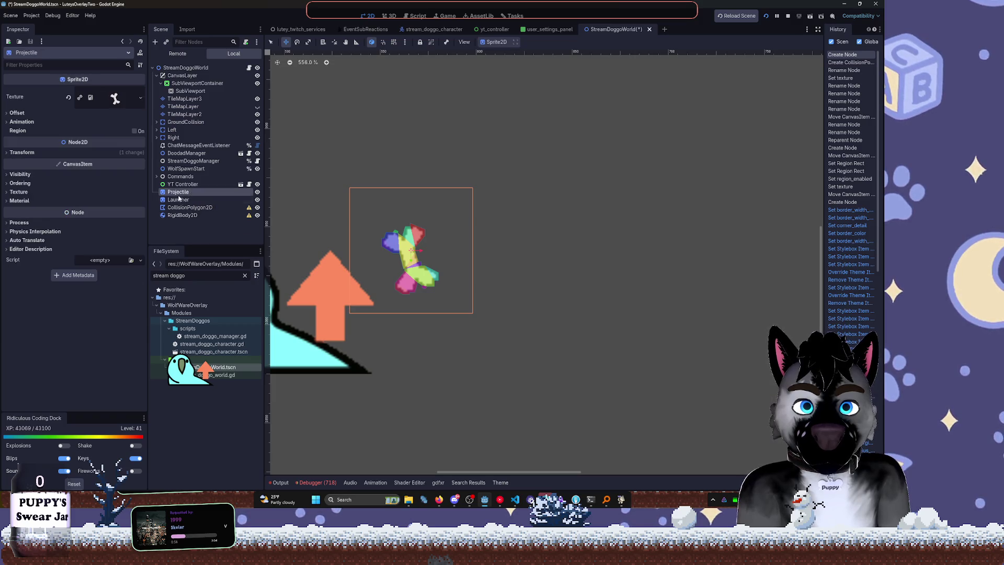
pyautogui.moveTo(178, 196); pyautogui.dragTo(189, 214)
pyautogui.click(187, 209)
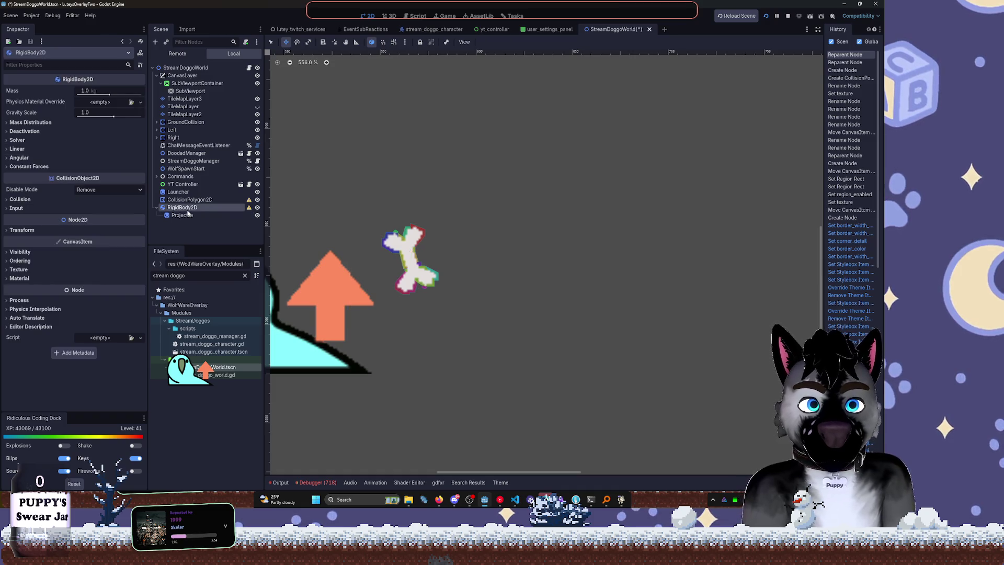
pyautogui.click(184, 215)
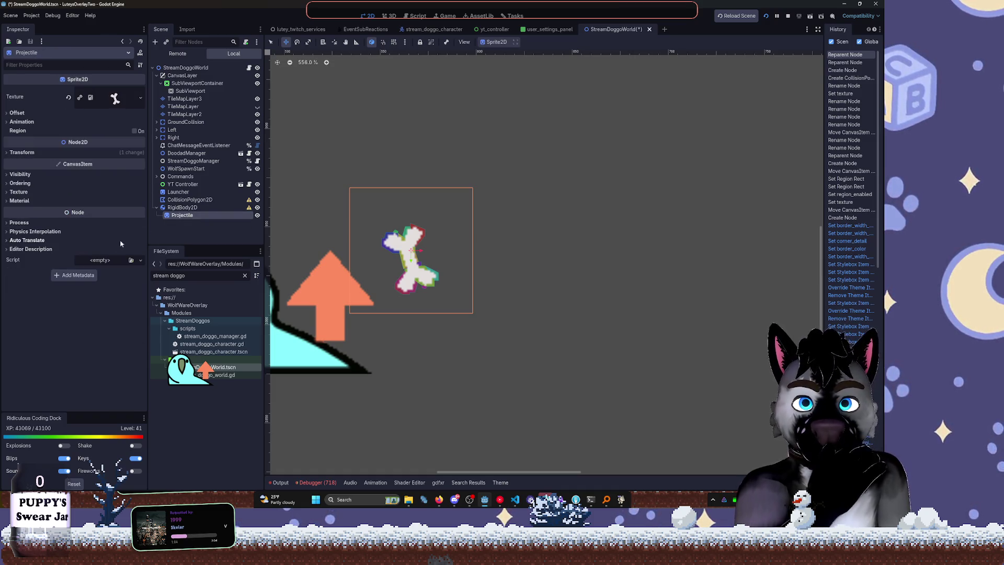
pyautogui.click(22, 153)
pyautogui.click(71, 166)
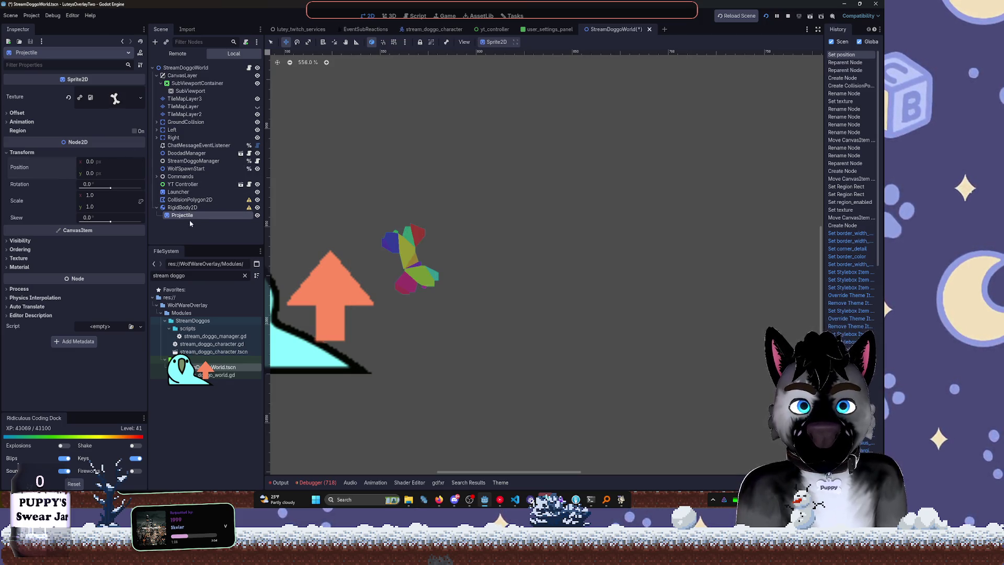
# Step: Parent CollisionPolygon2D under the RigidBody2D and reset its position to 0,0
pyautogui.click(177, 192)
pyautogui.moveTo(189, 199); pyautogui.dragTo(183, 208)
pyautogui.click(22, 144)
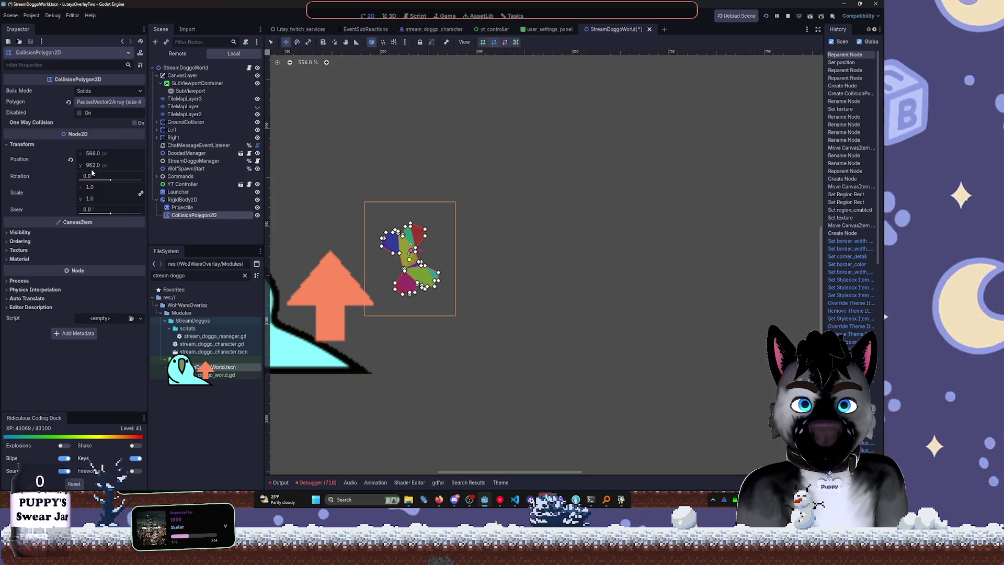
pyautogui.click(70, 159)
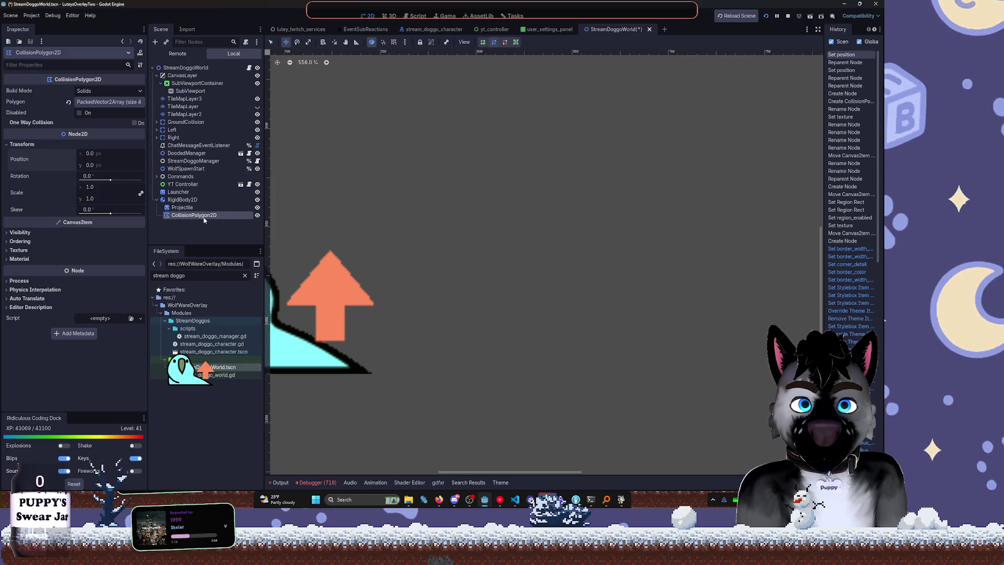
# Step: Shift the RigidBody2D slightly right and hide the collision polygon
pyautogui.click(182, 199)
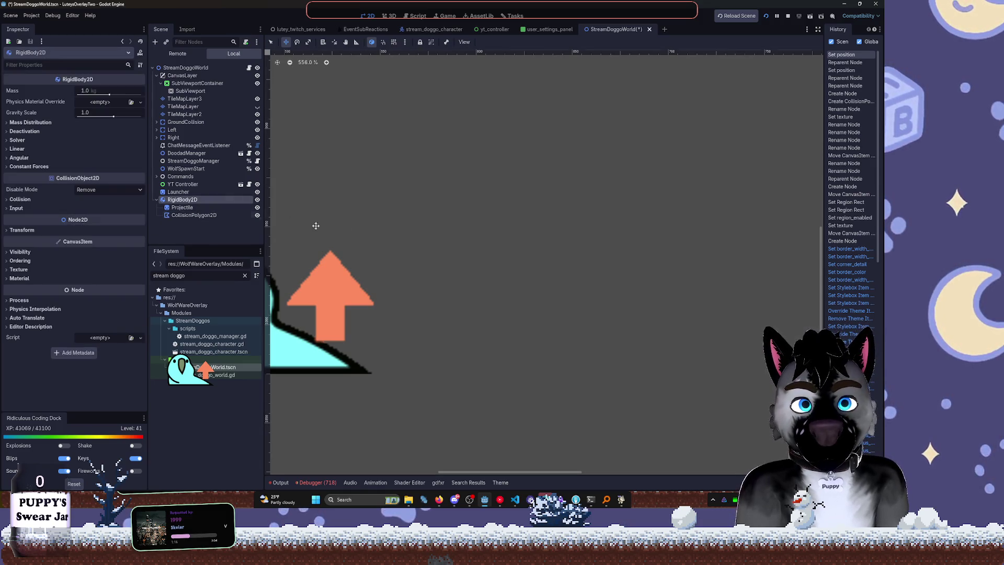
pyautogui.press('f')
pyautogui.moveTo(554, 265); pyautogui.dragTo(648, 262)
pyautogui.hscroll(3, 543, 262)
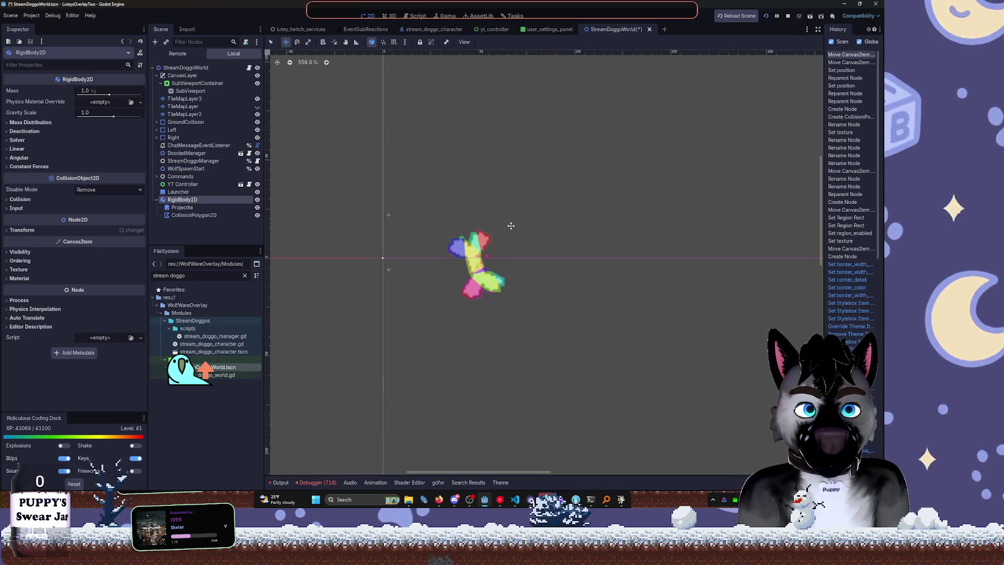
pyautogui.click(224, 215)
pyautogui.click(257, 215)
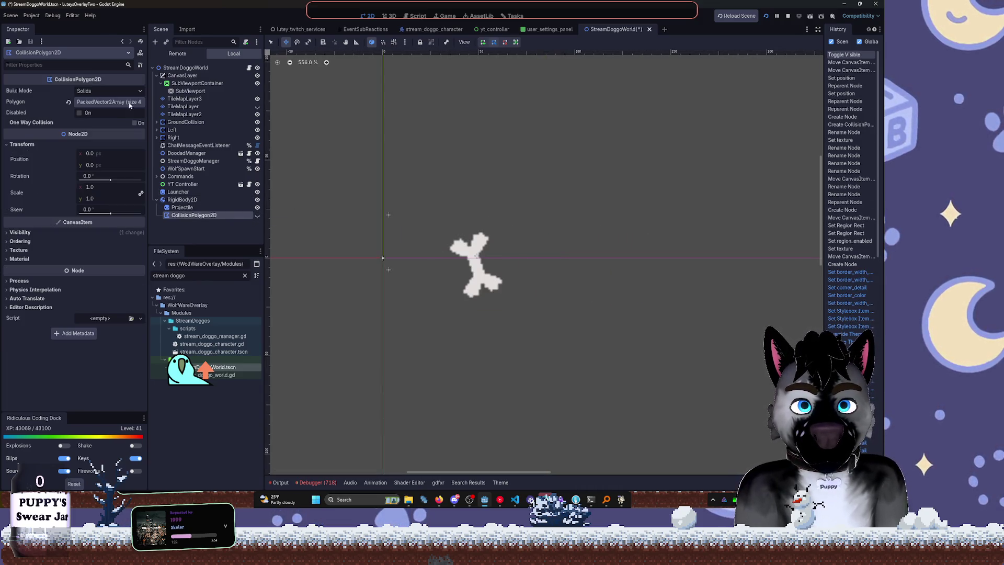
# Step: Set the project's Default Texture Filter to Nearest
pyautogui.click(32, 15)
pyautogui.click(50, 26)
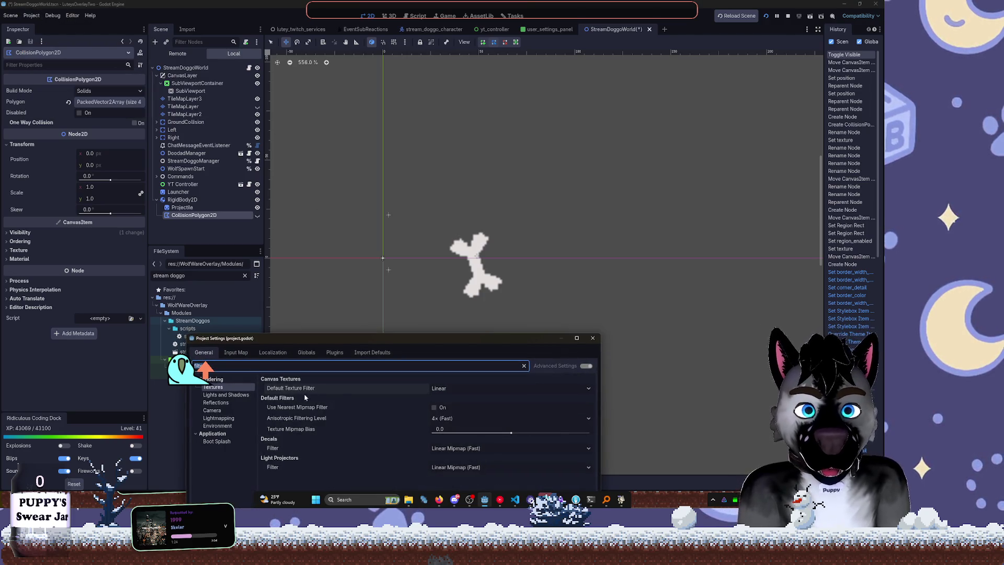
pyautogui.click(445, 388)
pyautogui.click(445, 400)
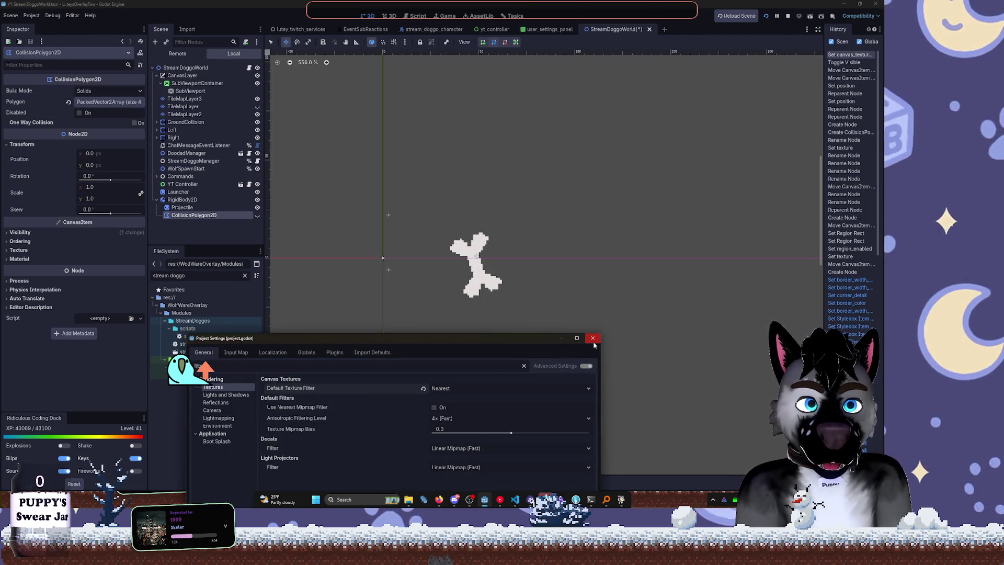
pyautogui.click(471, 388)
pyautogui.click(454, 413)
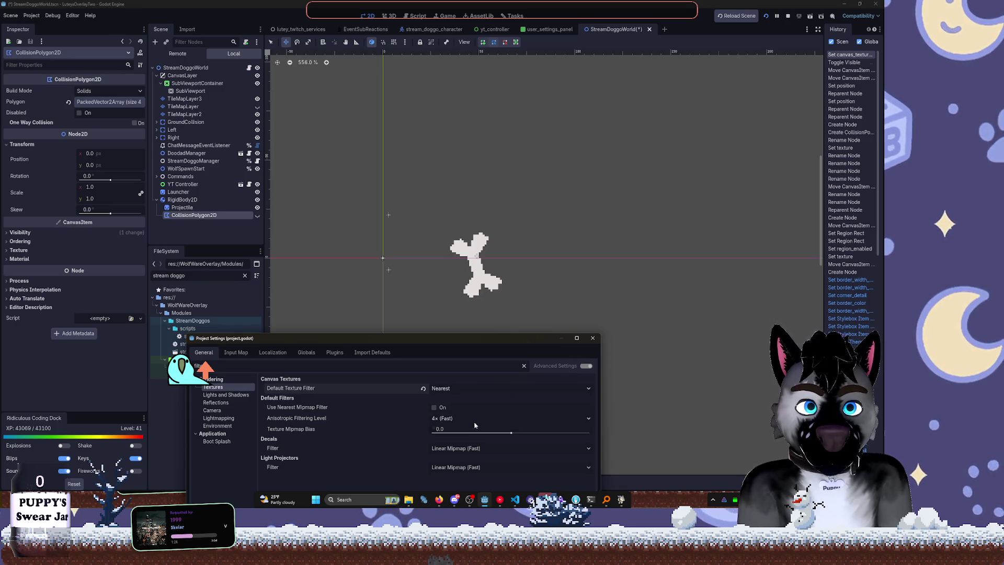
pyautogui.click(506, 387)
pyautogui.click(518, 400)
pyautogui.click(592, 338)
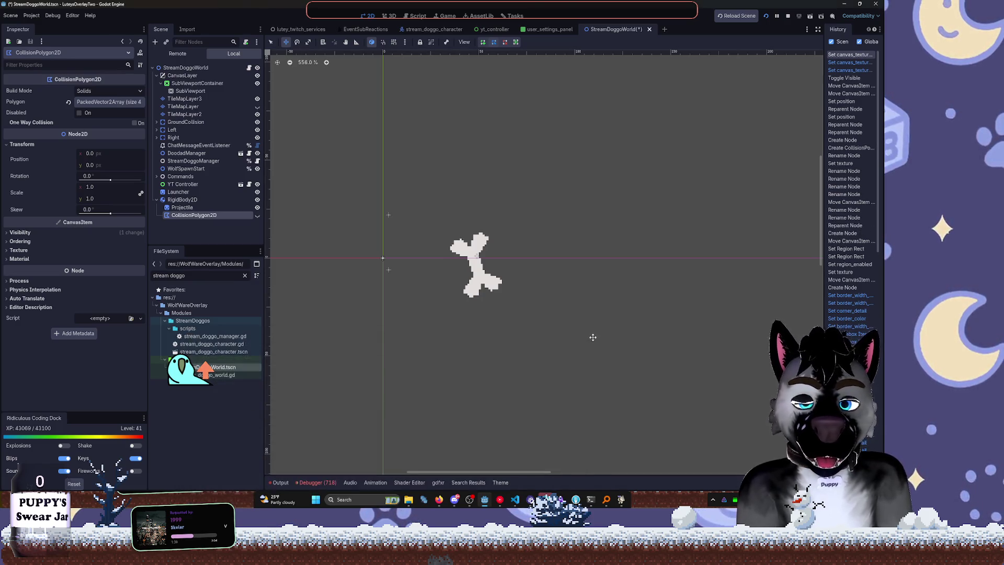
# Step: Rename the RigidBody2D to Projectile
pyautogui.scroll(-6, 591, 269)
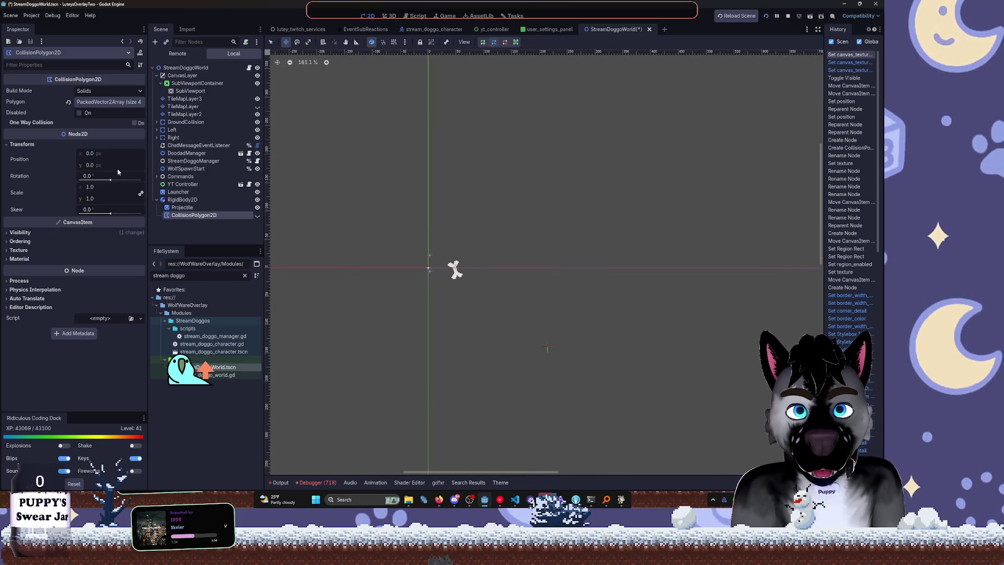
pyautogui.click(185, 199)
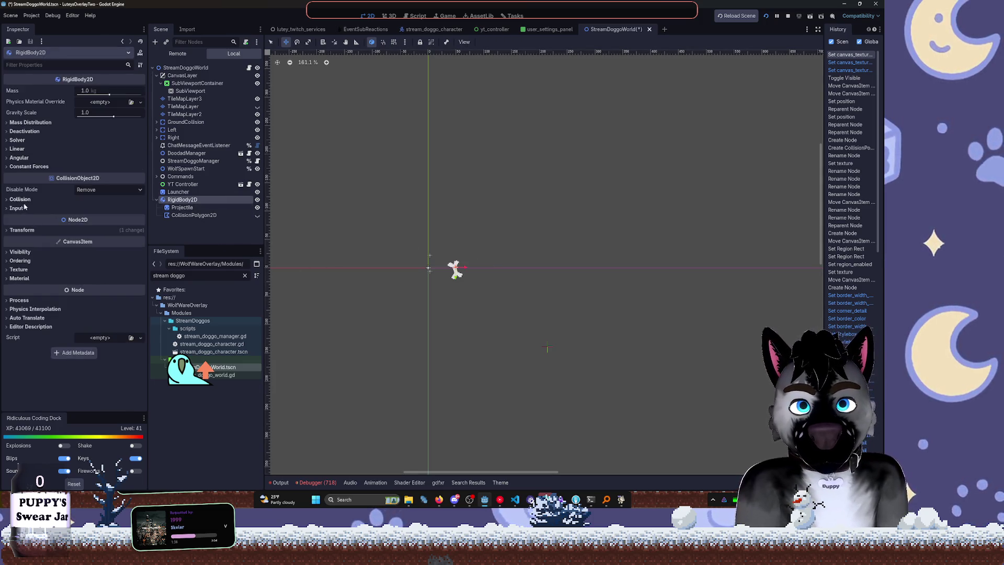
pyautogui.scroll(-3, 407, 263)
pyautogui.hscroll(3, 407, 263)
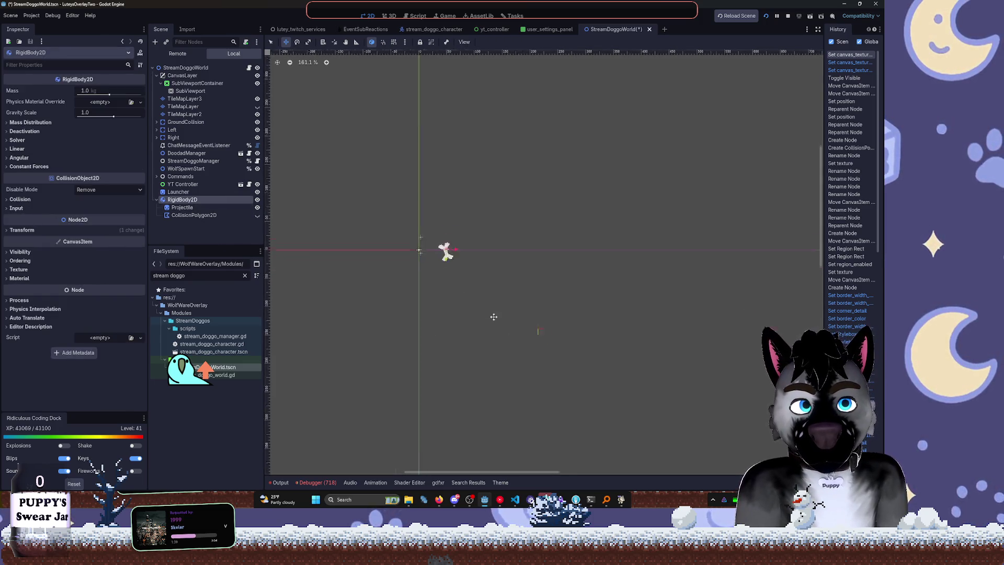
pyautogui.doubleClick(195, 207)
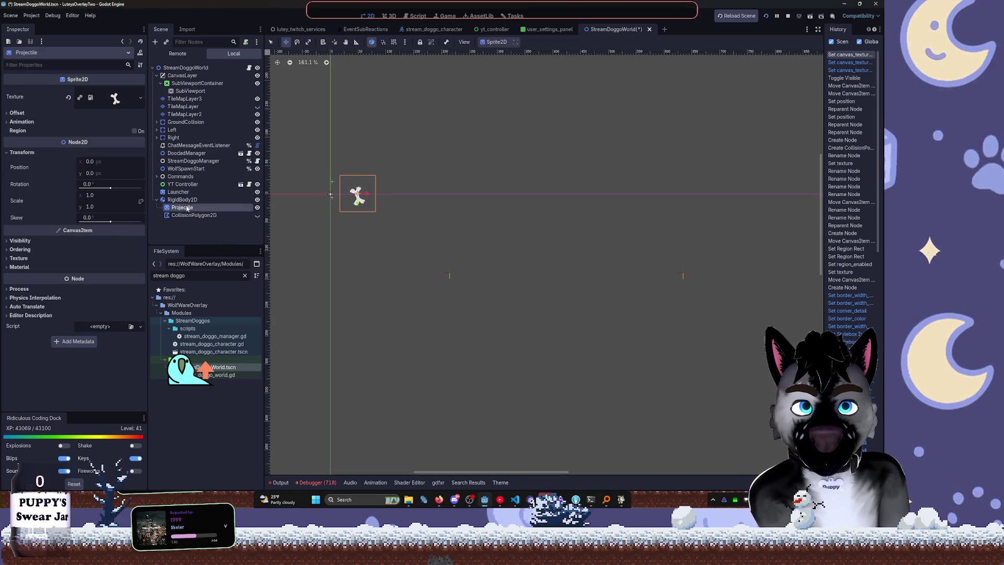
pyautogui.doubleClick(186, 201)
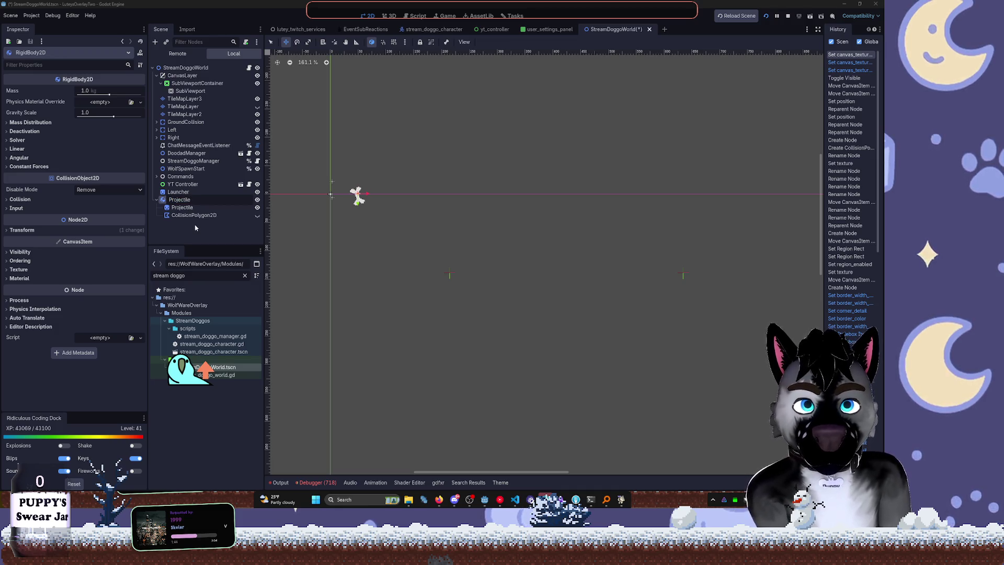
pyautogui.press('Return')
# Step: Rename the bone sprite child to Visual, keeping the body named Projectile
pyautogui.doubleClick(186, 207)
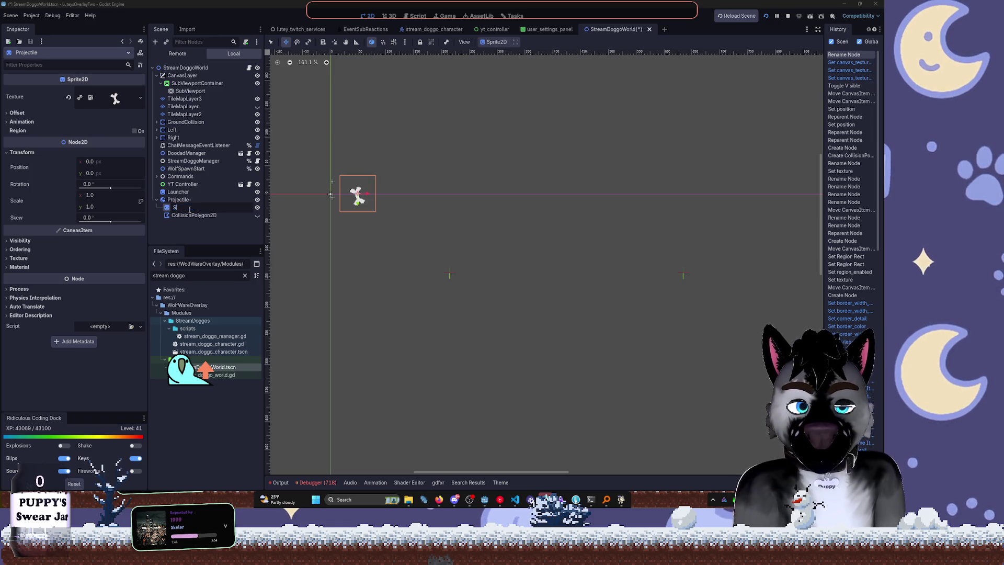
pyautogui.write('e')
pyautogui.press('Return')
pyautogui.press('Up')
pyautogui.press('F2')
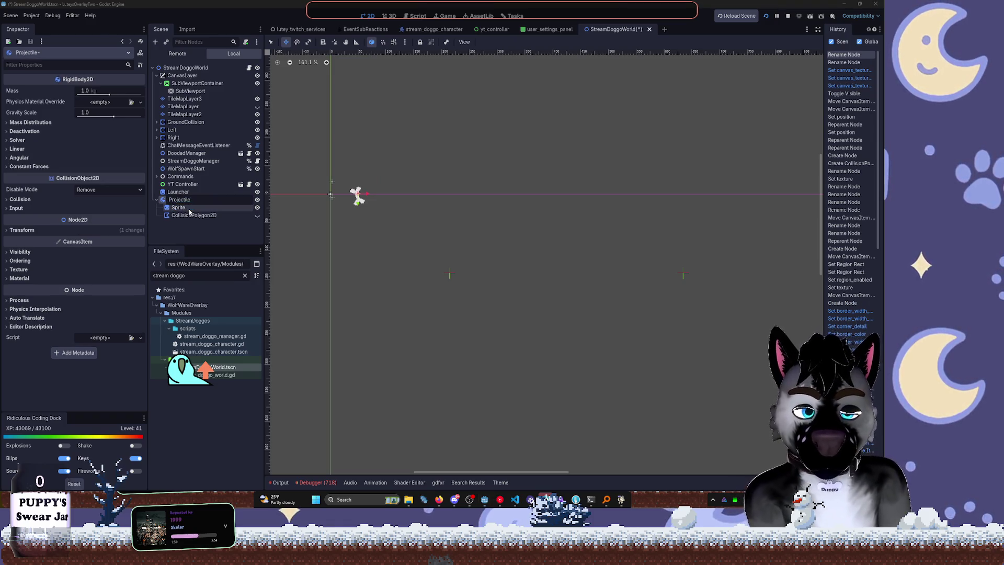
pyautogui.press('Return')
pyautogui.doubleClick(190, 208)
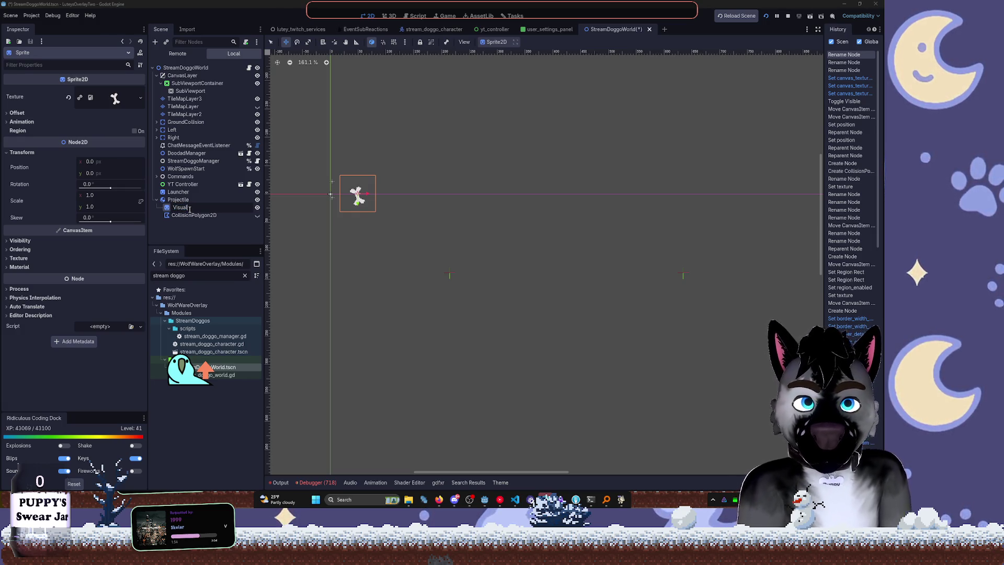
pyautogui.press('Return')
pyautogui.scroll(-4, 400, 170)
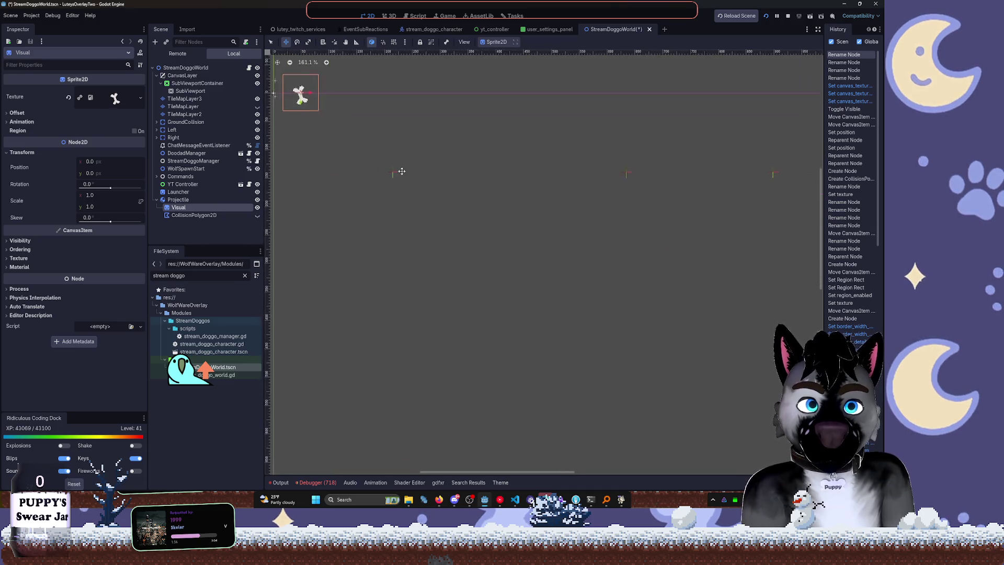
# Step: Make the Projectile's CollisionPolygon2D visible and zoom in to inspect it around the bone sprite
pyautogui.click(238, 215)
pyautogui.click(257, 214)
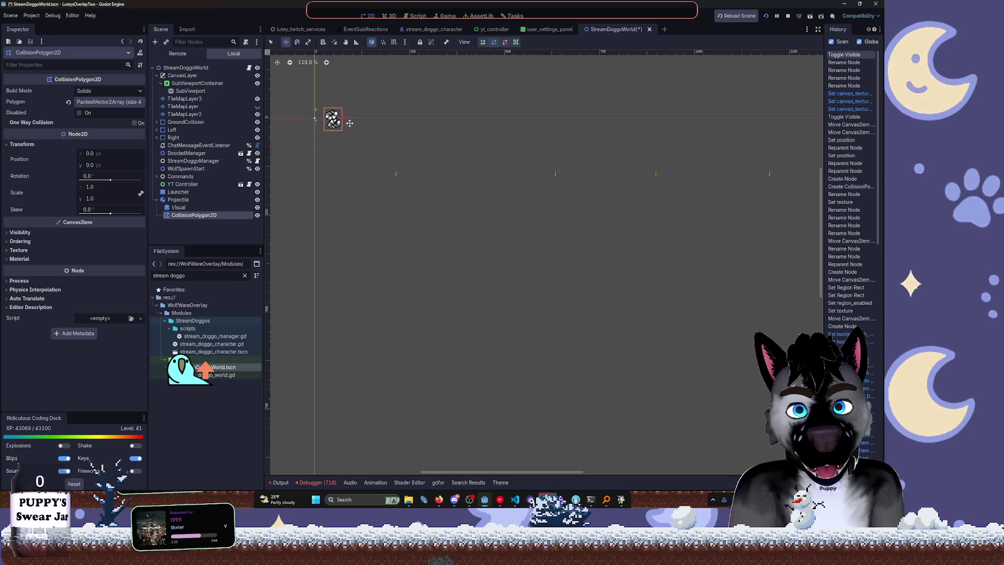
pyautogui.scroll(12, 311, 107)
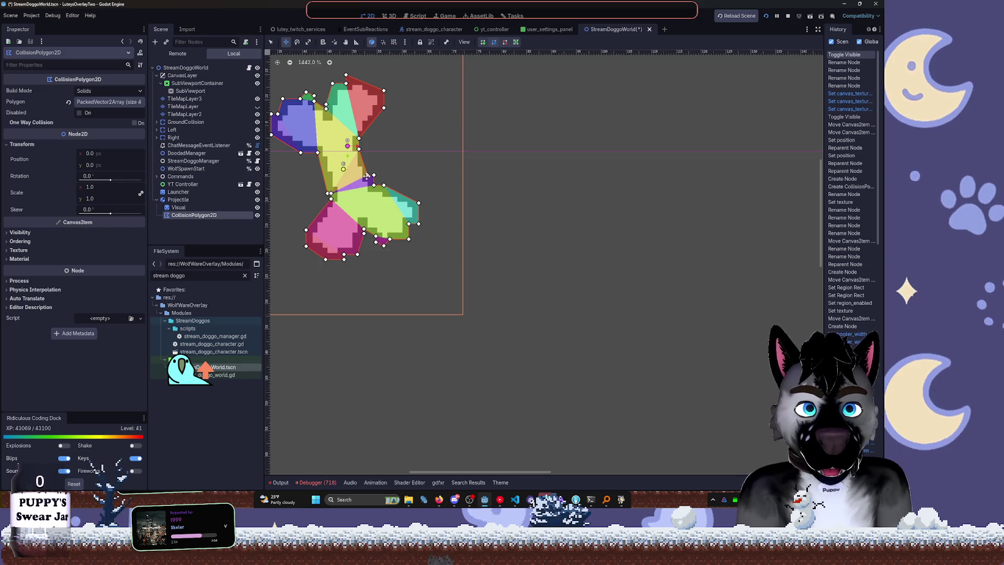
pyautogui.rightClick(367, 176)
pyautogui.click(420, 162)
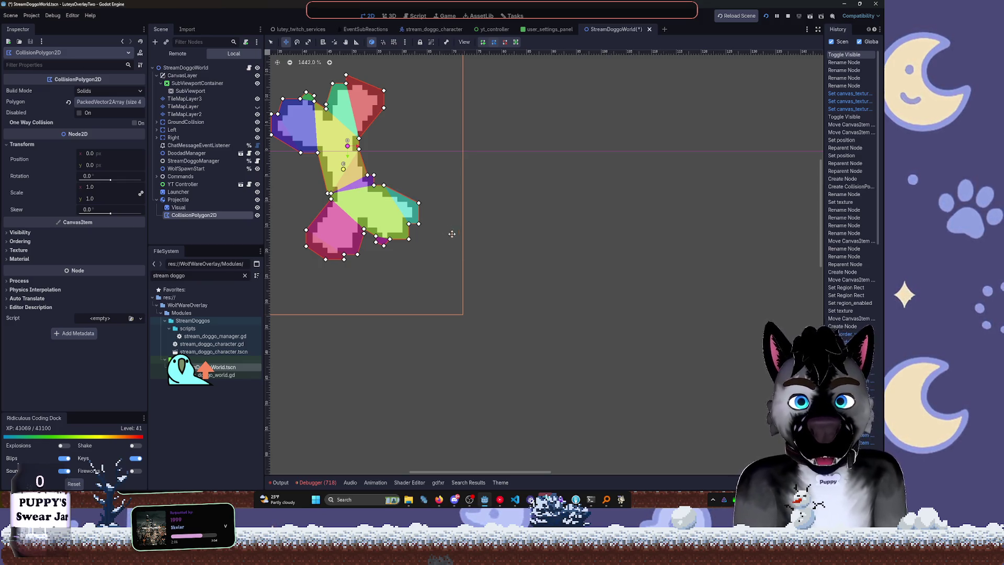
pyautogui.scroll(-9, 532, 282)
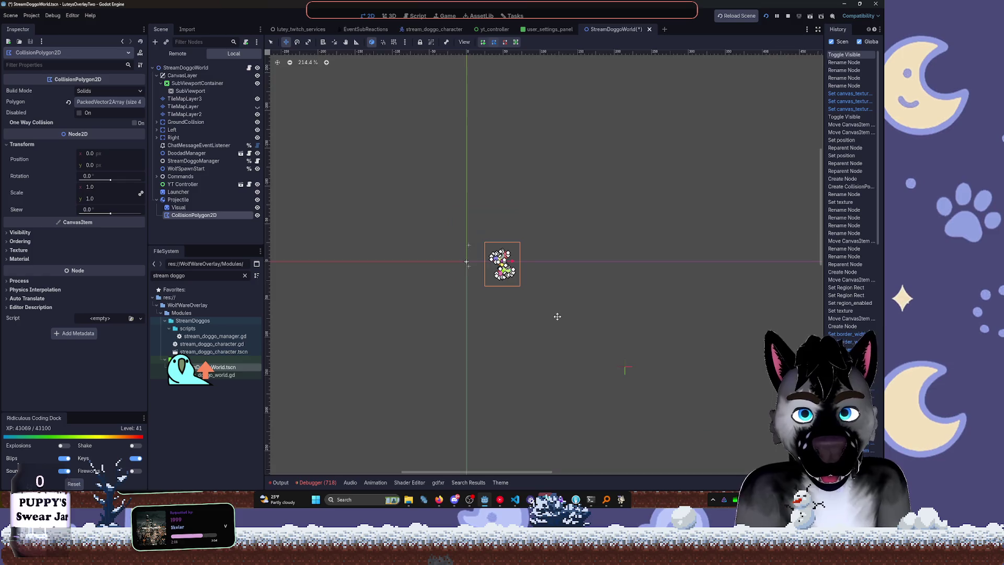
pyautogui.moveTo(556, 314); pyautogui.dragTo(437, 233)
# Step: Save the StreamDoggoWorld scene and select the Projectile body
pyautogui.hotkey('ctrl', 's')
pyautogui.moveTo(497, 315)
pyautogui.mouseDown()
pyautogui.moveTo(464, 264)
pyautogui.moveTo(336, 181)
pyautogui.mouseUp()
pyautogui.scroll(-3, 463, 265)
pyautogui.click(206, 200)
pyautogui.scroll(-1, 486, 228)
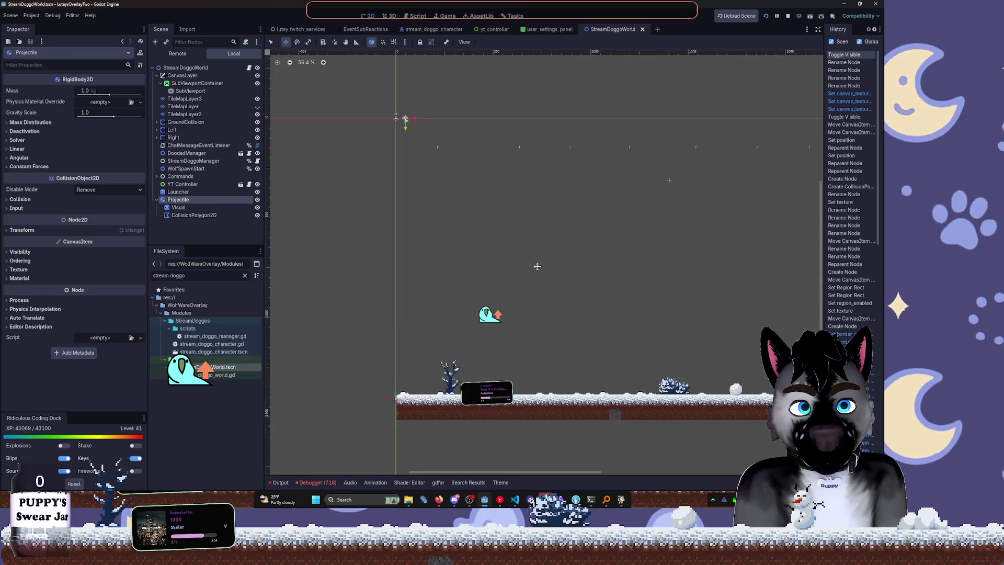
pyautogui.moveTo(385, 242)
pyautogui.mouseDown()
pyautogui.moveTo(603, 281)
pyautogui.moveTo(555, 219)
pyautogui.moveTo(397, 202)
pyautogui.mouseUp()
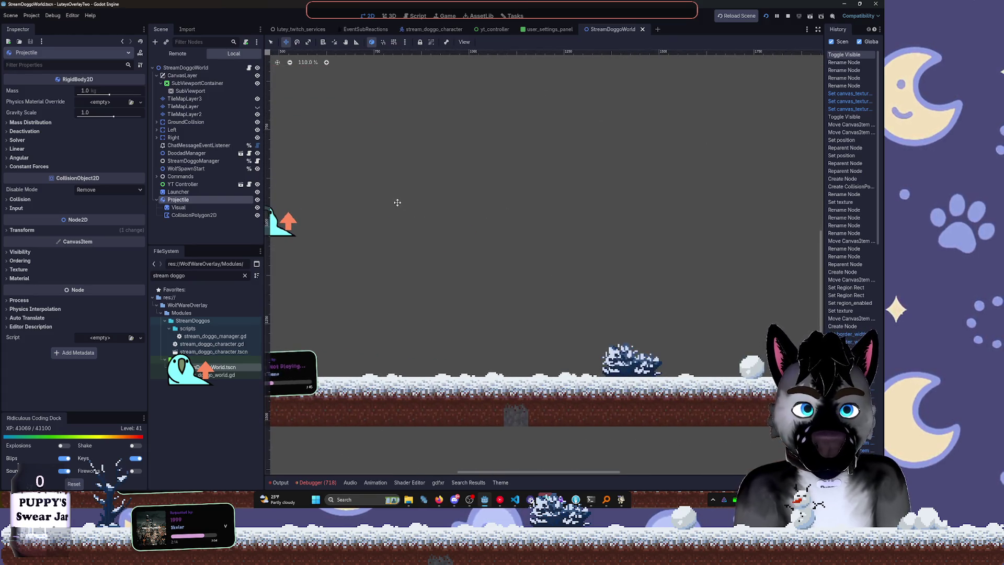
# Step: Replace the Launcher sprite's texture with Moderator.png via Quick Load
pyautogui.click(175, 192)
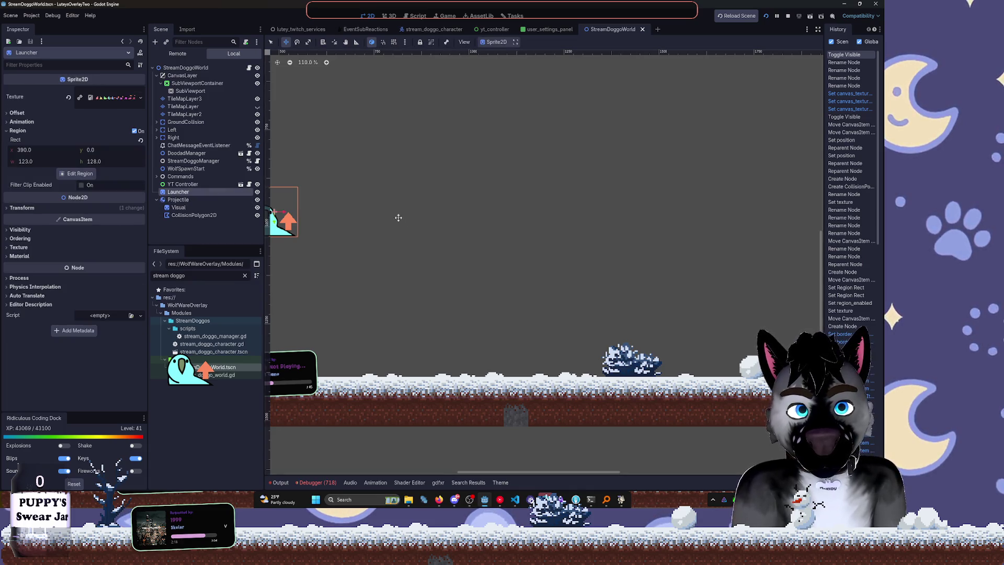
pyautogui.press('f')
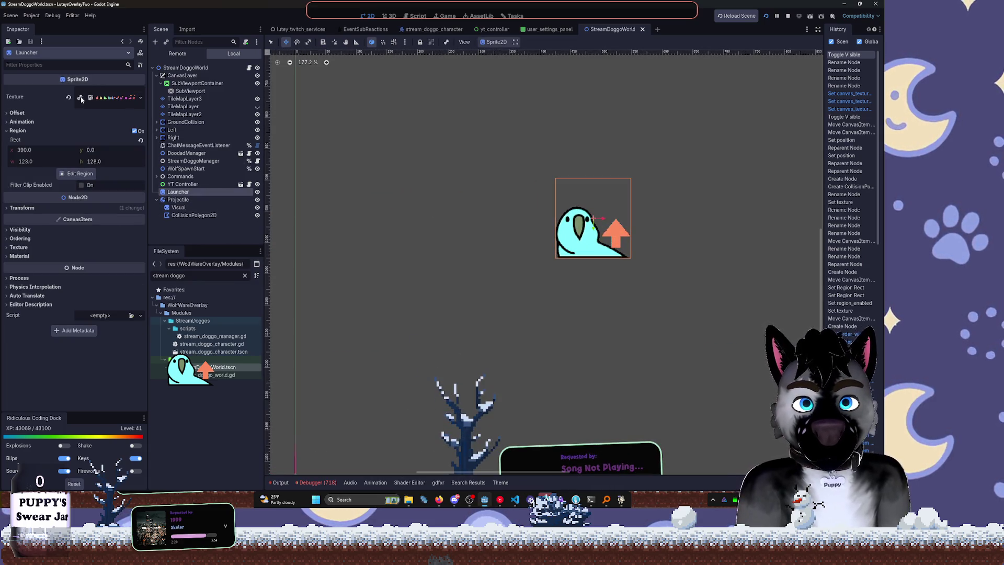
pyautogui.click(69, 97)
pyautogui.click(141, 91)
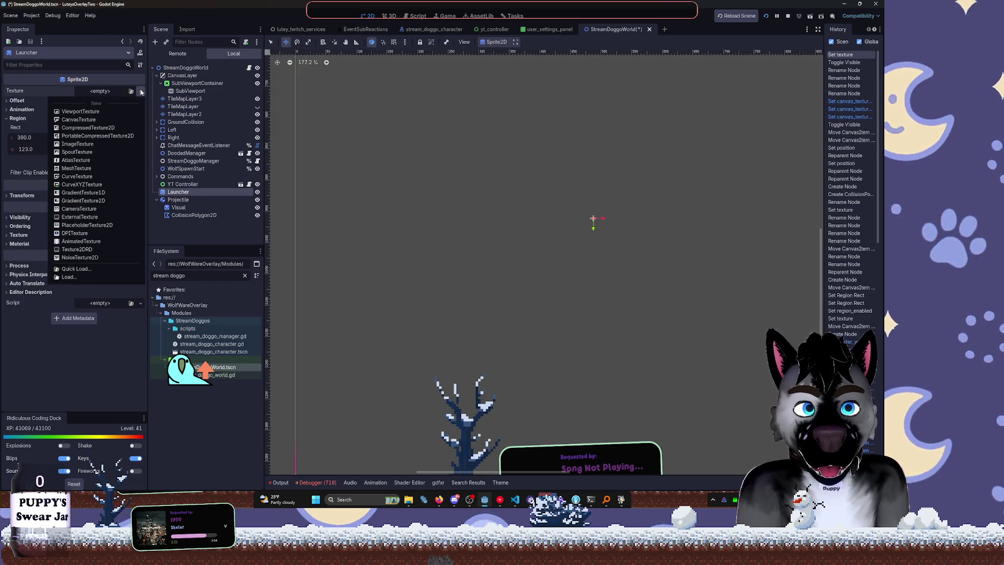
pyautogui.click(77, 269)
pyautogui.scroll(-2, 506, 306)
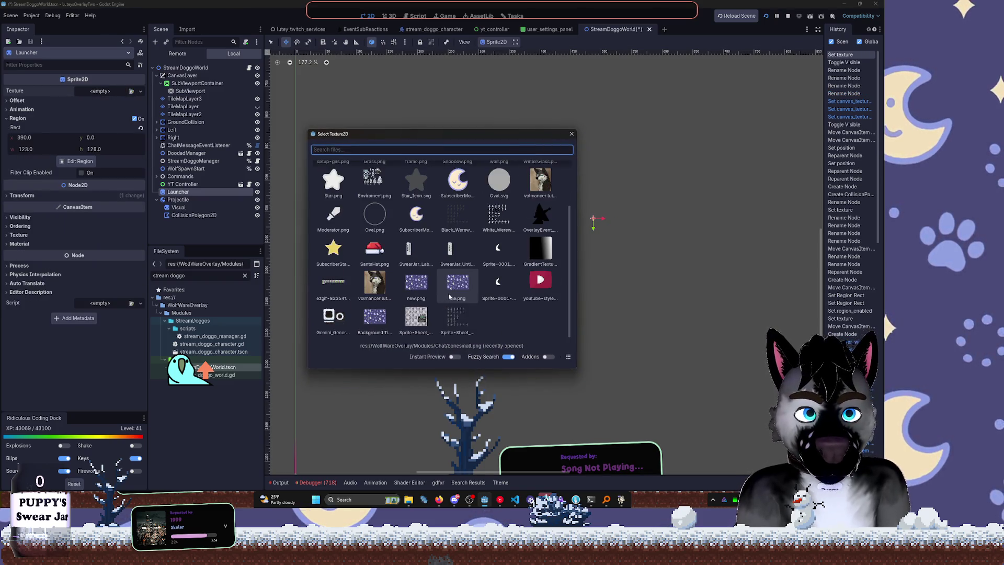
pyautogui.scroll(1, 506, 307)
pyautogui.doubleClick(334, 268)
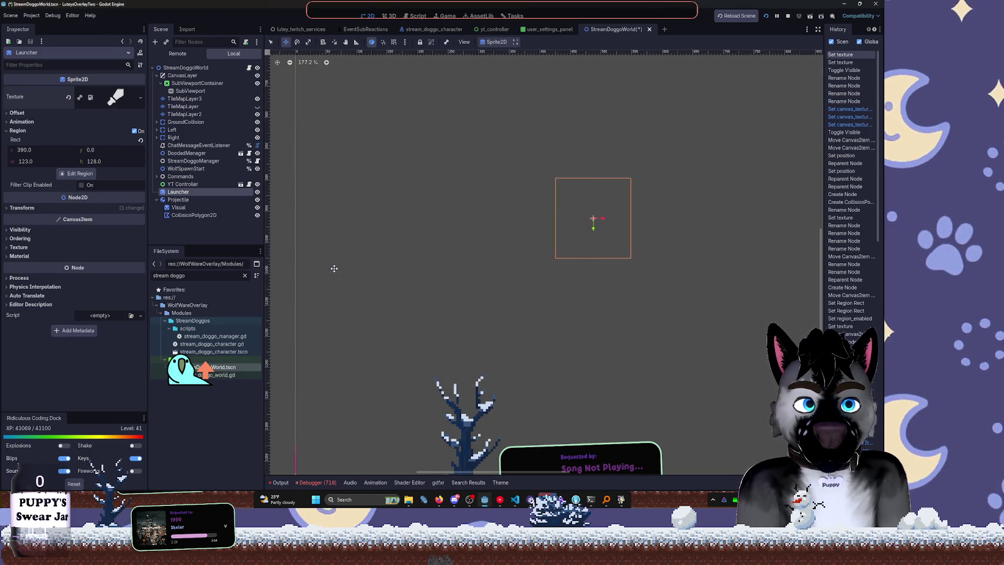
# Step: Turn off Region so the Launcher shows the whole Moderator.png image
pyautogui.scroll(1, 293, 197)
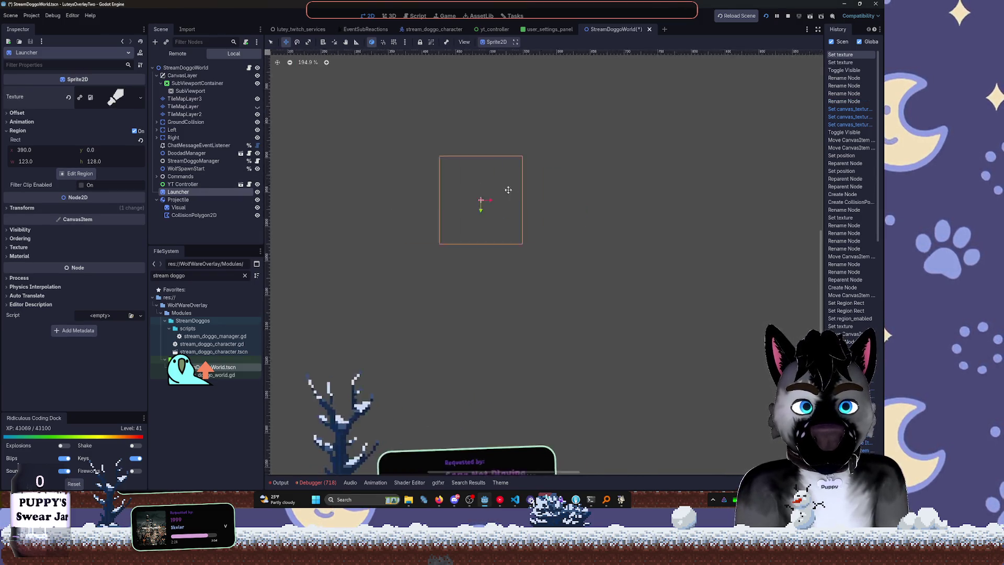
pyautogui.moveTo(506, 186); pyautogui.dragTo(403, 254)
pyautogui.scroll(-11, 404, 254)
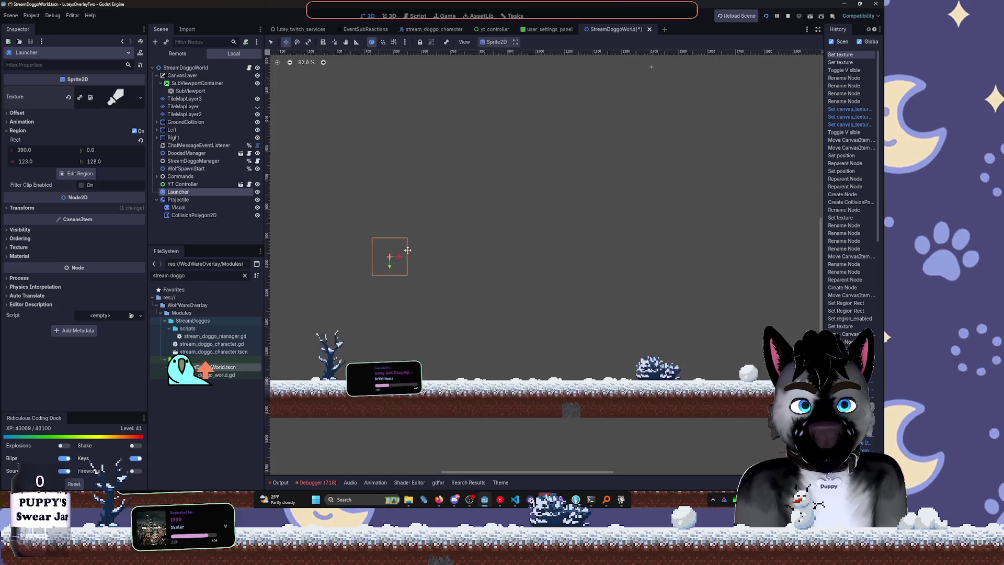
pyautogui.click(135, 131)
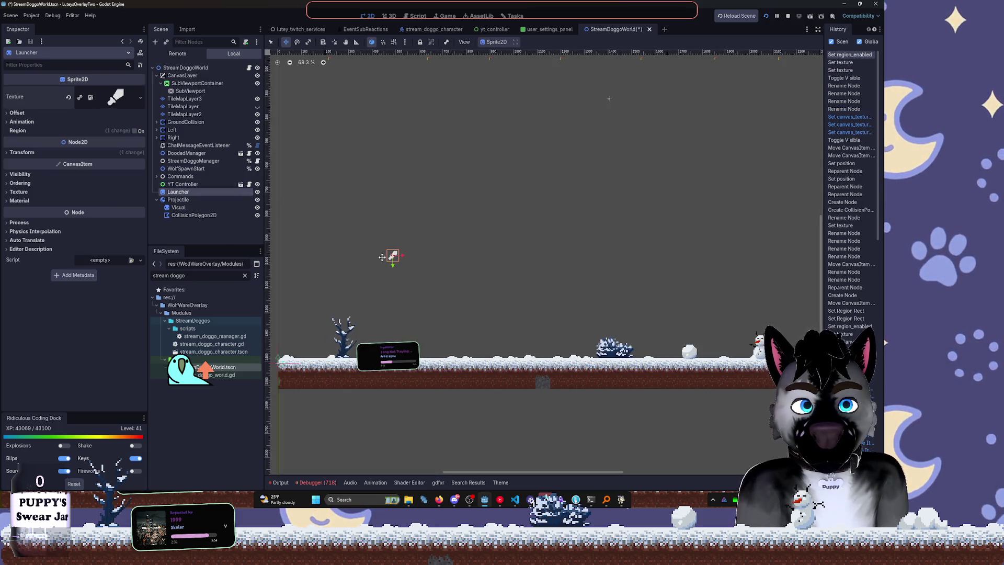
pyautogui.scroll(12, 382, 257)
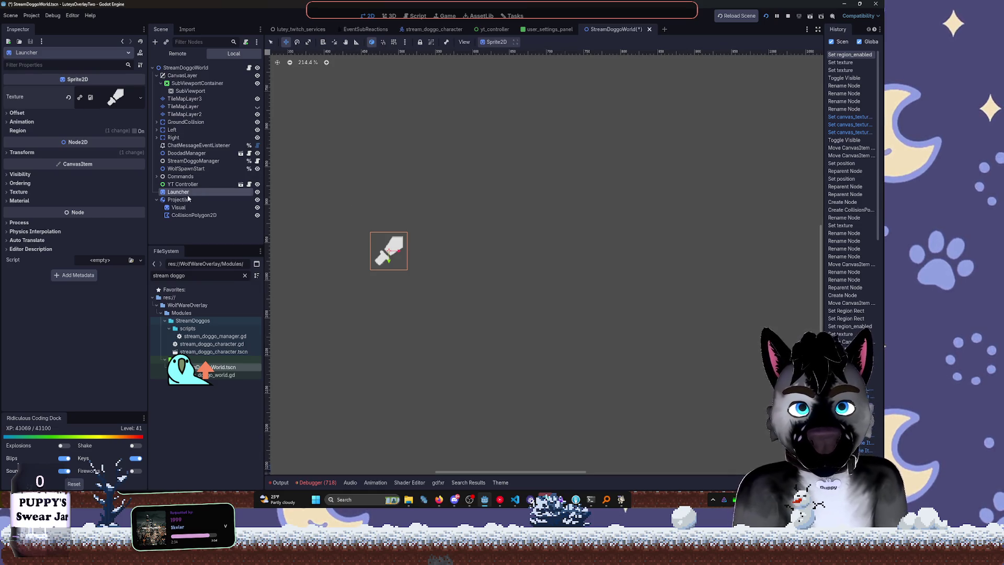
pyautogui.click(189, 231)
pyautogui.hotkey('ctrl', 'a')
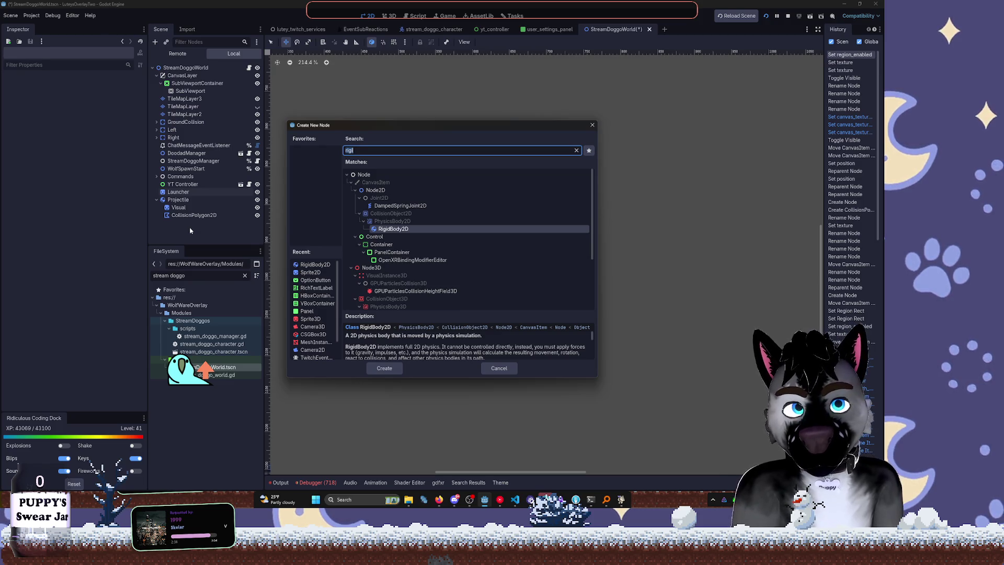
# Step: Add a new Node2D to the scene named Launch
pyautogui.write('Animat')
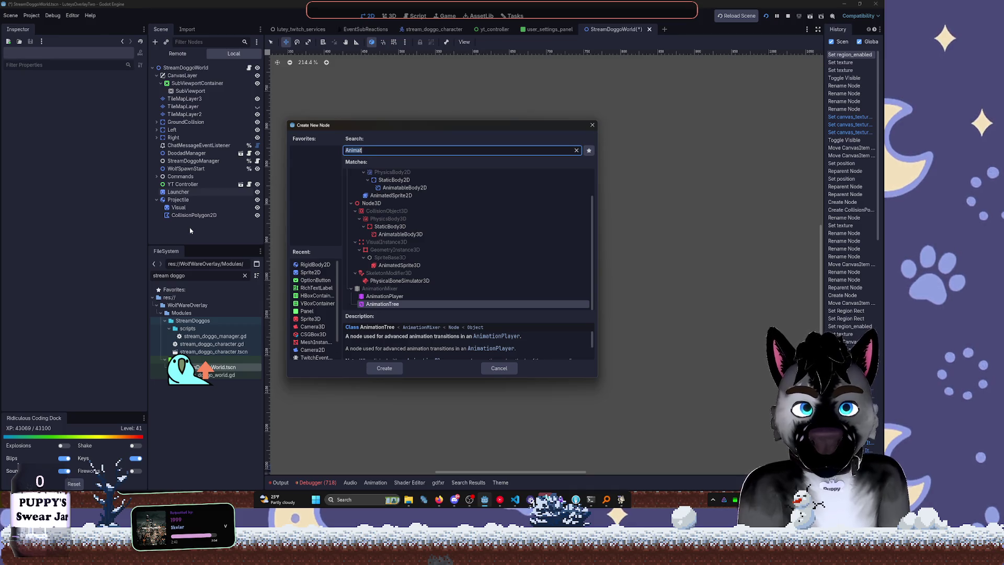
pyautogui.write('node2d')
pyautogui.press('Return')
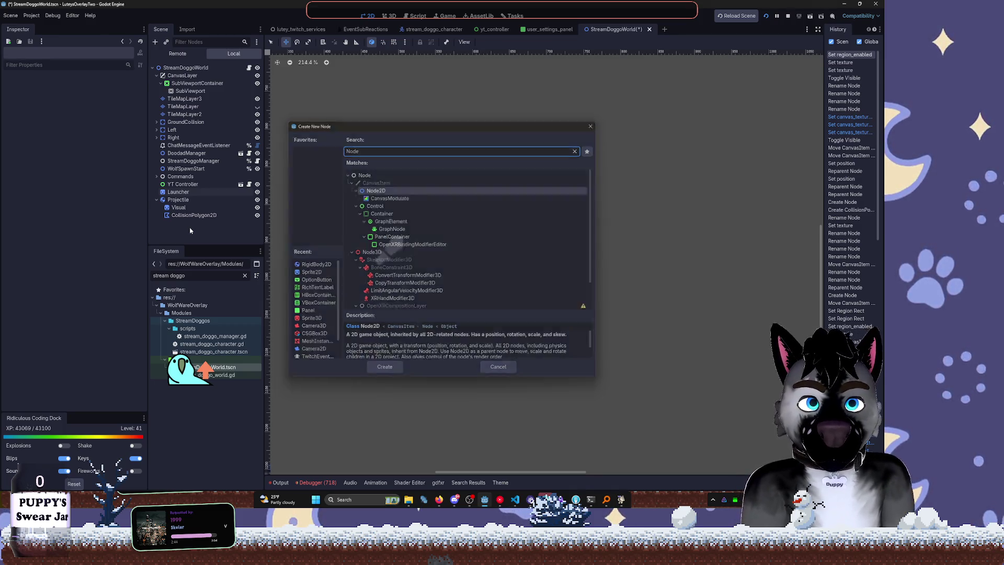
pyautogui.doubleClick(190, 225)
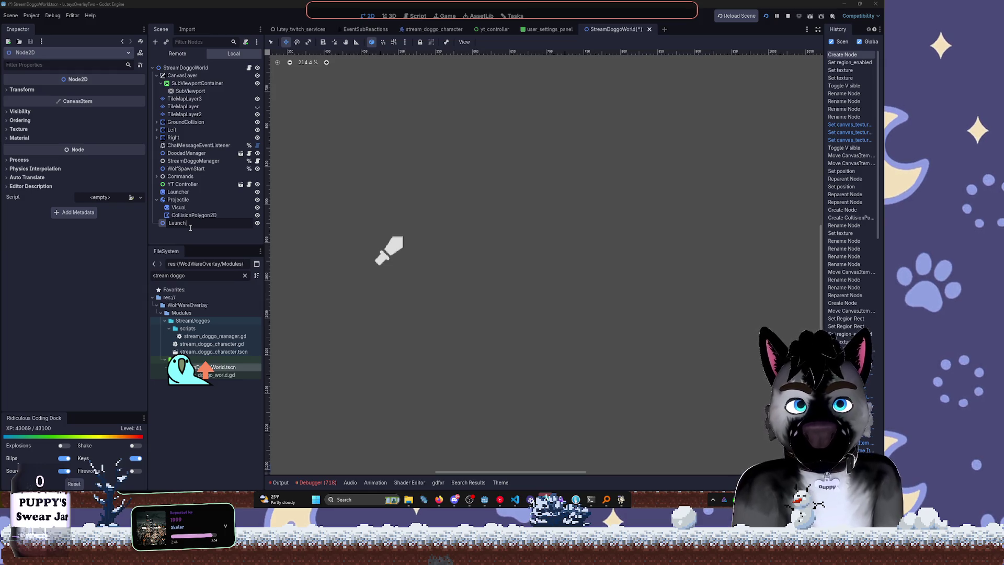
pyautogui.press('Return')
# Step: Move the launcher sprite under the Launch node and name it Visual
pyautogui.click(178, 207)
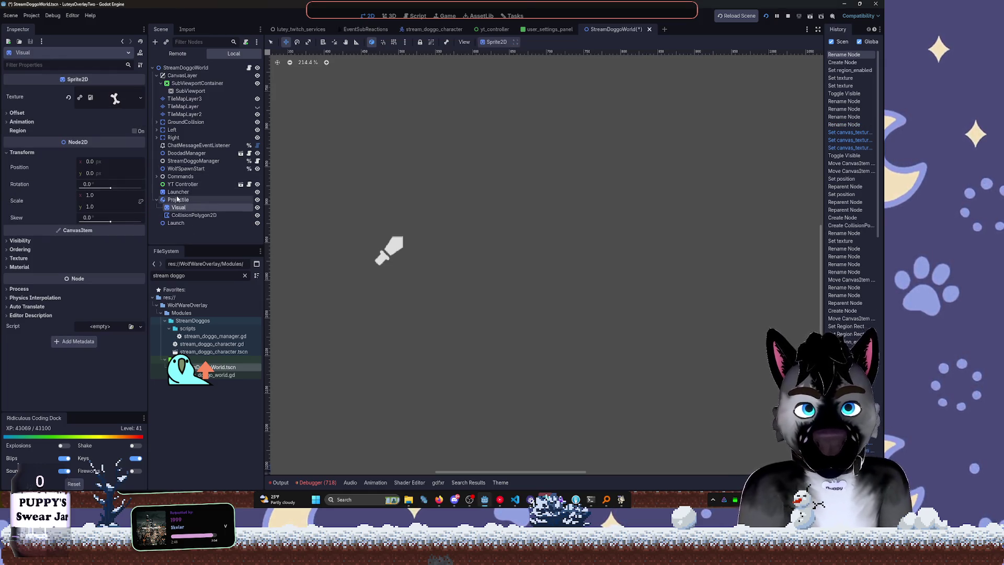
pyautogui.moveTo(177, 192)
pyautogui.mouseDown()
pyautogui.moveTo(178, 225)
pyautogui.moveTo(176, 215)
pyautogui.mouseUp()
pyautogui.doubleClick(174, 222)
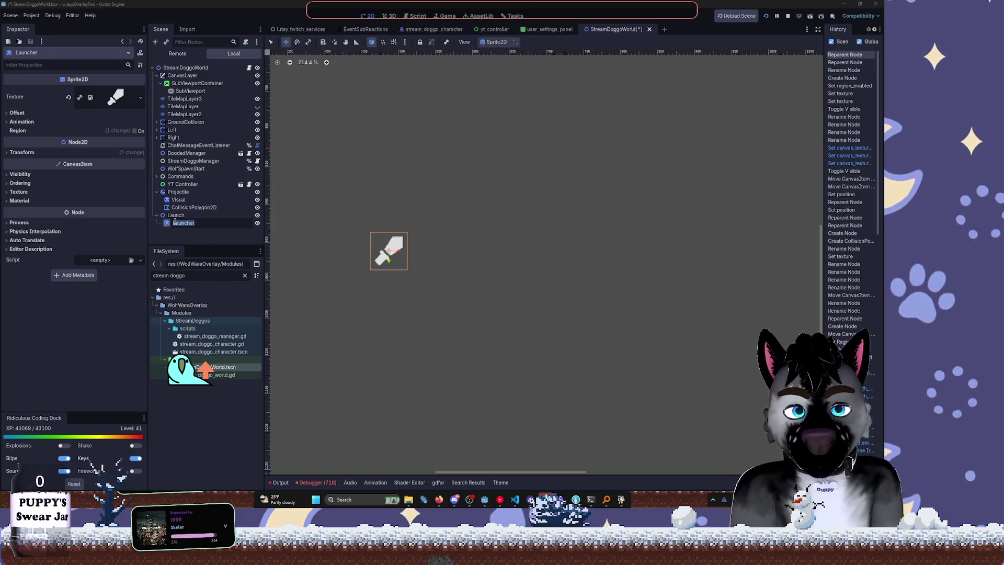
pyautogui.press('Return')
# Step: Rename Launch to Launcher and rotate its Visual sprite 45° to point right
pyautogui.click(175, 217)
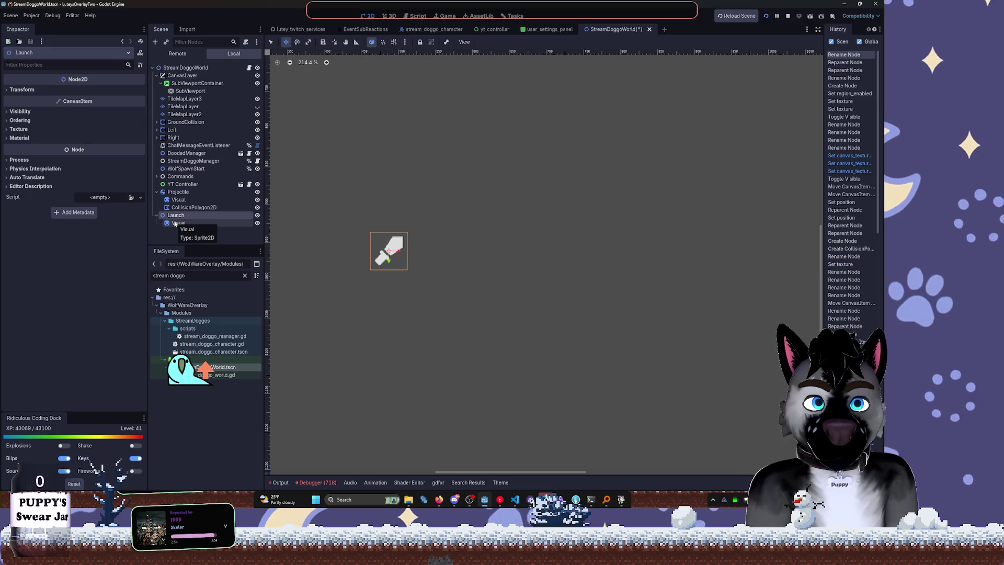
pyautogui.click(190, 224)
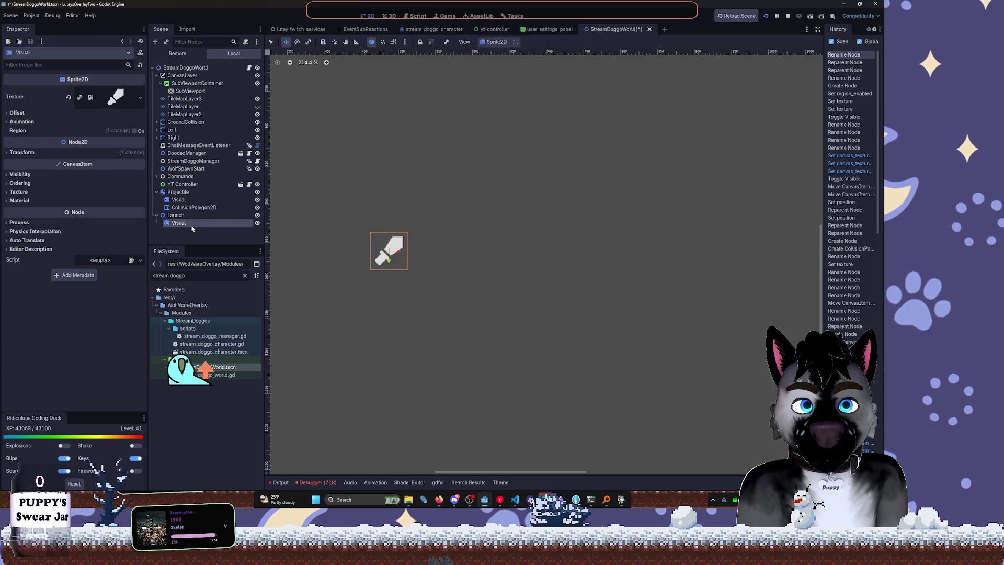
pyautogui.click(200, 217)
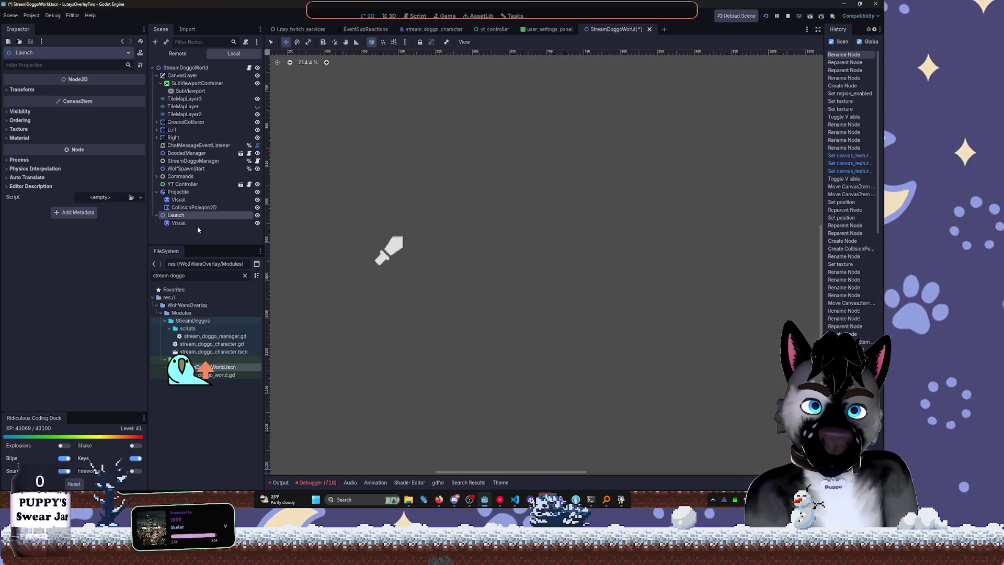
pyautogui.doubleClick(190, 220)
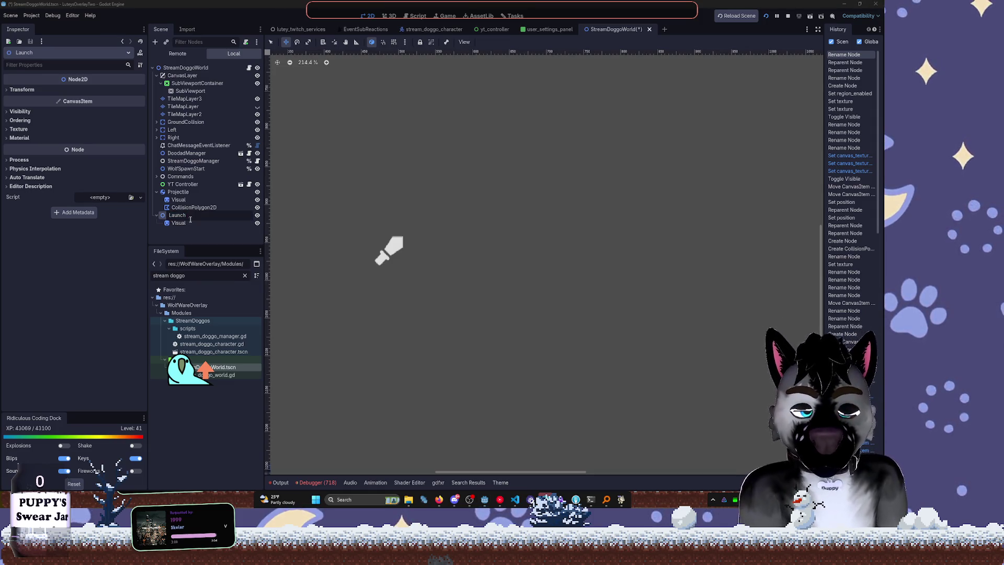
pyautogui.press('Return')
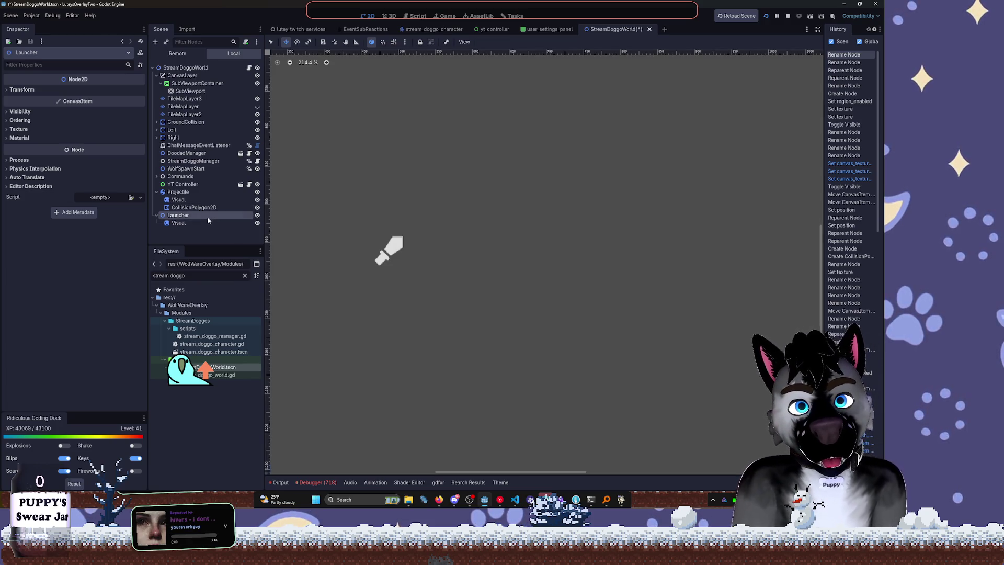
pyautogui.click(209, 223)
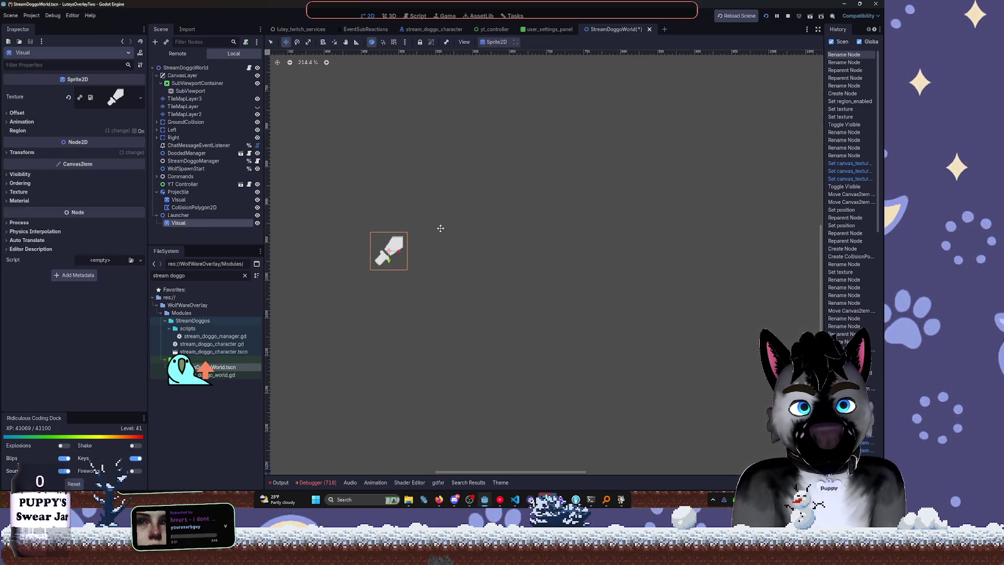
pyautogui.press('s')
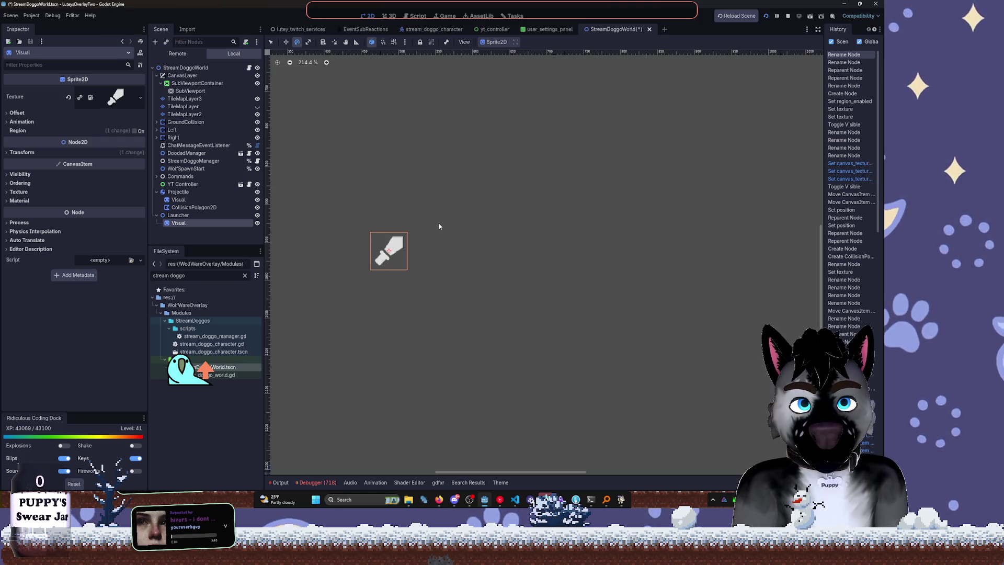
pyautogui.moveTo(470, 224)
pyautogui.mouseDown()
pyautogui.moveTo(479, 222)
pyautogui.moveTo(482, 284)
pyautogui.moveTo(484, 270)
pyautogui.mouseUp()
# Step: Save the scene with the Launcher in place and select the Projectile node
pyautogui.click(231, 215)
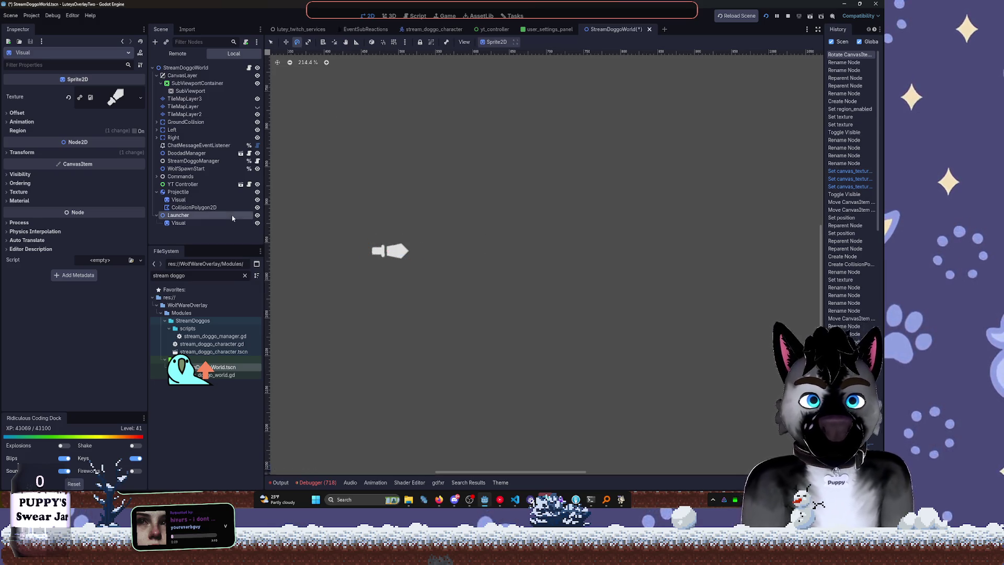
pyautogui.hotkey('ctrl', 's')
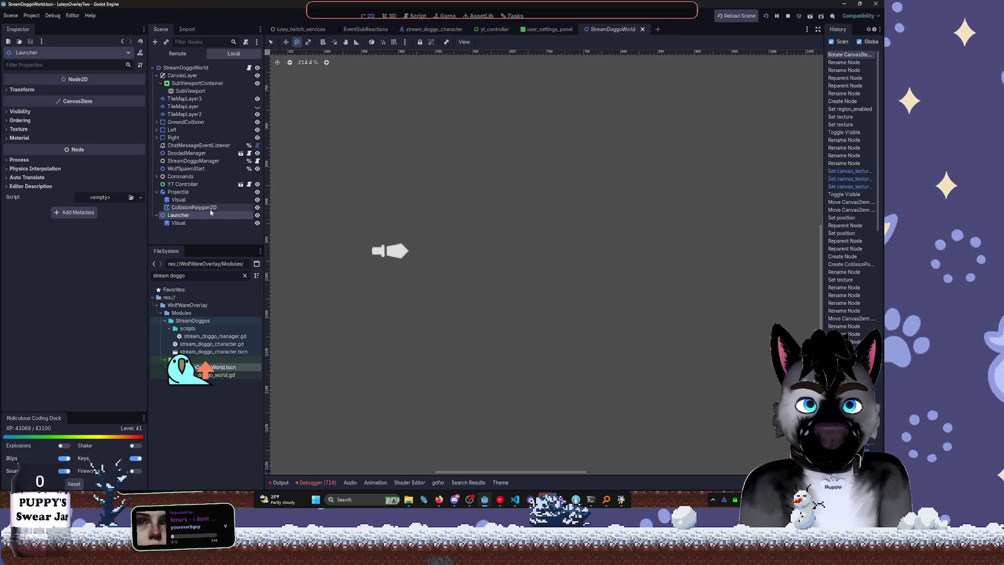
pyautogui.click(220, 207)
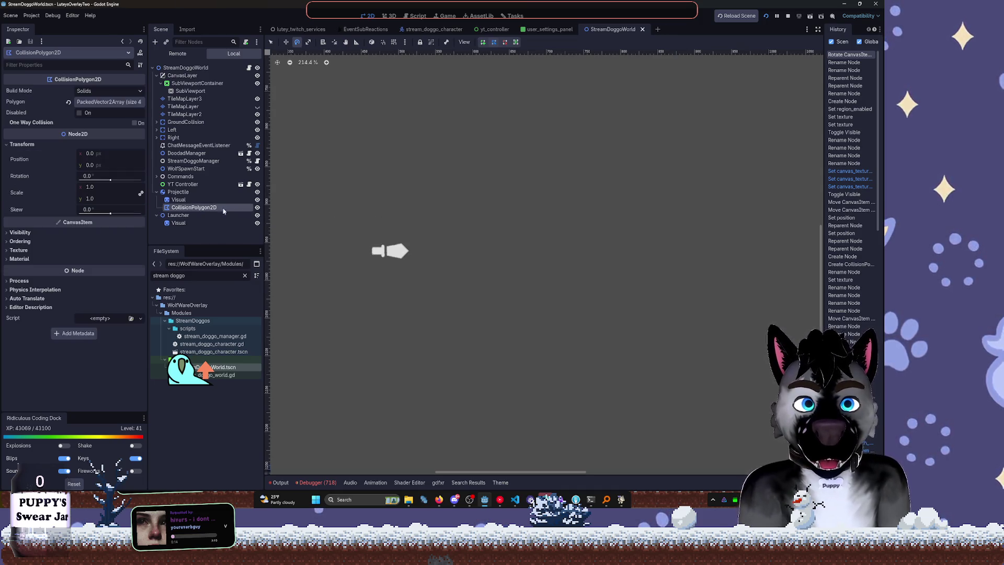
pyautogui.click(198, 191)
# Step: Move the Projectile so it sits just past the launcher arrow's tip
pyautogui.press('w')
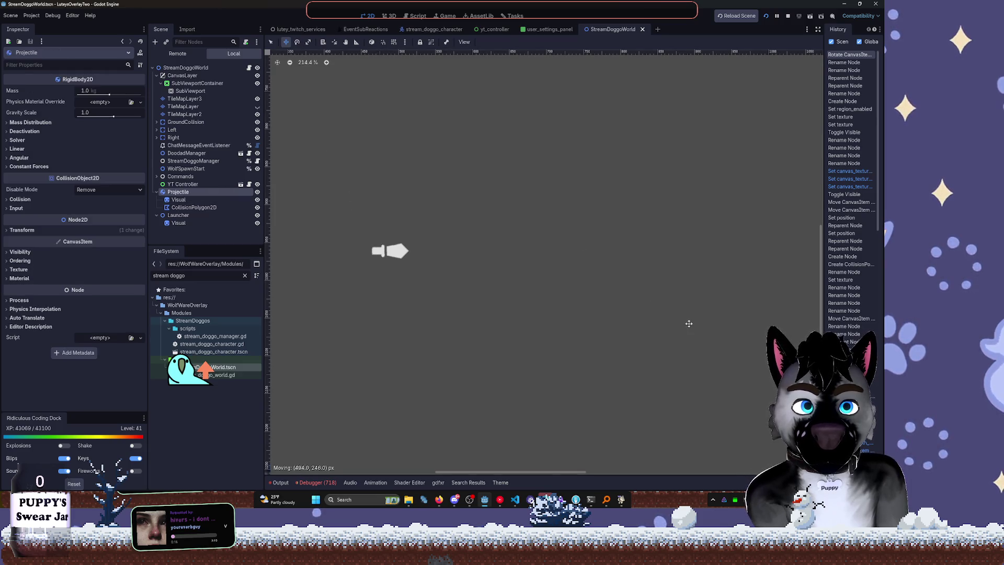
pyautogui.click(499, 237)
pyautogui.scroll(-5, 499, 237)
pyautogui.scroll(-2, 499, 237)
pyautogui.click(466, 254)
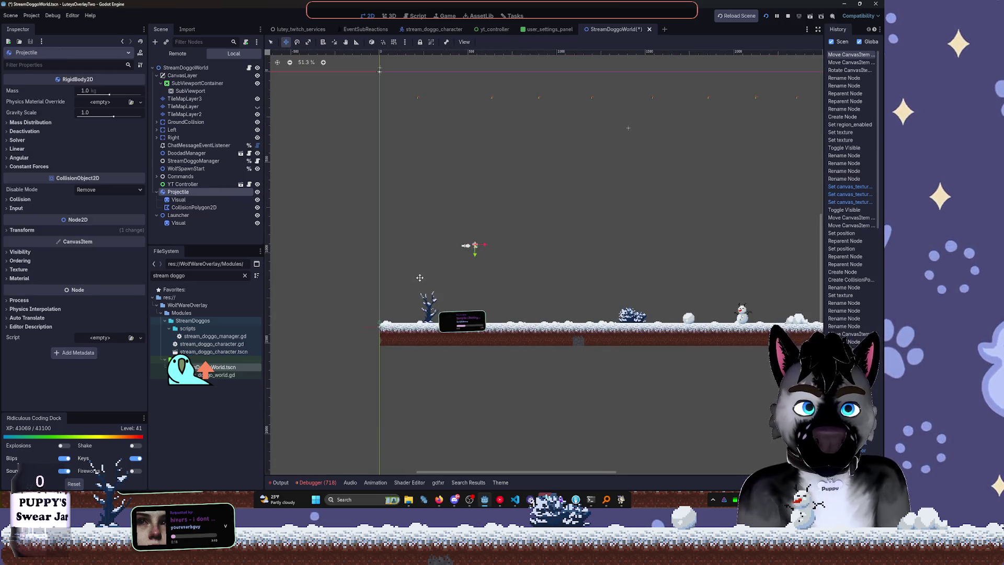
pyautogui.scroll(8, 436, 249)
pyautogui.scroll(6, 557, 181)
pyautogui.scroll(6, 399, 197)
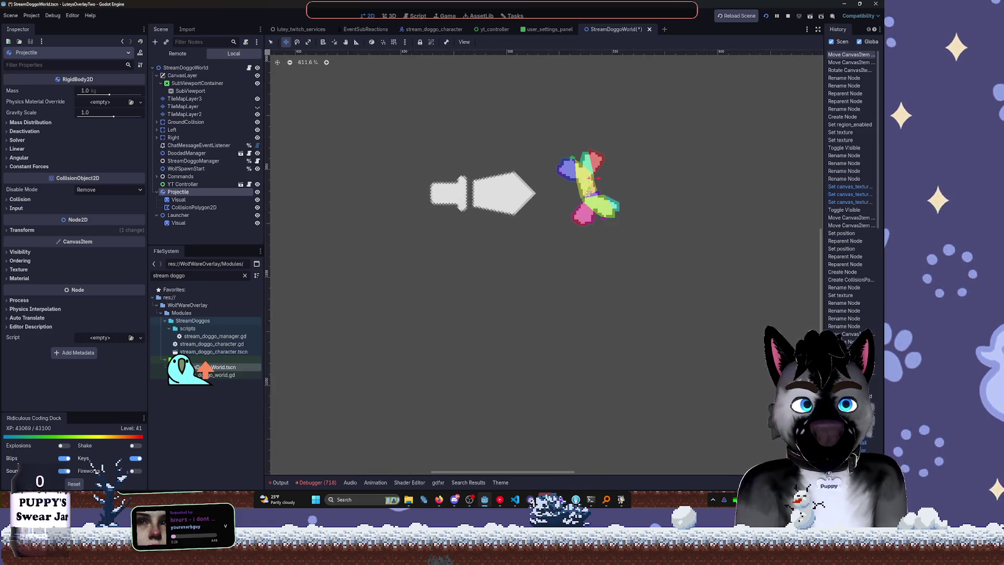
pyautogui.moveTo(575, 183)
pyautogui.mouseDown()
pyautogui.moveTo(393, 193)
pyautogui.moveTo(570, 195)
pyautogui.mouseUp()
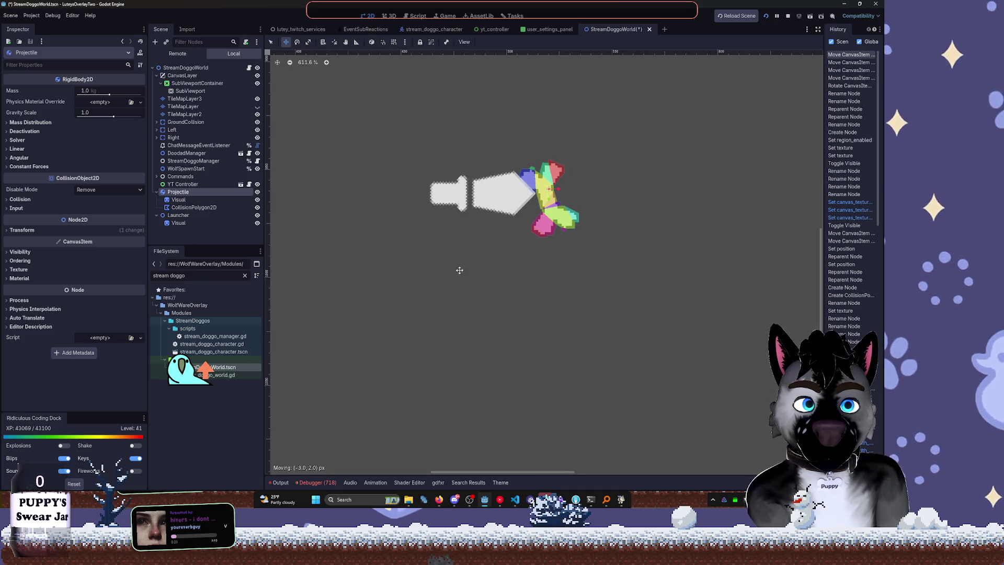
pyautogui.moveTo(495, 253)
pyautogui.mouseDown()
pyautogui.moveTo(431, 276)
pyautogui.moveTo(495, 246)
pyautogui.mouseUp()
pyautogui.moveTo(558, 280); pyautogui.dragTo(466, 304)
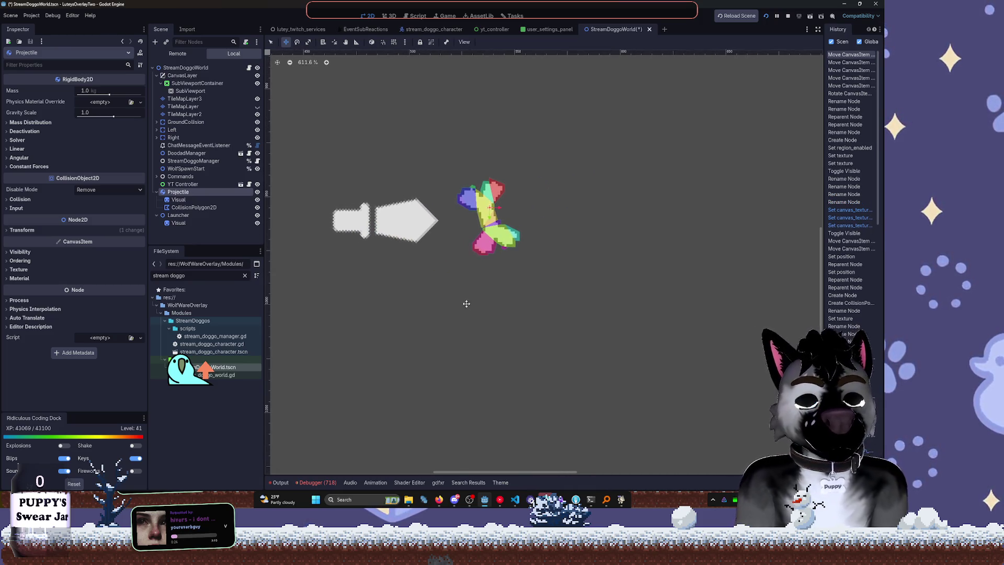
# Step: Lower the projectile about 30 px and select the Launcher's Visual sprite
pyautogui.moveTo(499, 235); pyautogui.dragTo(497, 250)
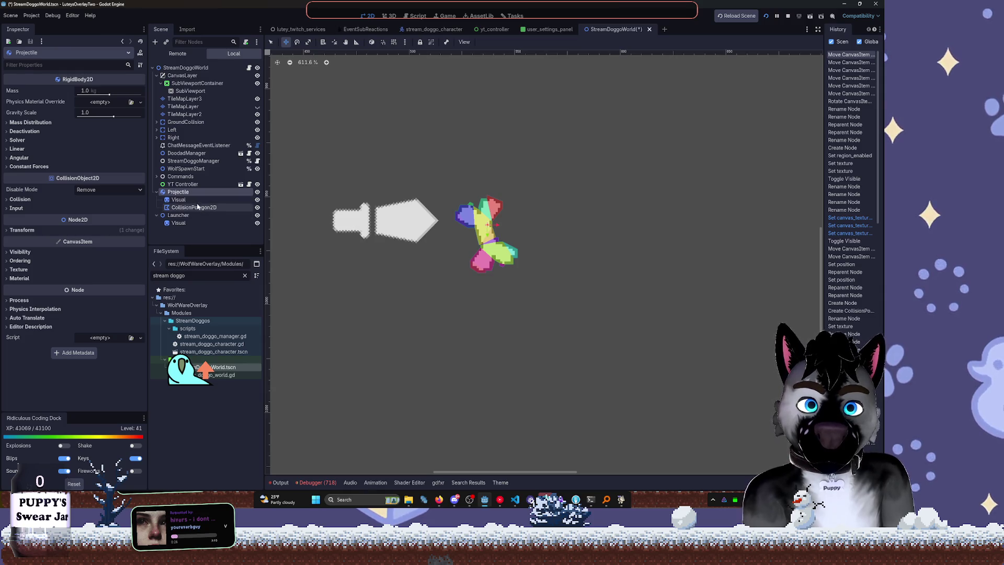
pyautogui.click(196, 202)
pyautogui.click(178, 223)
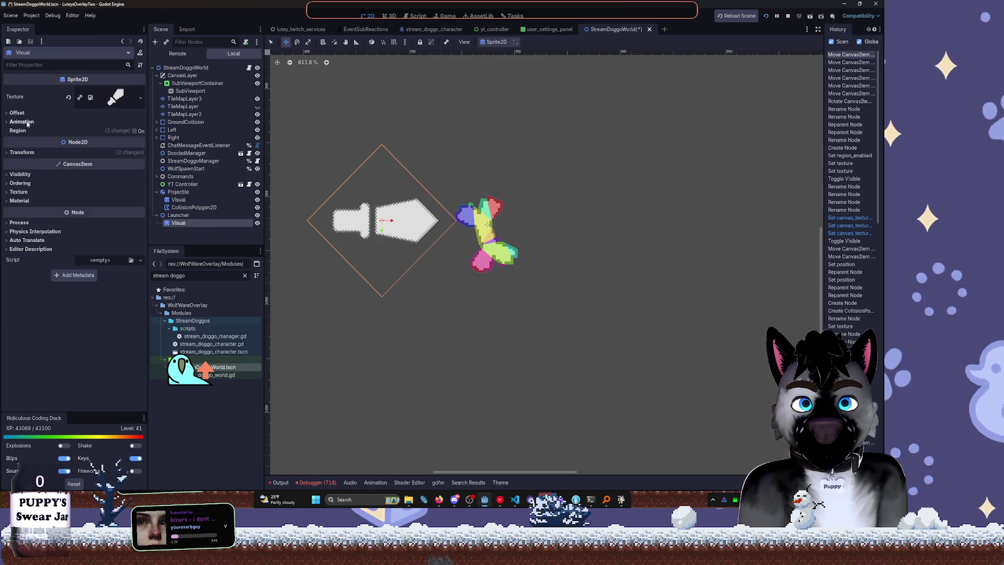
# Step: Tint the Launcher's Visual sprite tan through Modulate and duplicate it as Visual2
pyautogui.click(21, 174)
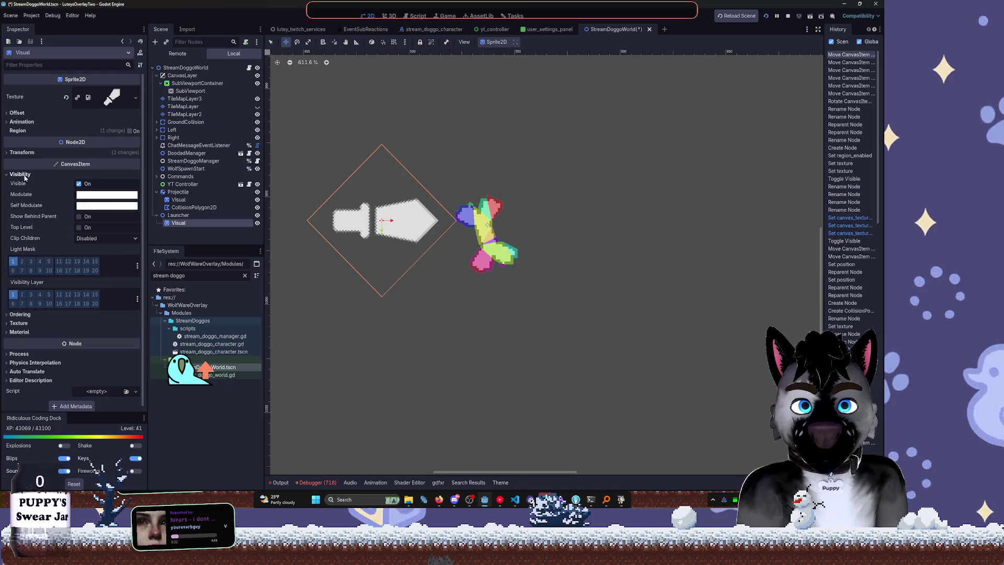
pyautogui.click(108, 200)
pyautogui.click(150, 279)
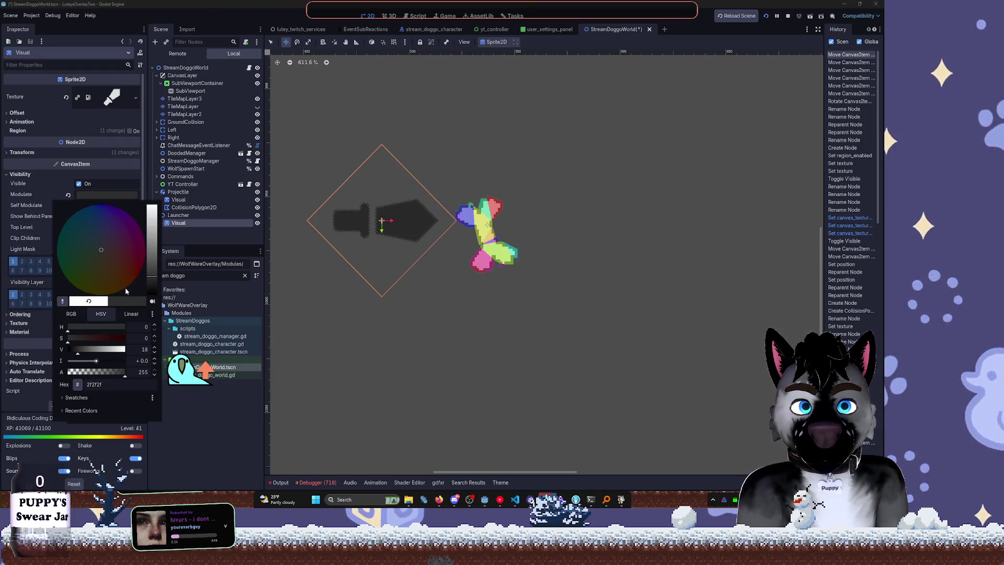
pyautogui.click(101, 268)
pyautogui.moveTo(151, 273)
pyautogui.mouseDown()
pyautogui.moveTo(152, 239)
pyautogui.moveTo(194, 236)
pyautogui.moveTo(152, 224)
pyautogui.mouseUp()
pyautogui.click(185, 240)
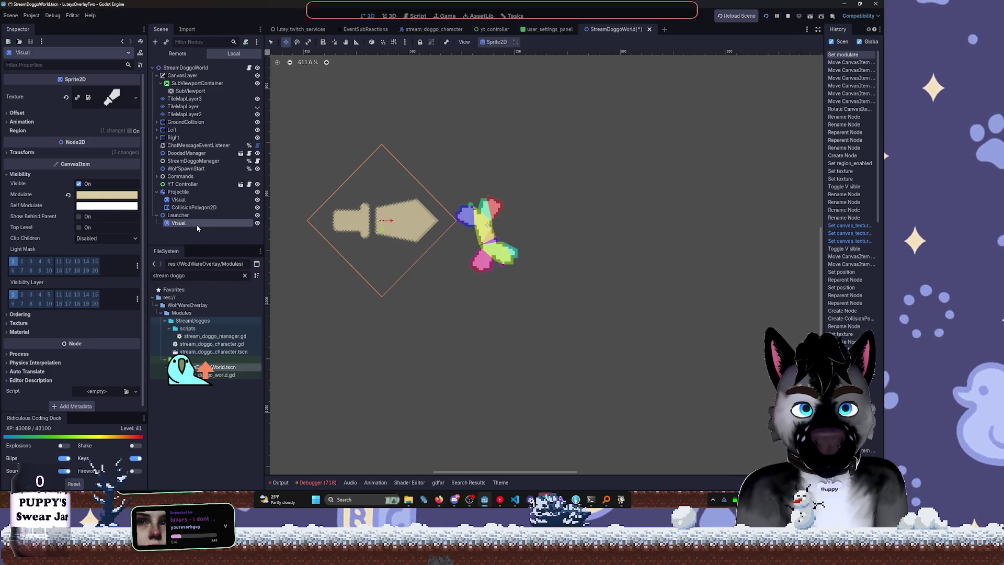
pyautogui.hotkey('ctrl', 'd')
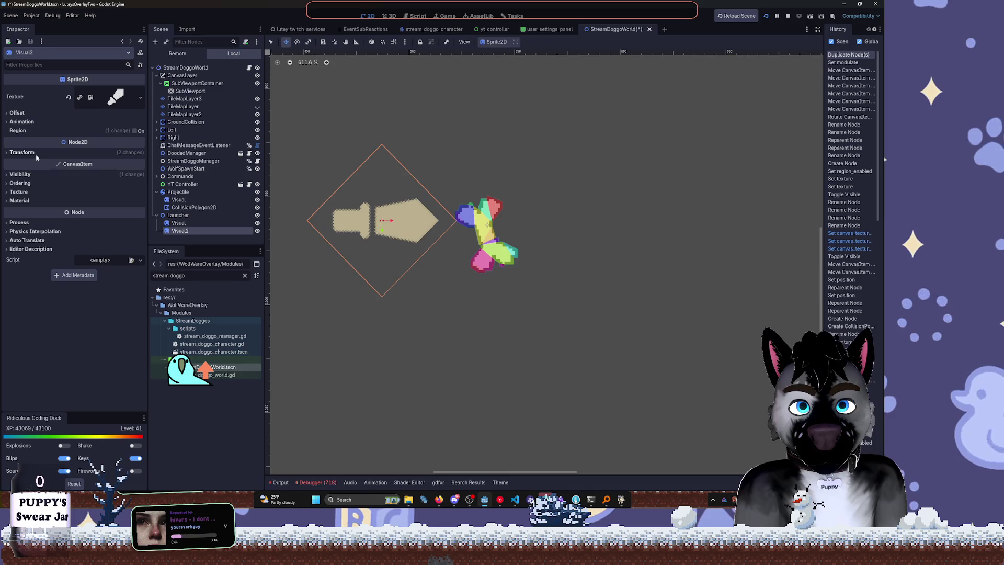
# Step: Set Visual2's Transform scale to 1.1 × 1.0, then reselect the original Visual sprite
pyautogui.click(22, 152)
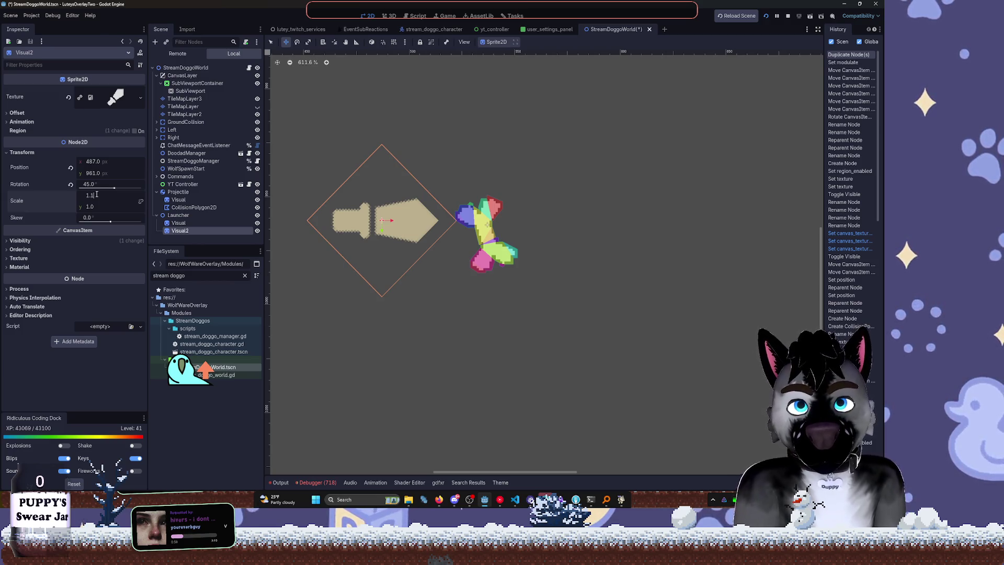
pyautogui.press('Tab')
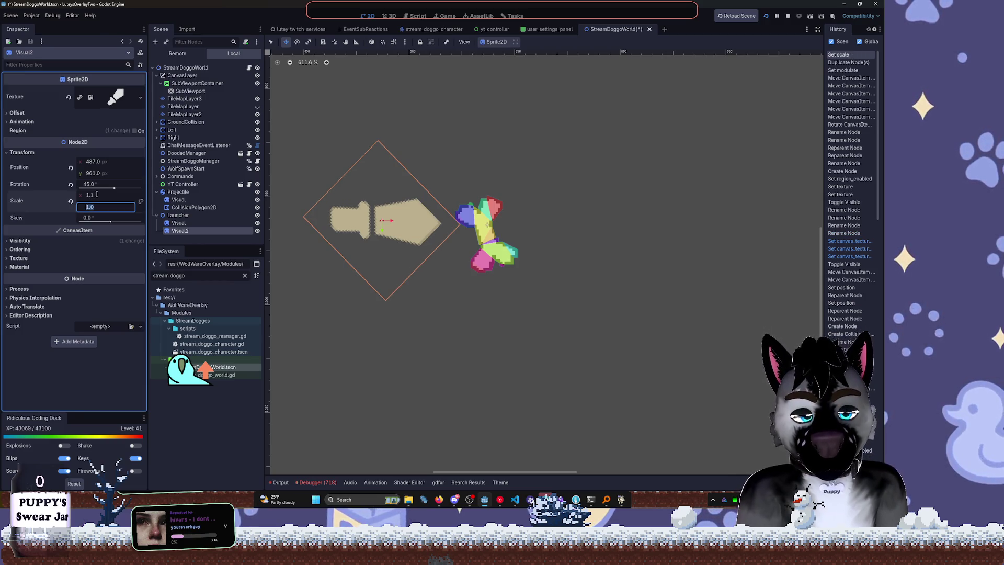
pyautogui.press('Return')
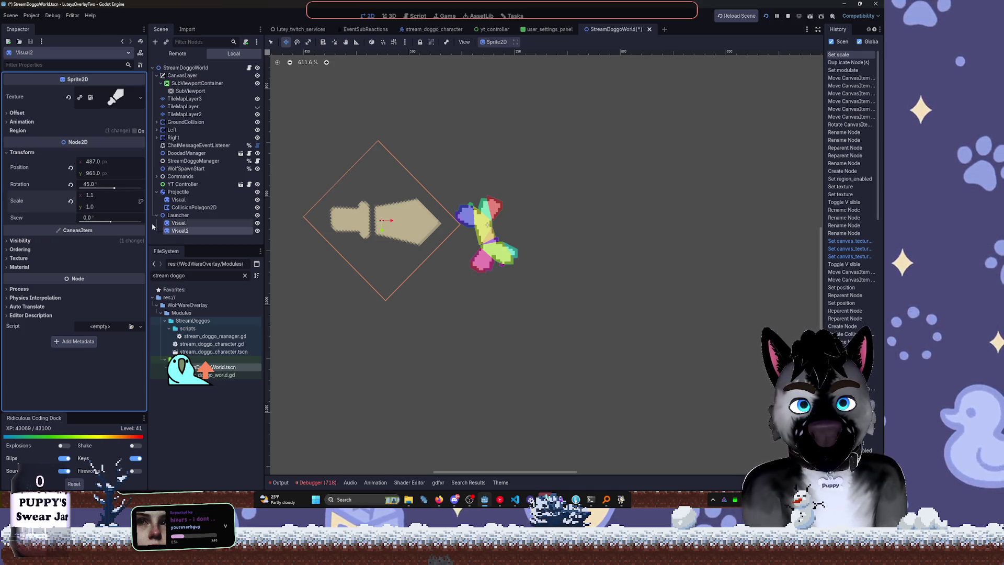
pyautogui.keyDown('ctrl'); pyautogui.click(194, 231); pyautogui.keyUp('ctrl')
pyautogui.click(190, 223)
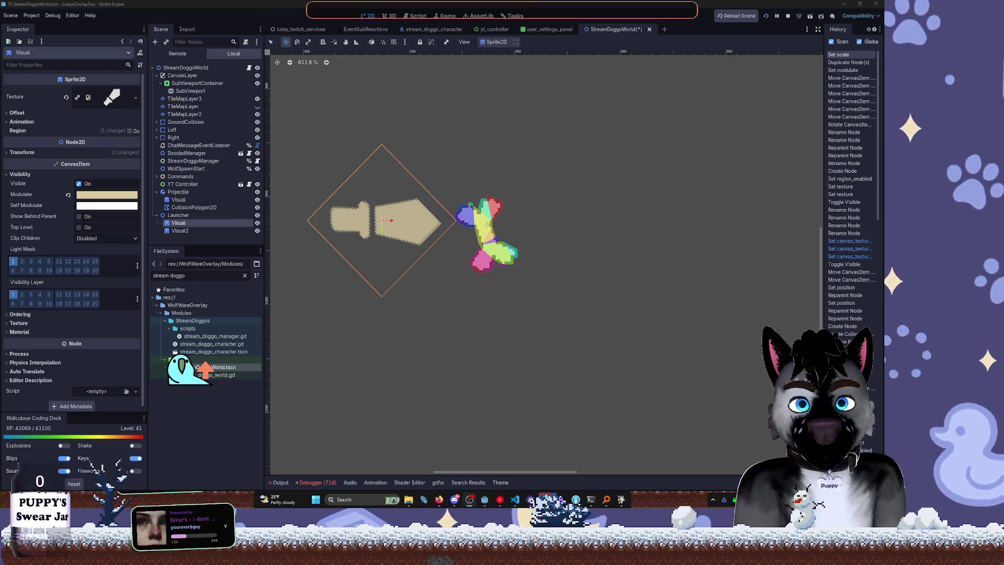
pyautogui.moveTo(52, 144)
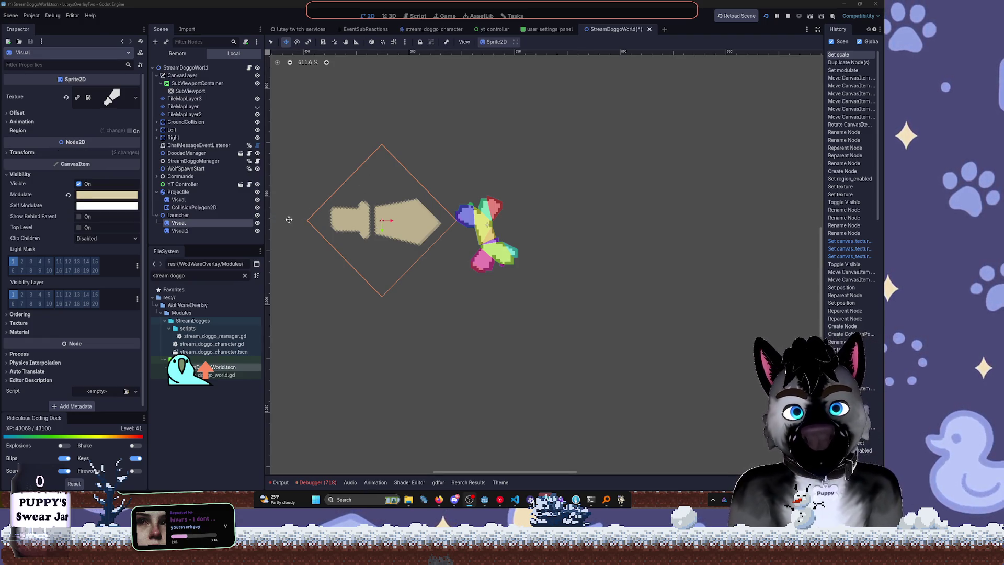
pyautogui.scroll(-1, 477, 205)
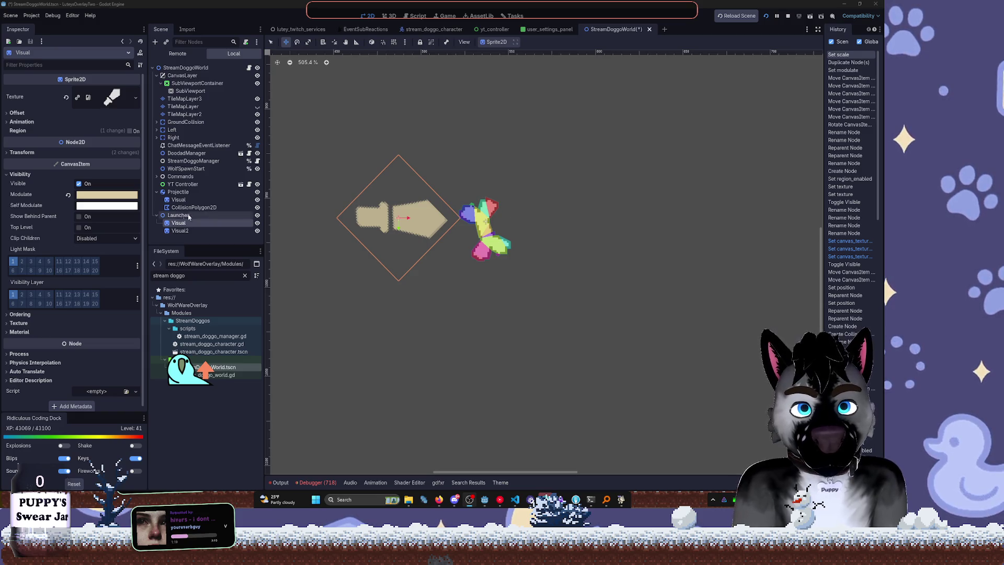
# Step: Inspect Visual2's visibility settings and browse Visual's texture options without changing them
pyautogui.click(188, 230)
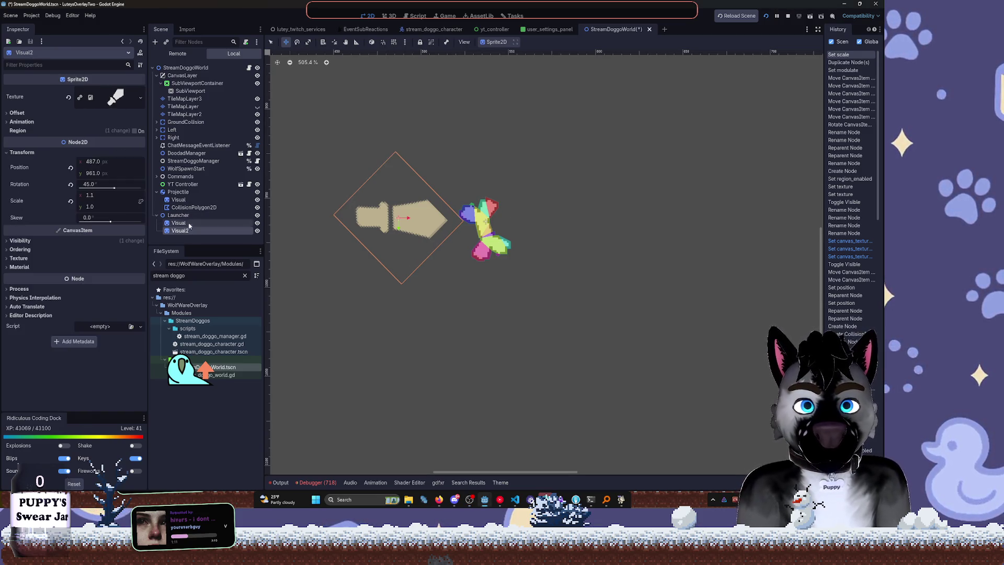
pyautogui.click(60, 240)
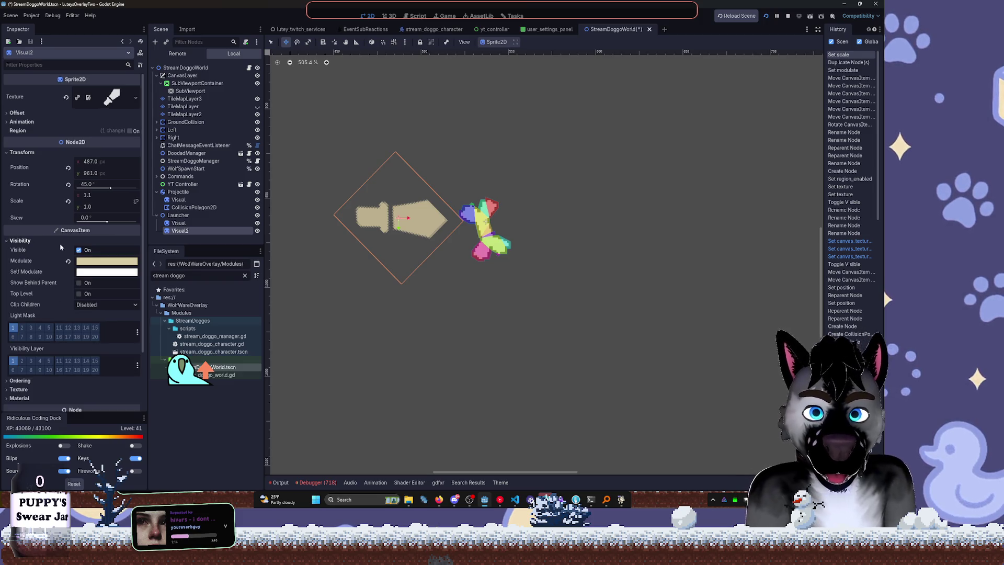
pyautogui.click(179, 223)
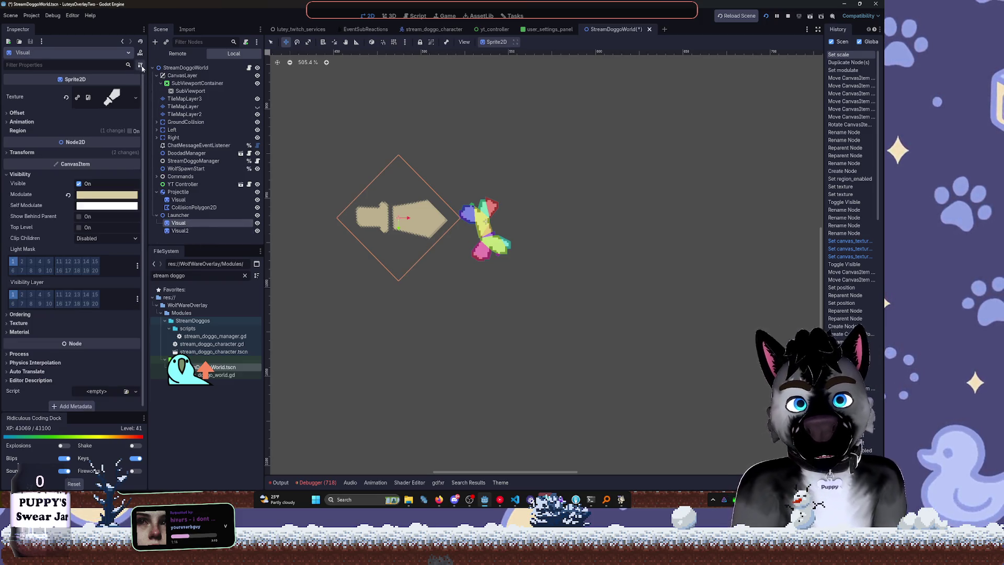
pyautogui.click(140, 65)
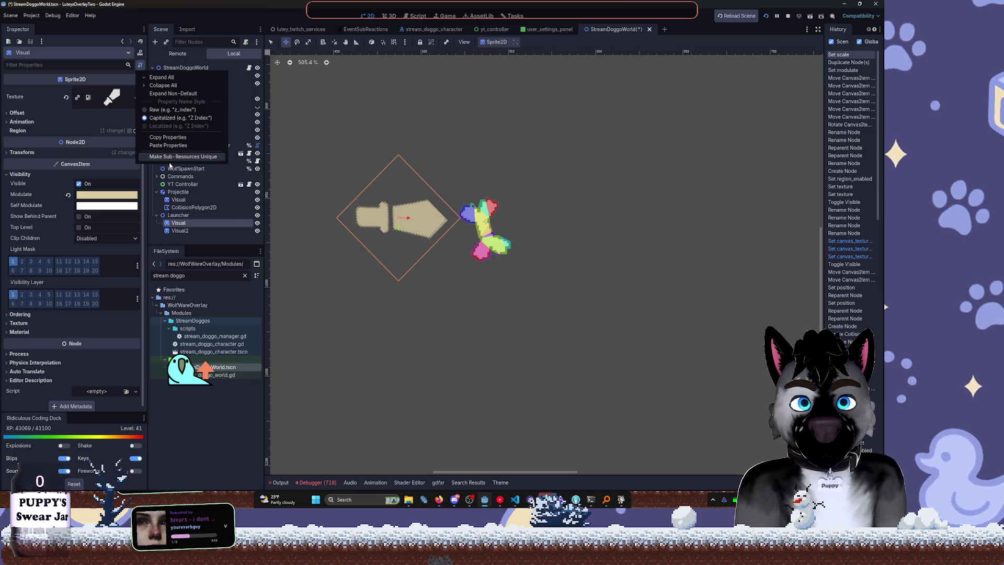
pyautogui.click(120, 100)
pyautogui.rightClick(120, 100)
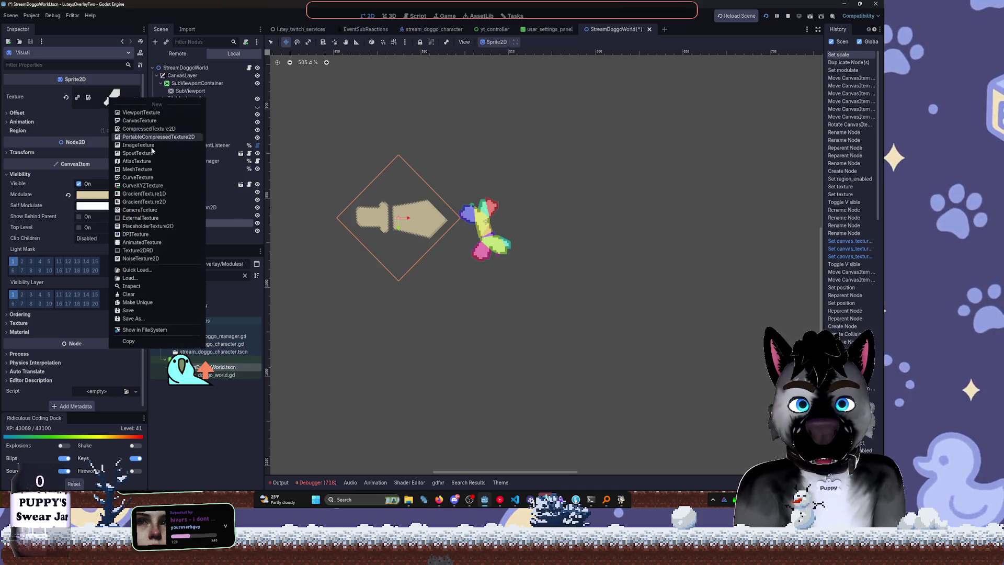
pyautogui.click(136, 306)
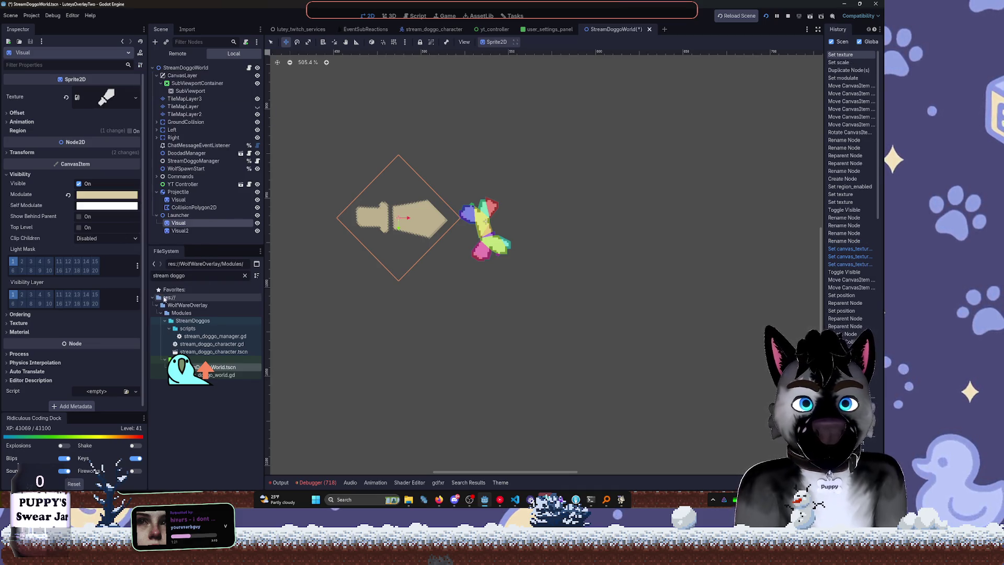
# Step: Darken Visual's tint, then reset its Modulate back to default white
pyautogui.click(106, 194)
pyautogui.moveTo(151, 219)
pyautogui.mouseDown()
pyautogui.moveTo(152, 312)
pyautogui.moveTo(151, 207)
pyautogui.moveTo(153, 319)
pyautogui.mouseUp()
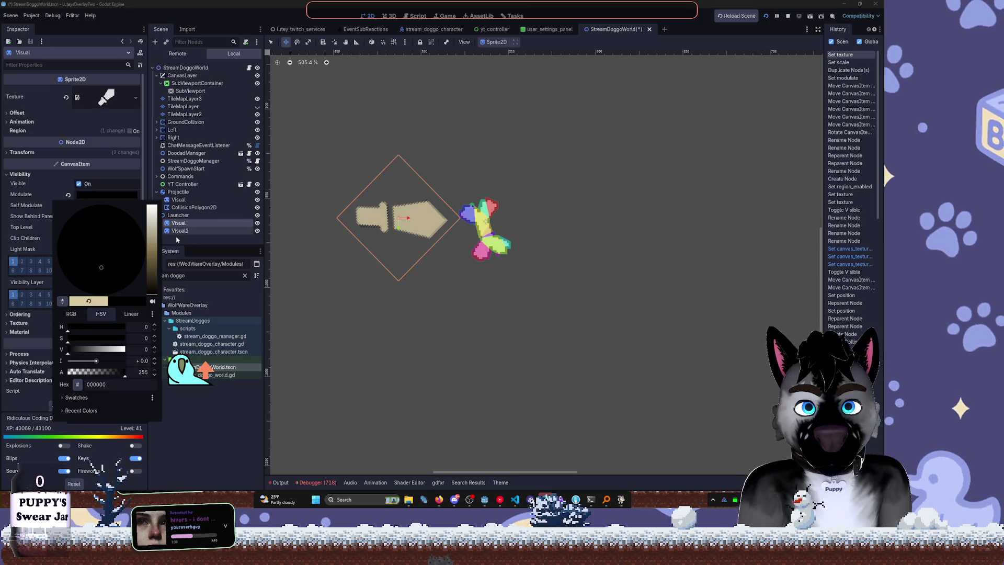
pyautogui.click(165, 231)
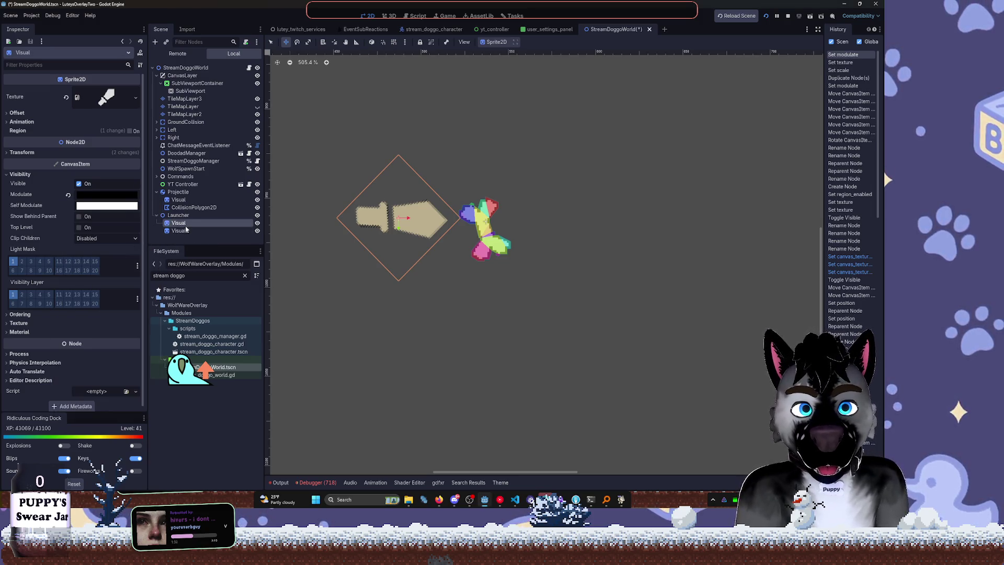
pyautogui.click(185, 231)
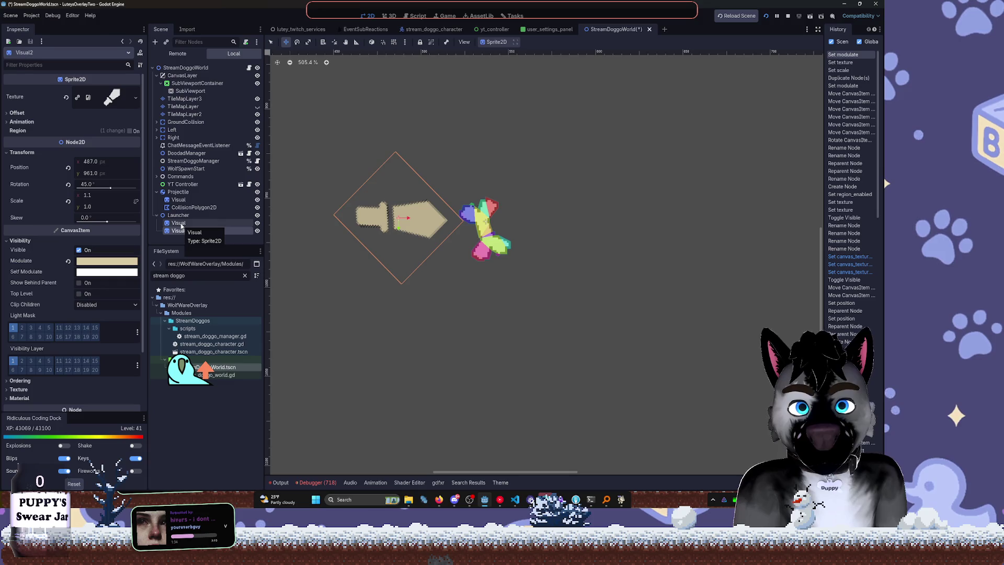
pyautogui.click(182, 223)
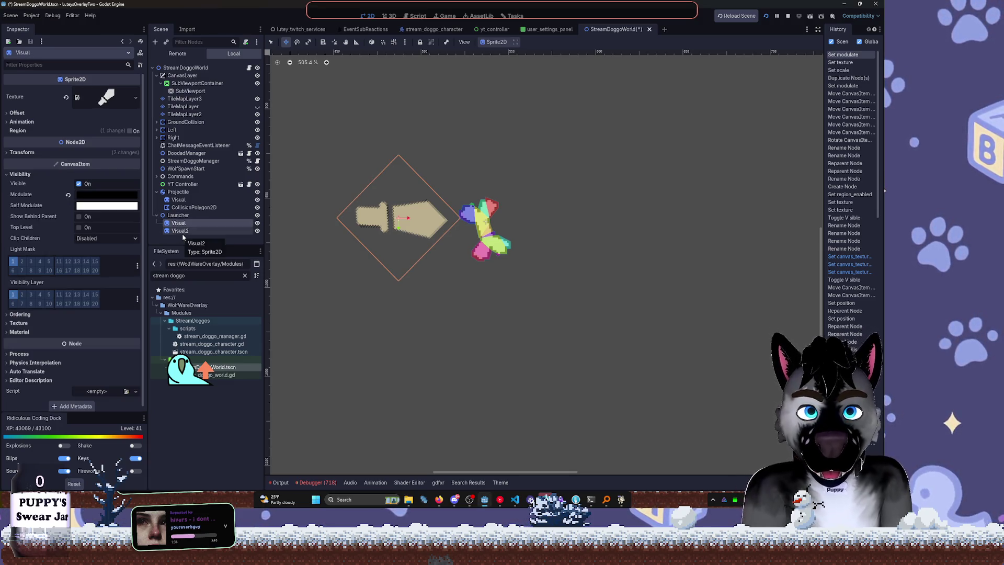
pyautogui.click(68, 196)
# Step: Move Visual2 above Visual among the Launcher's children
pyautogui.click(180, 231)
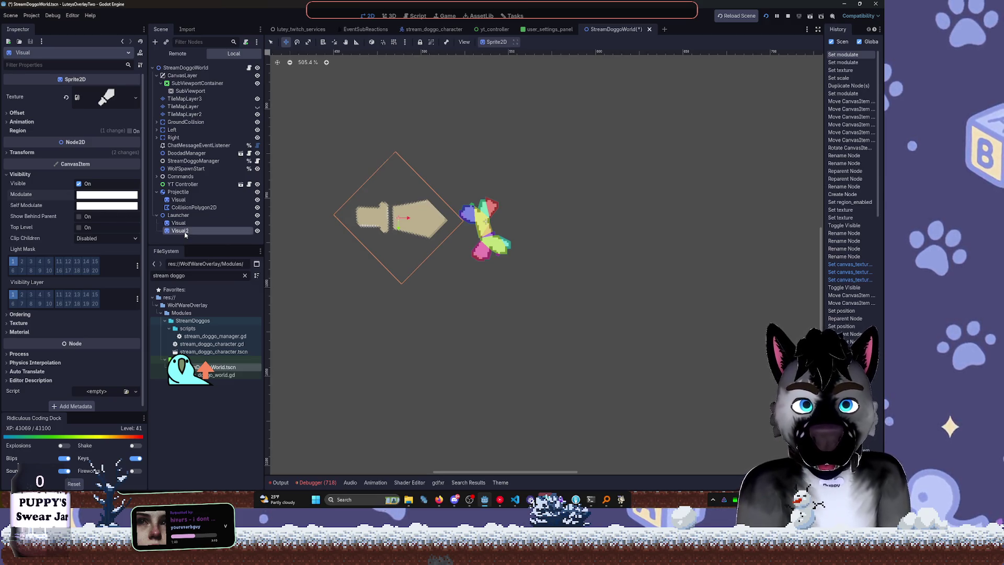
pyautogui.moveTo(177, 230); pyautogui.dragTo(182, 228)
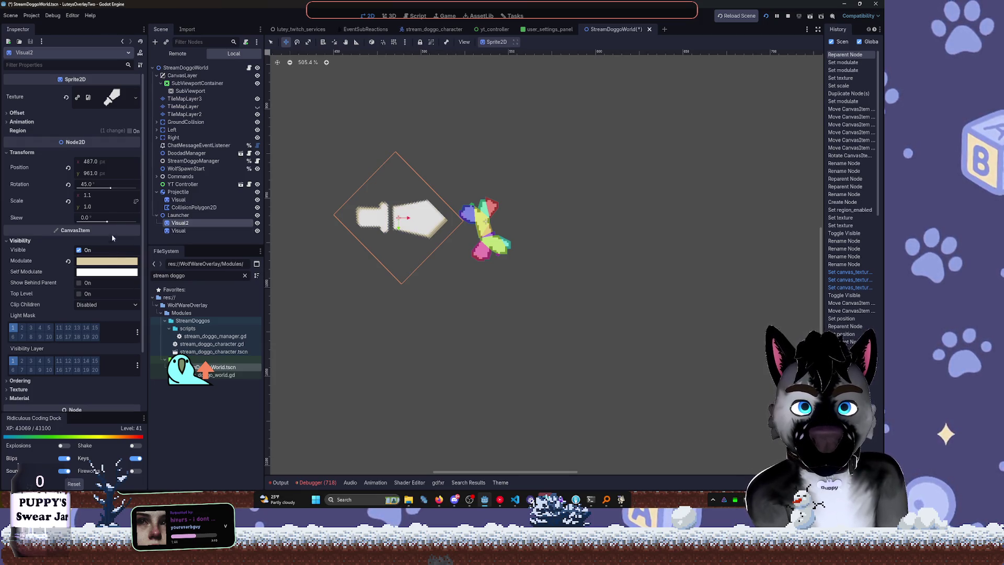
pyautogui.click(106, 208)
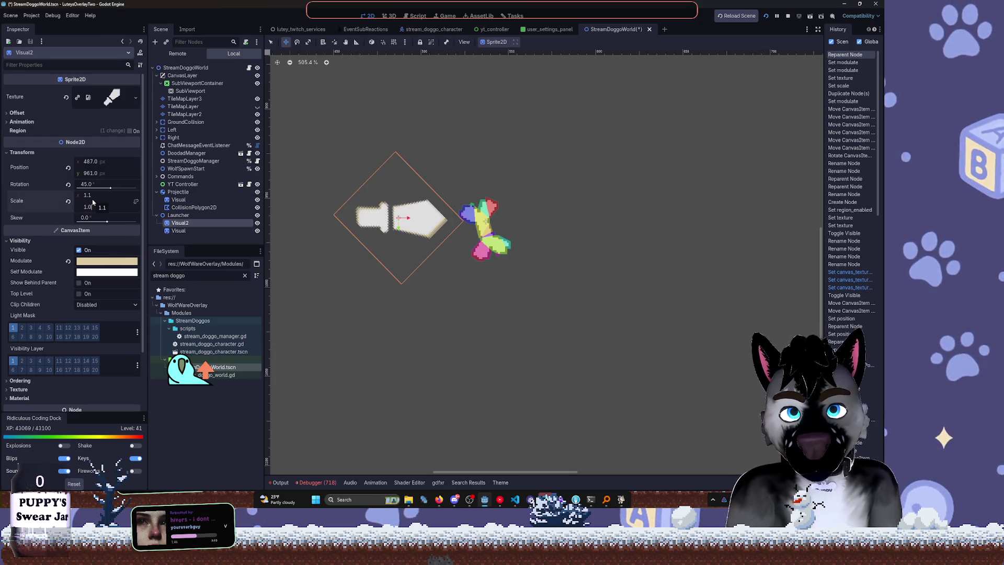
# Step: Set Visual2's scale to 1.2 on both axes
pyautogui.hotkey('shift', 'Tab')
pyautogui.press('Tab')
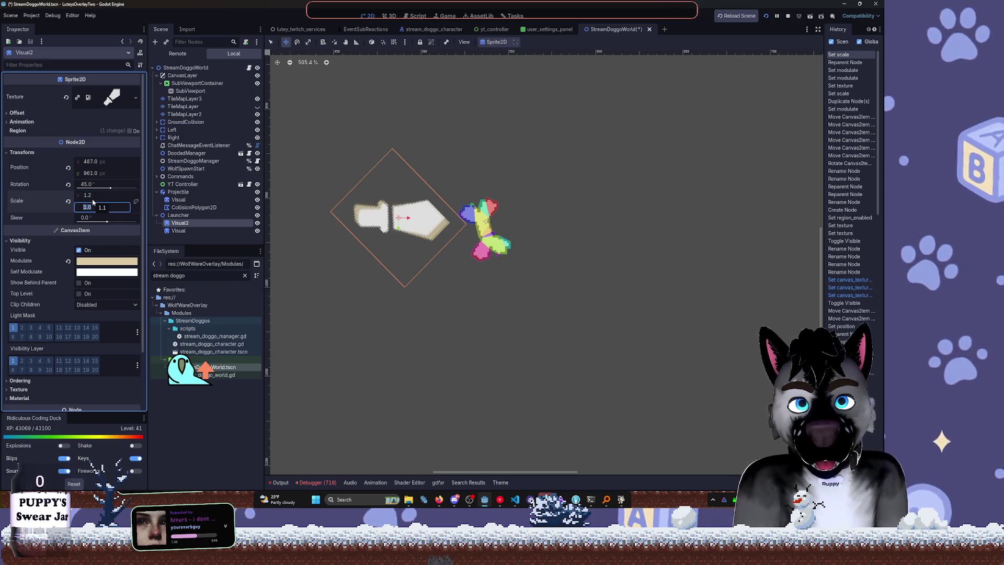
pyautogui.write('.2')
pyautogui.press('Return')
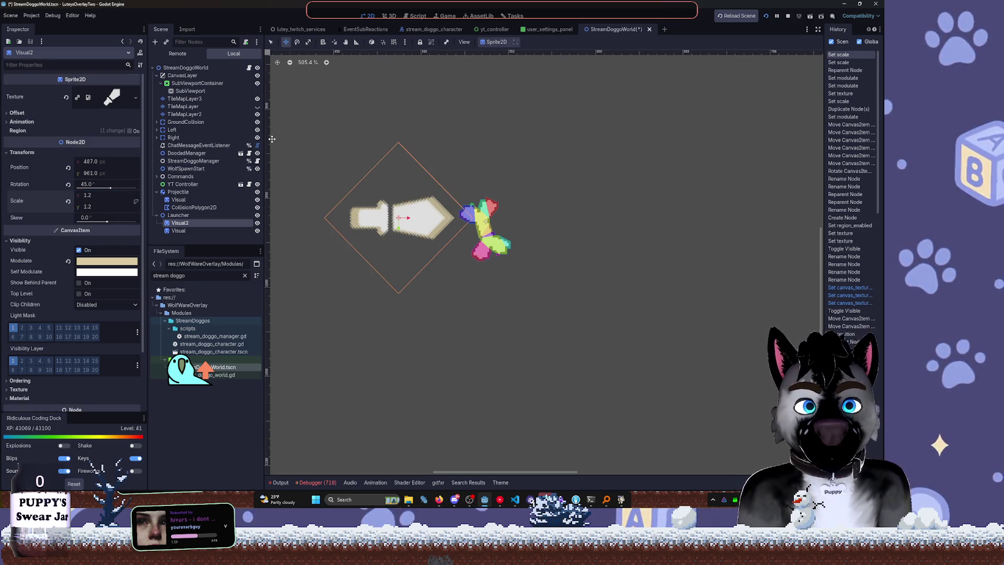
# Step: Reset Visual2's tint, pick grey b8b8b8, and set its scale to 1.1 × 1.1
pyautogui.click(68, 261)
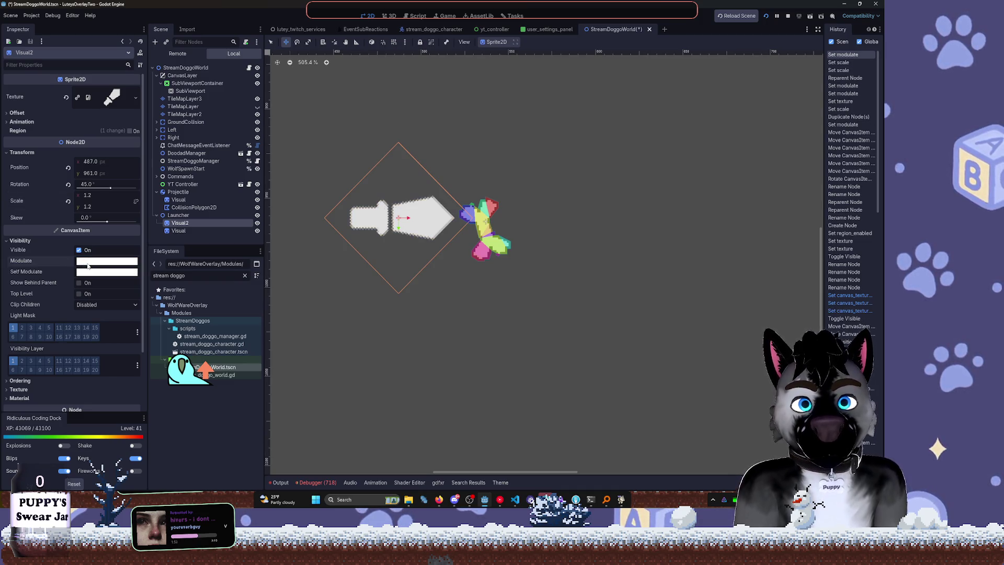
pyautogui.click(88, 263)
pyautogui.moveTo(155, 287)
pyautogui.mouseDown()
pyautogui.moveTo(152, 325)
pyautogui.moveTo(153, 295)
pyautogui.mouseUp()
pyautogui.click(106, 182)
pyautogui.click(84, 195)
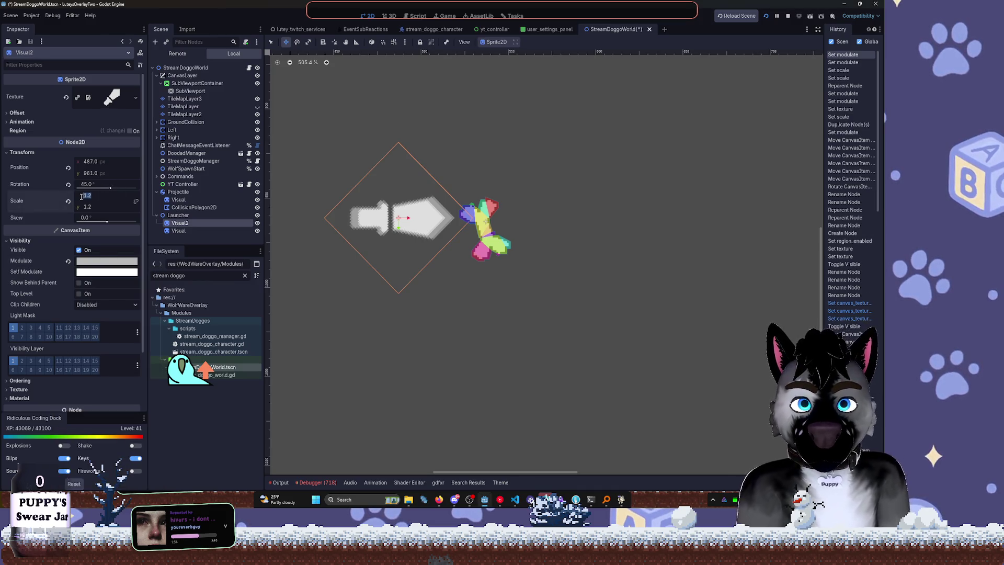
pyautogui.write('1')
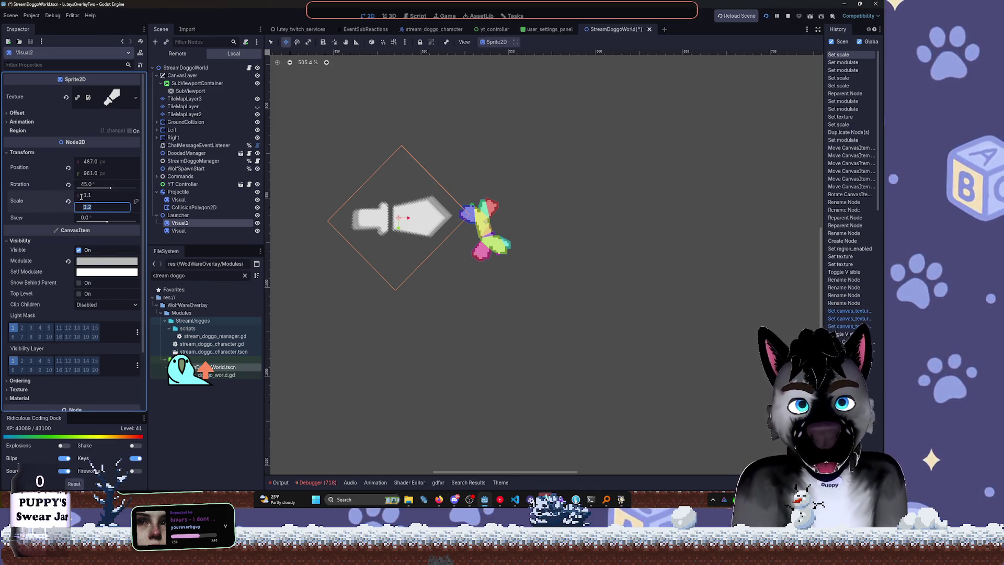
pyautogui.press('Return')
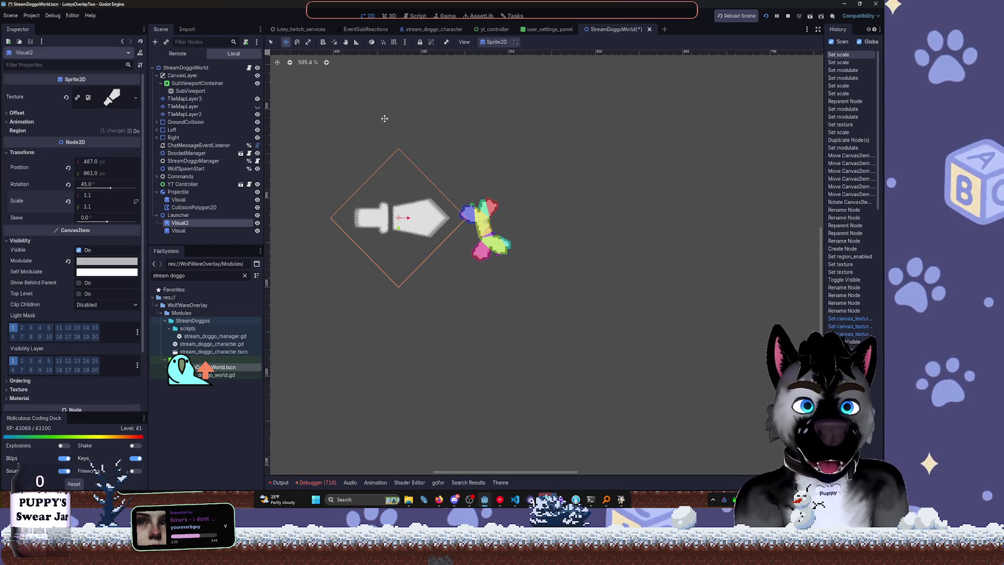
# Step: Darken Visual2's Modulate tint to black for a dark outline
pyautogui.click(128, 260)
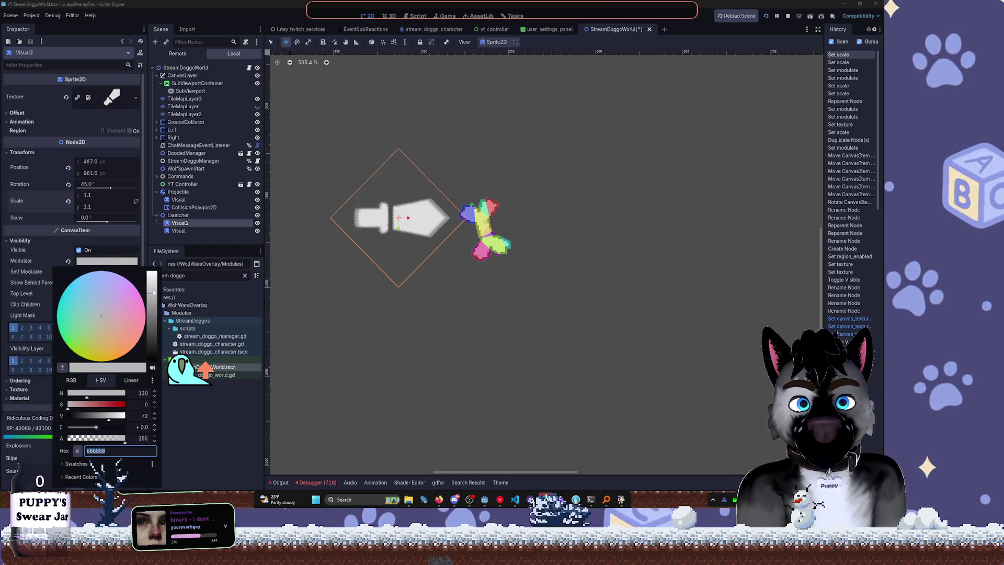
pyautogui.moveTo(153, 291); pyautogui.dragTo(147, 368)
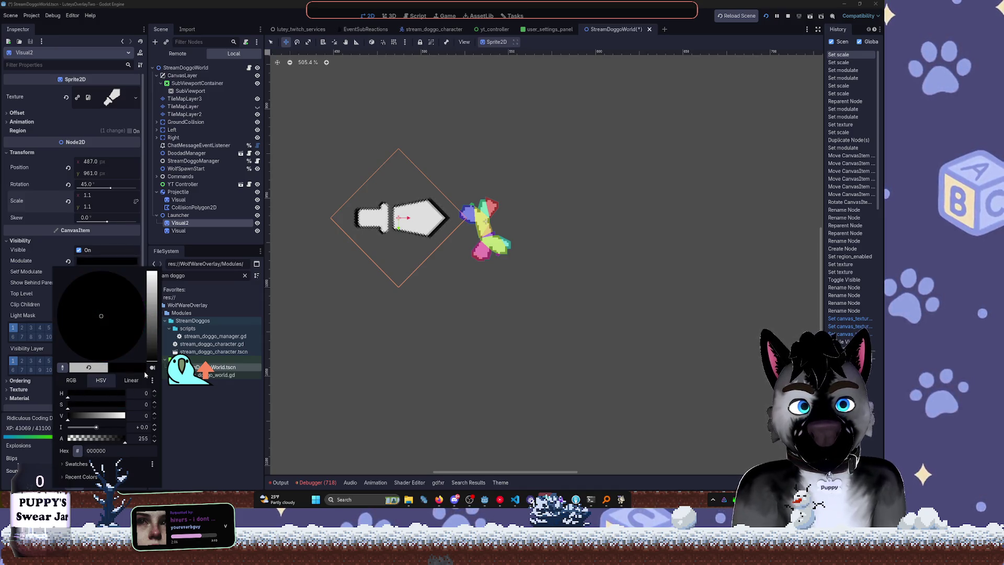
pyautogui.click(178, 239)
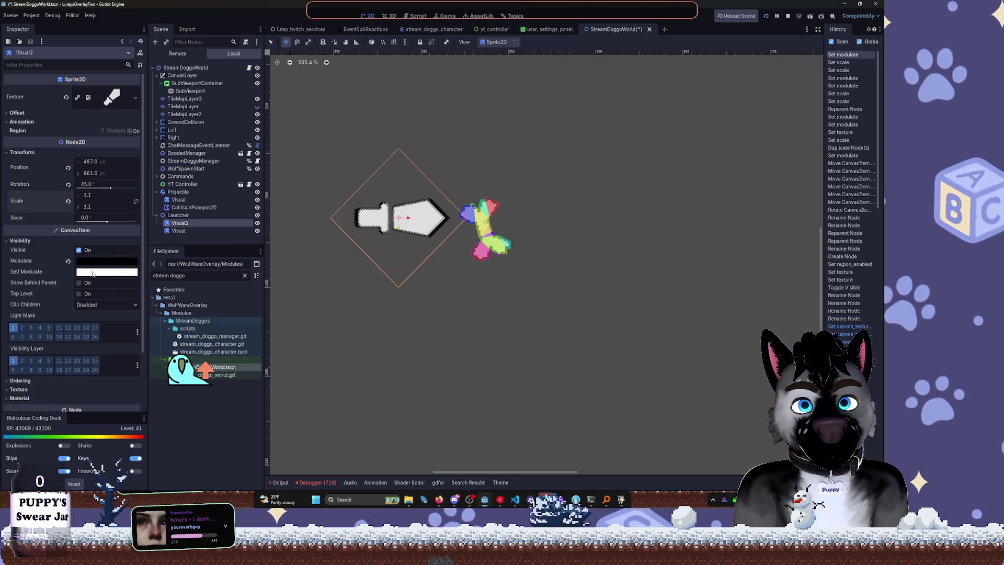
pyautogui.click(104, 260)
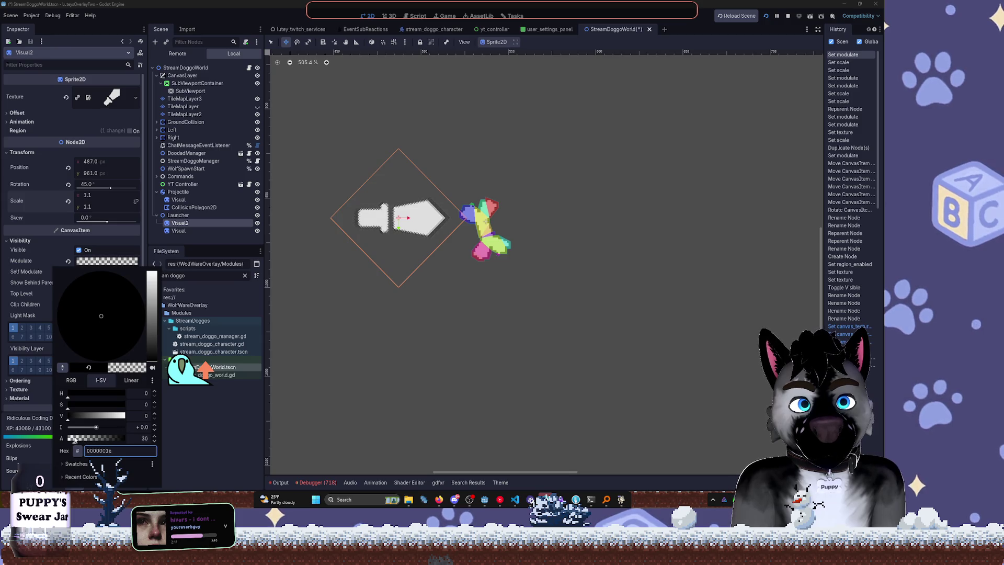
# Step: Lower the Visual sprite's tint alpha to 140 and nudge it 1 px left
pyautogui.click(178, 230)
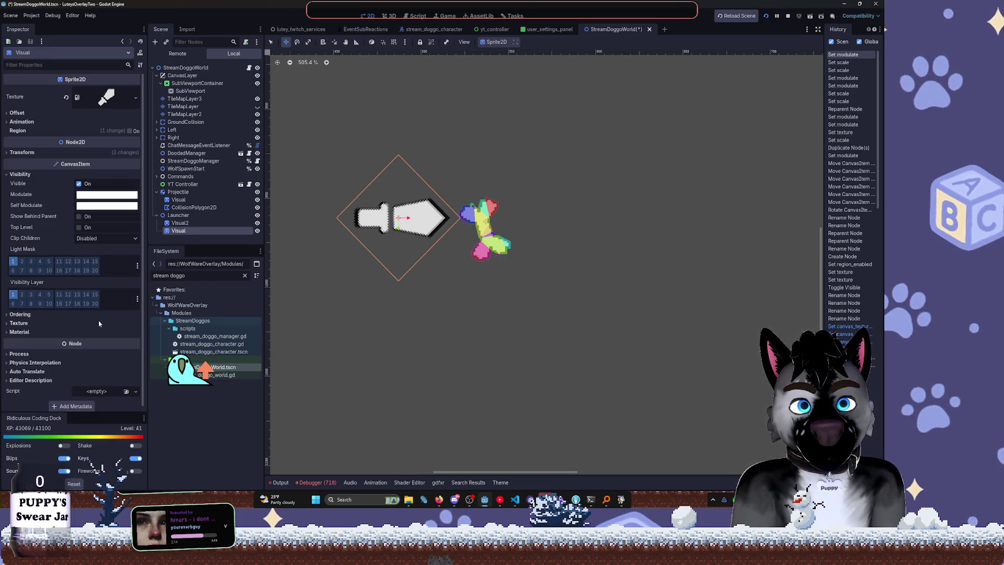
pyautogui.click(98, 205)
pyautogui.moveTo(117, 375)
pyautogui.mouseDown()
pyautogui.moveTo(84, 373)
pyautogui.moveTo(99, 373)
pyautogui.mouseUp()
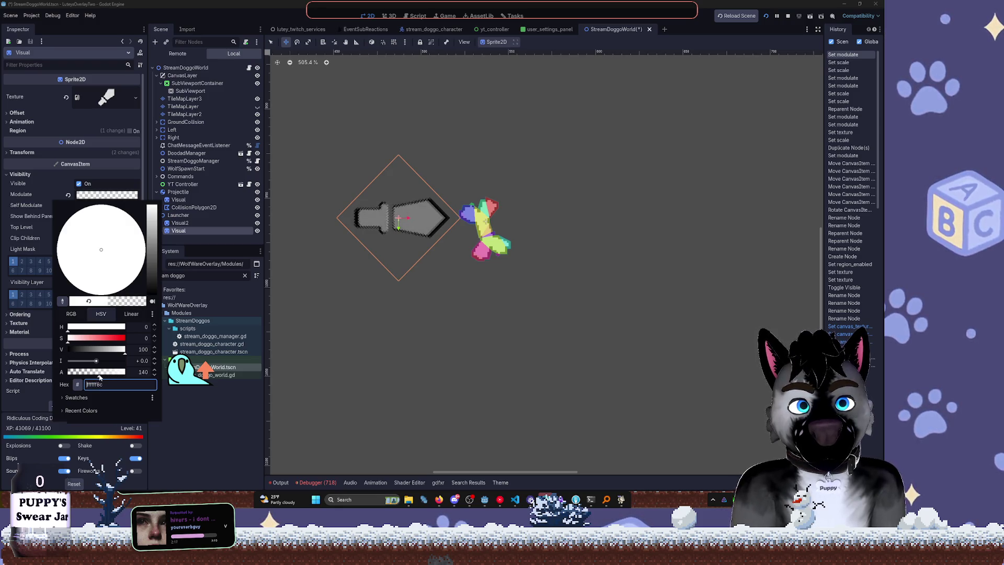
pyautogui.click(402, 218)
pyautogui.press('Left')
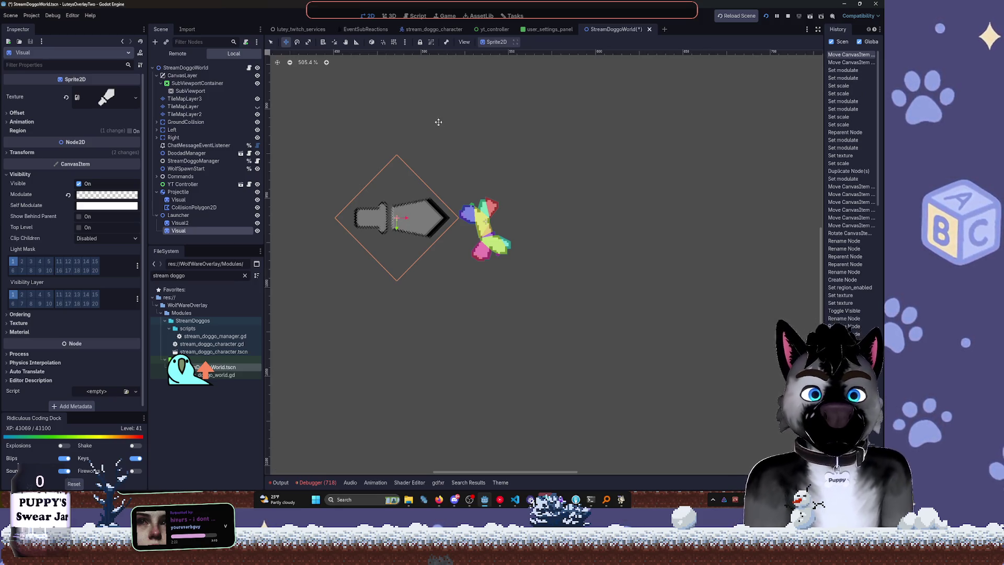
# Step: Tint Visual2 bright yellow f8e600 in its Modulate colour picker
pyautogui.click(179, 223)
pyautogui.click(107, 260)
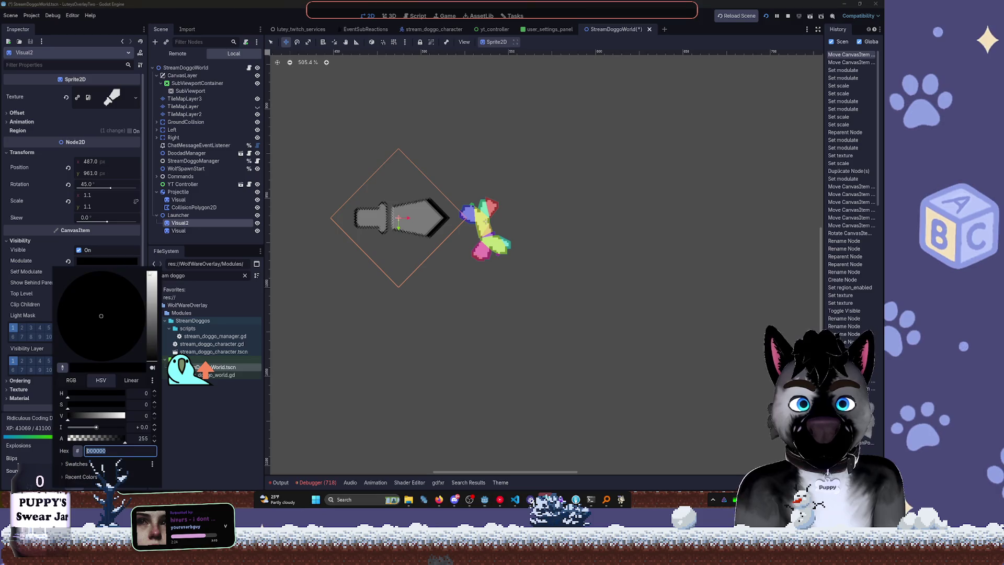
pyautogui.moveTo(149, 292); pyautogui.dragTo(155, 267)
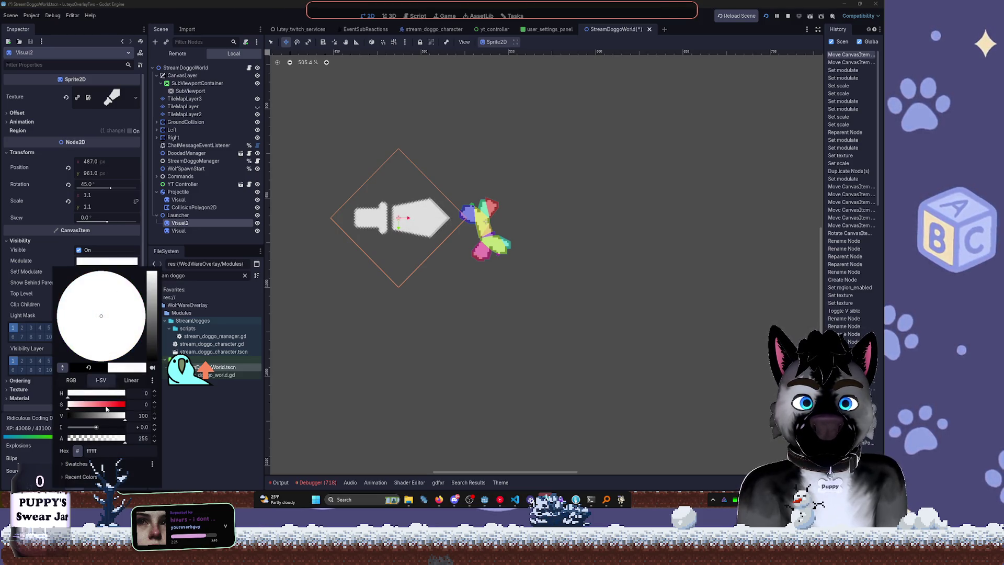
pyautogui.moveTo(106, 408); pyautogui.dragTo(103, 409)
pyautogui.moveTo(101, 351); pyautogui.dragTo(91, 347)
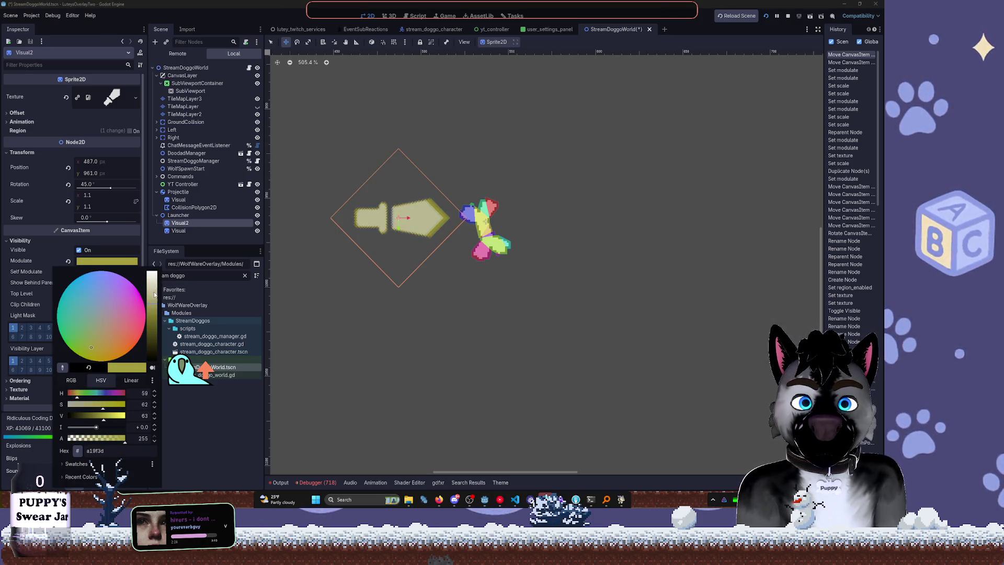
pyautogui.moveTo(155, 294); pyautogui.dragTo(155, 275)
pyautogui.moveTo(91, 347); pyautogui.dragTo(91, 360)
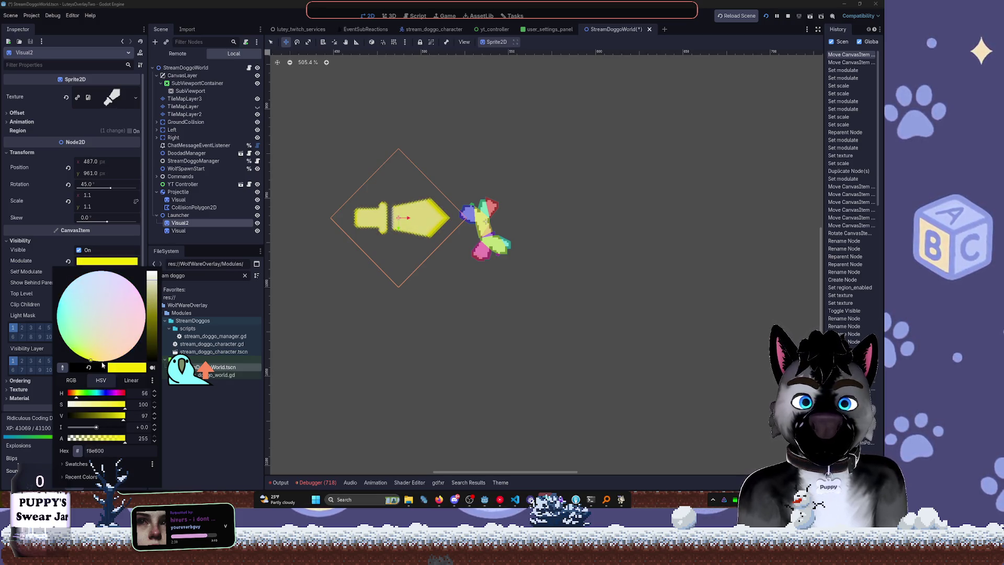
# Step: Adjust the Visual sprite's tint brightness, leaving it grey a0a0a0 at alpha 140
pyautogui.click(179, 230)
pyautogui.click(178, 231)
pyautogui.click(109, 206)
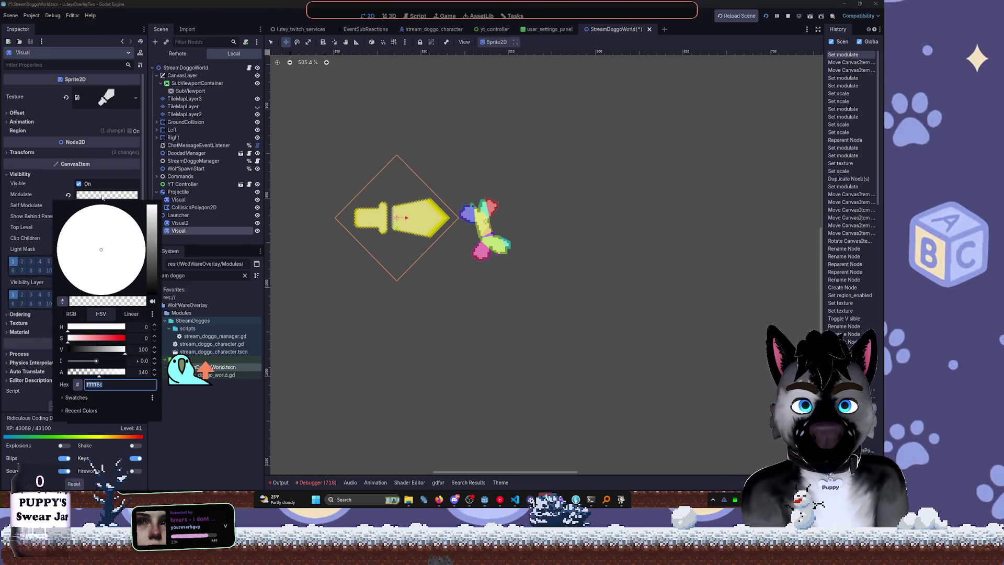
pyautogui.moveTo(152, 251)
pyautogui.mouseDown()
pyautogui.moveTo(155, 219)
pyautogui.moveTo(153, 249)
pyautogui.moveTo(152, 237)
pyautogui.mouseUp()
pyautogui.press('Escape')
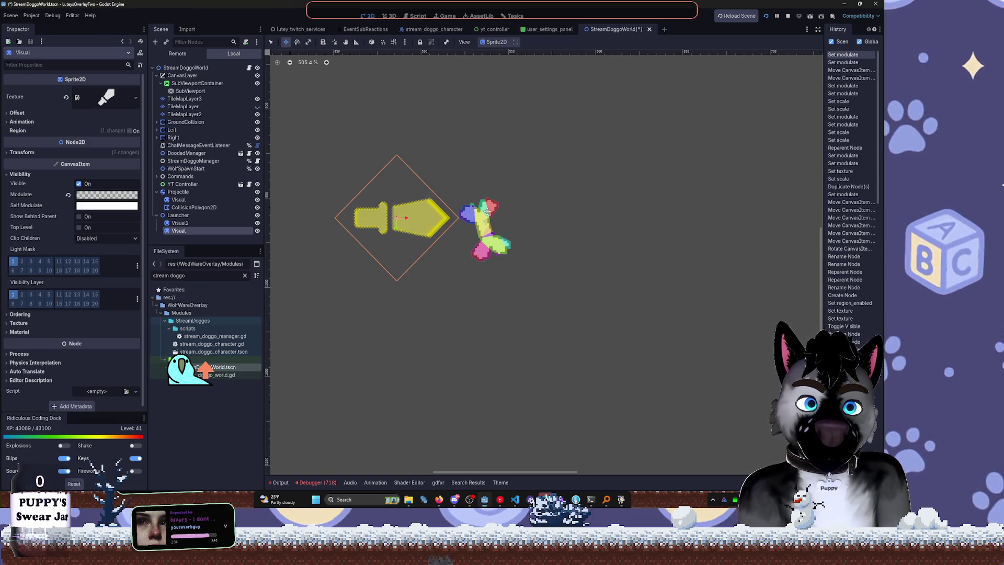
pyautogui.scroll(-5, 544, 215)
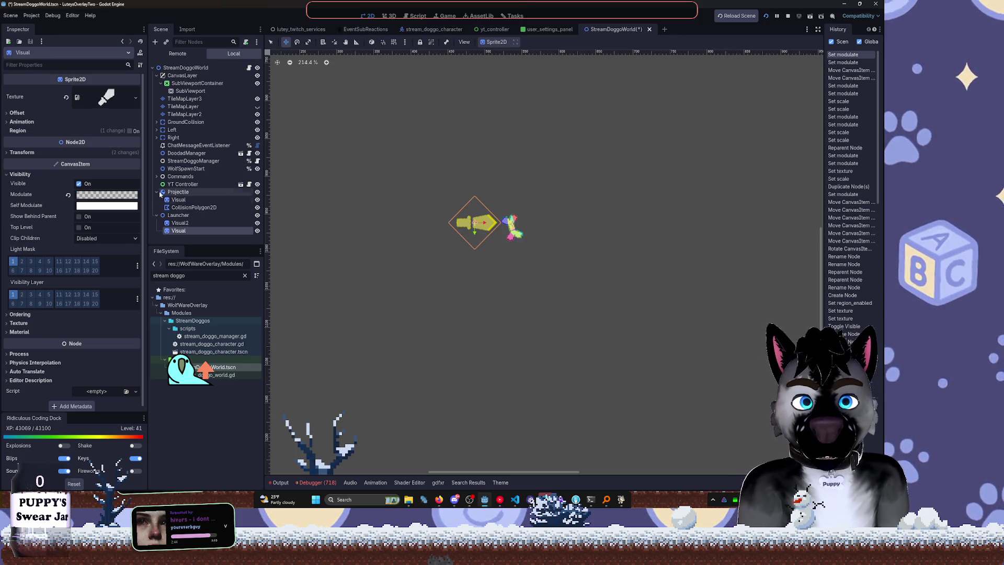
# Step: Select the Launcher node and zoom the 2D viewport out to about 51%
pyautogui.click(204, 215)
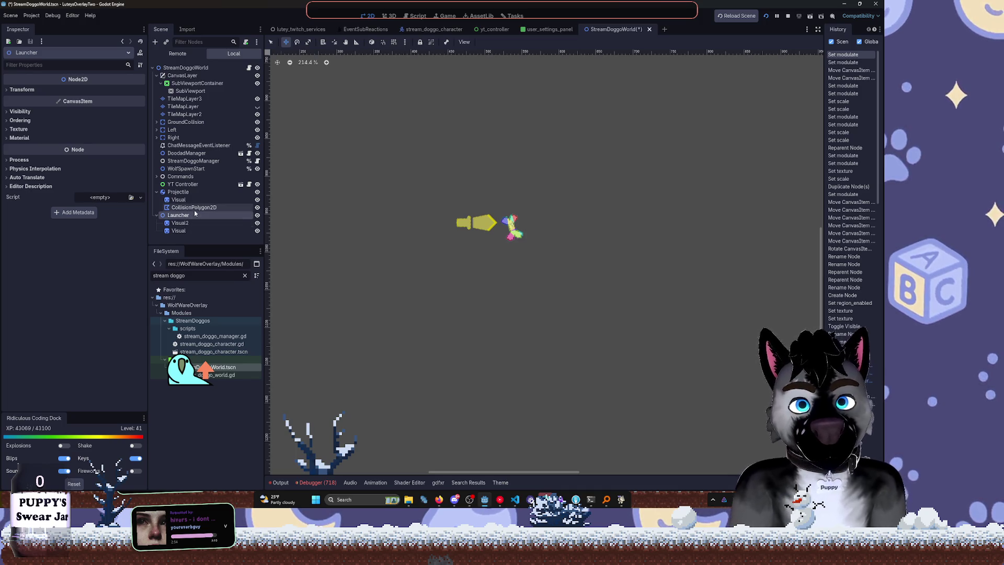
pyautogui.scroll(-8, 617, 292)
pyautogui.scroll(-3, 527, 296)
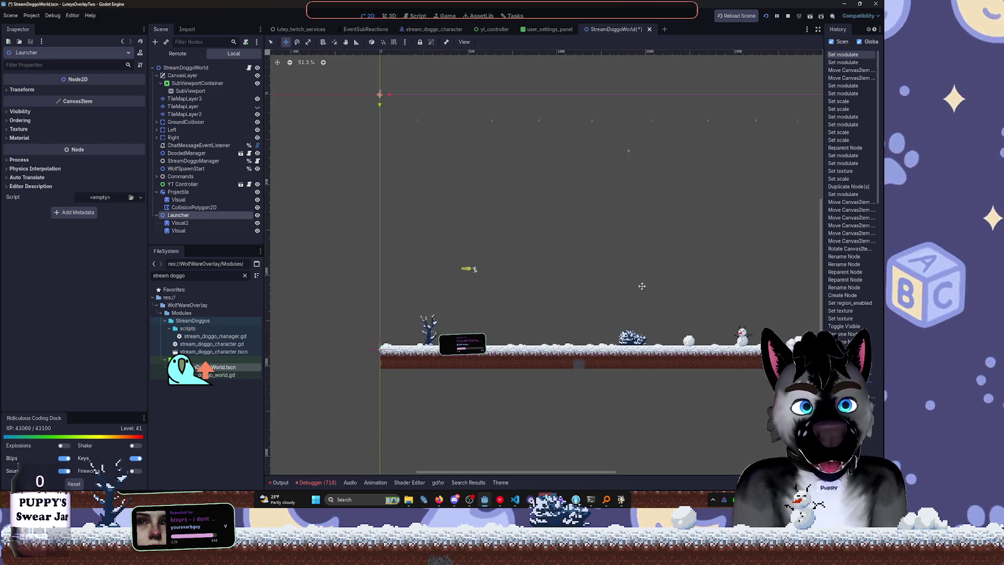
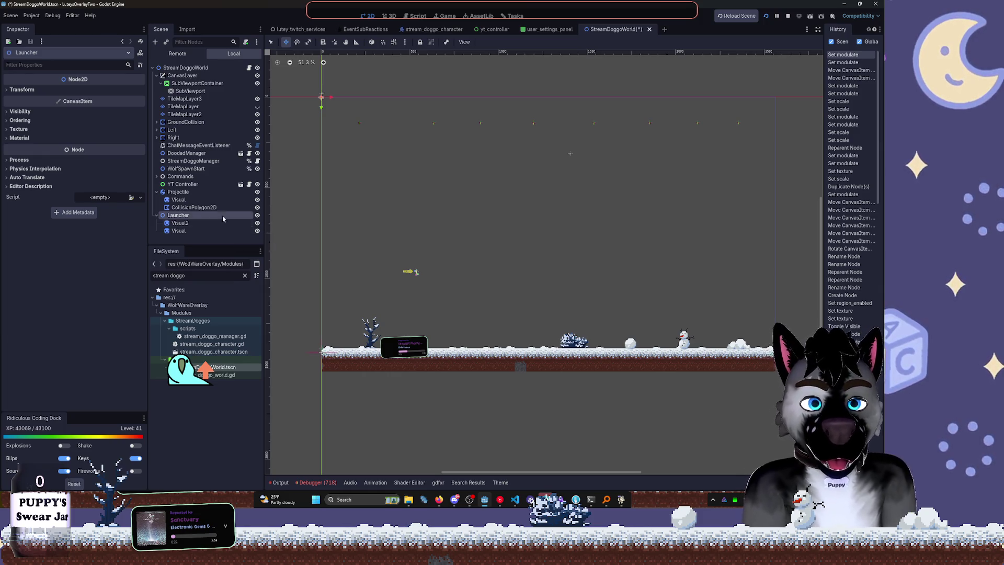
# Step: Move the Launcher lower and to the left, then shrink and slightly rotate it with the gizmo
pyautogui.scroll(3, 454, 300)
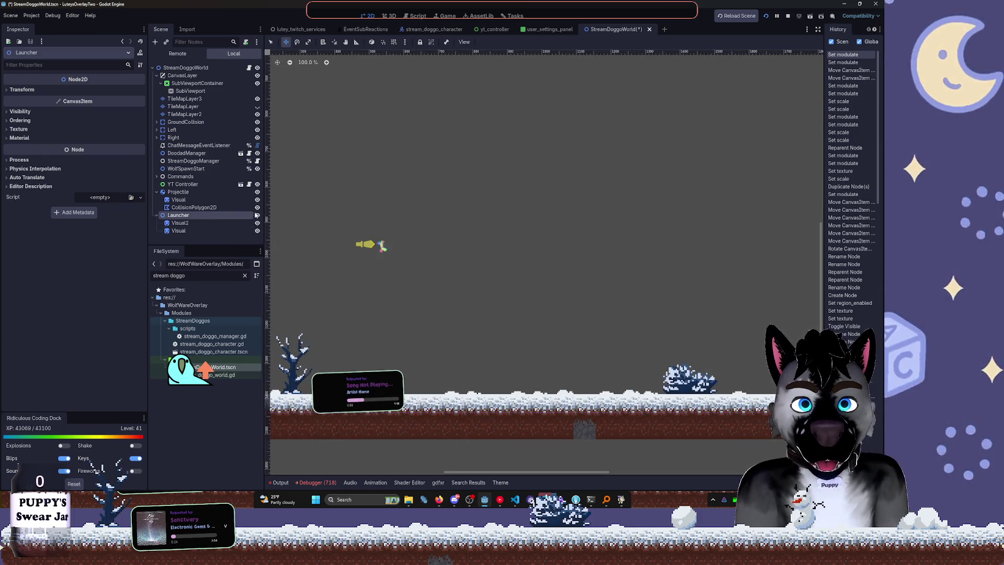
pyautogui.click(180, 223)
pyautogui.click(225, 216)
pyautogui.moveTo(440, 228); pyautogui.dragTo(532, 219)
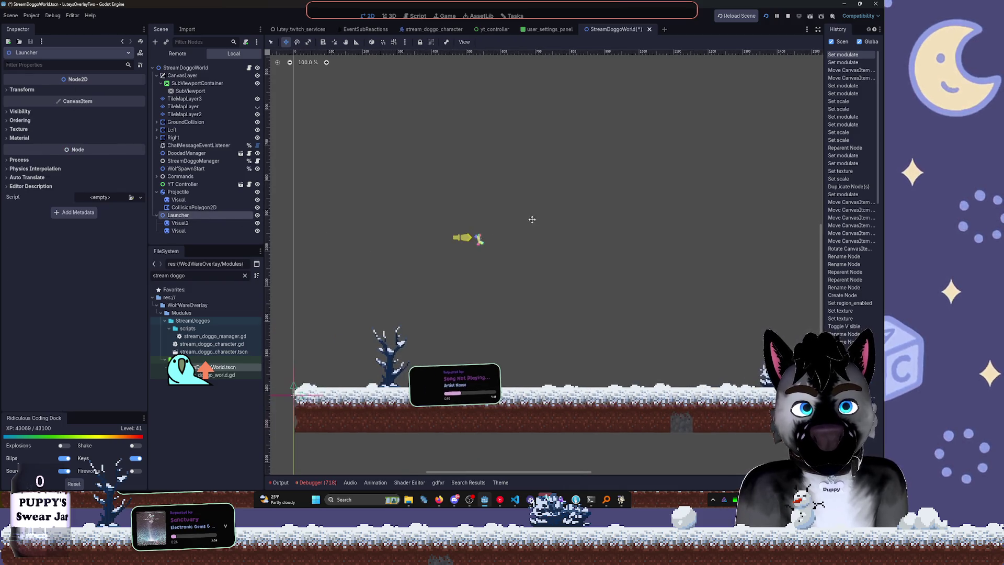
pyautogui.moveTo(459, 242)
pyautogui.mouseDown()
pyautogui.moveTo(337, 255)
pyautogui.moveTo(342, 276)
pyautogui.mouseUp()
pyautogui.press('e')
pyautogui.moveTo(397, 246)
pyautogui.mouseDown()
pyautogui.moveTo(415, 215)
pyautogui.moveTo(442, 276)
pyautogui.moveTo(468, 260)
pyautogui.moveTo(467, 296)
pyautogui.moveTo(481, 272)
pyautogui.mouseUp()
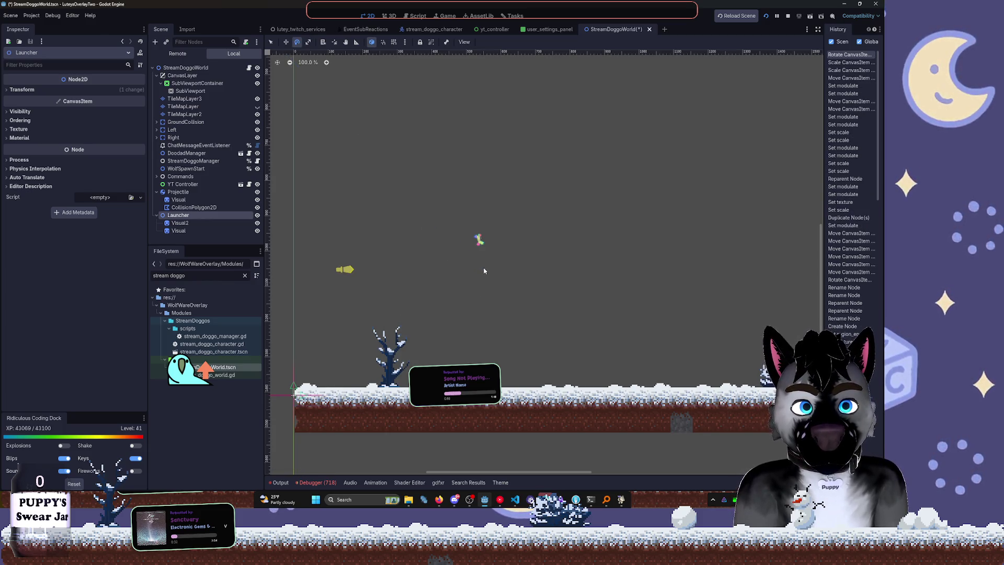
pyautogui.scroll(-5, 482, 256)
pyautogui.scroll(-4, 451, 176)
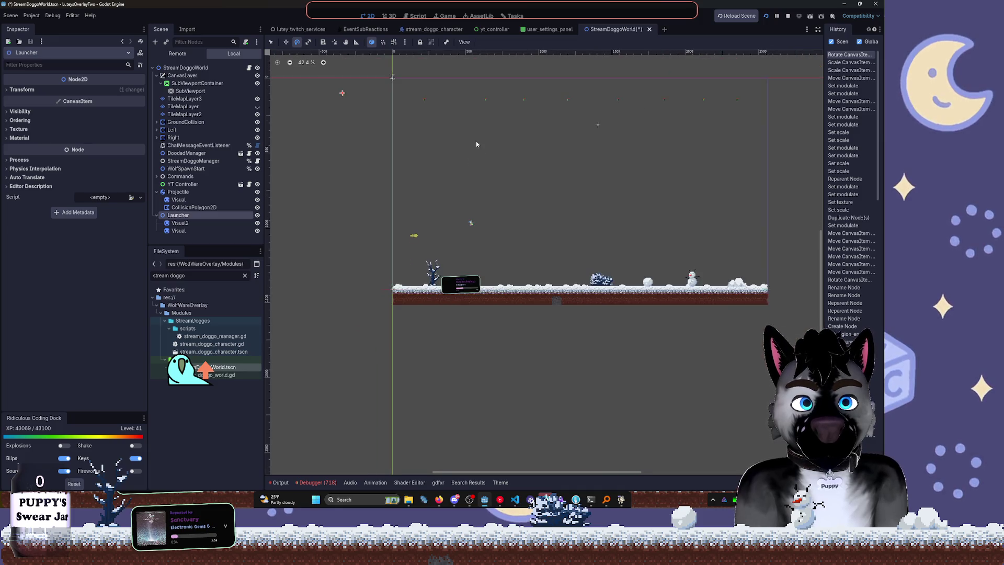
pyautogui.click(201, 223)
# Step: Select Visual and Visual2 together and revert their Position to (0, 0) under the Launcher
pyautogui.keyDown('shift'); pyautogui.click(201, 230); pyautogui.keyUp('shift')
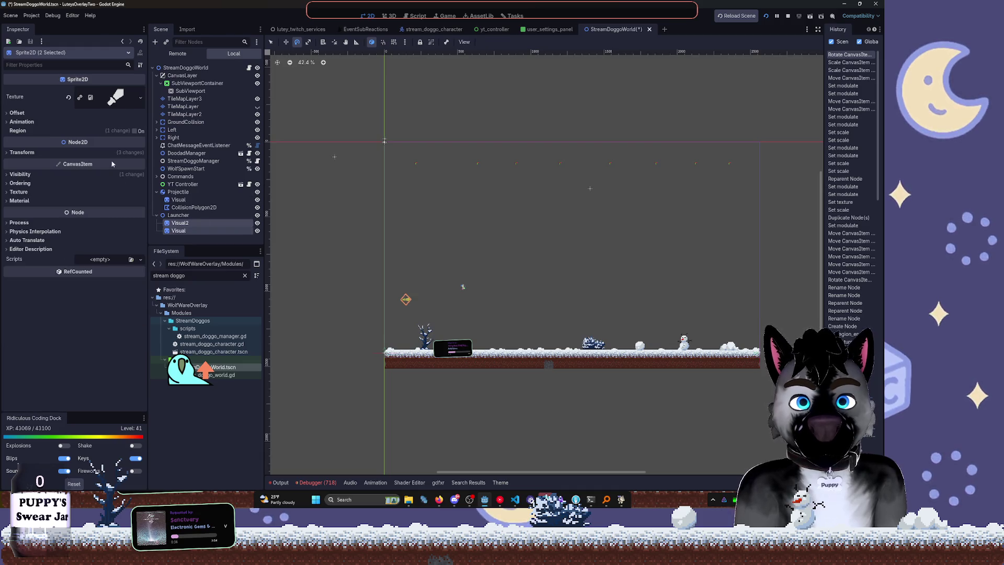
pyautogui.press('w')
pyautogui.moveTo(411, 288); pyautogui.dragTo(388, 133)
pyautogui.scroll(7, 389, 133)
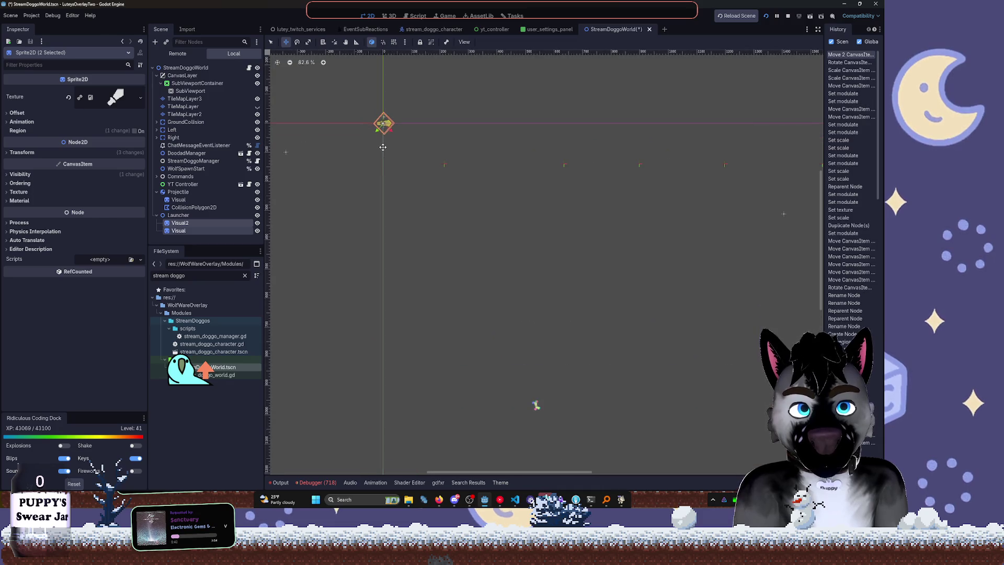
pyautogui.scroll(8, 543, 272)
pyautogui.moveTo(524, 246); pyautogui.dragTo(518, 287)
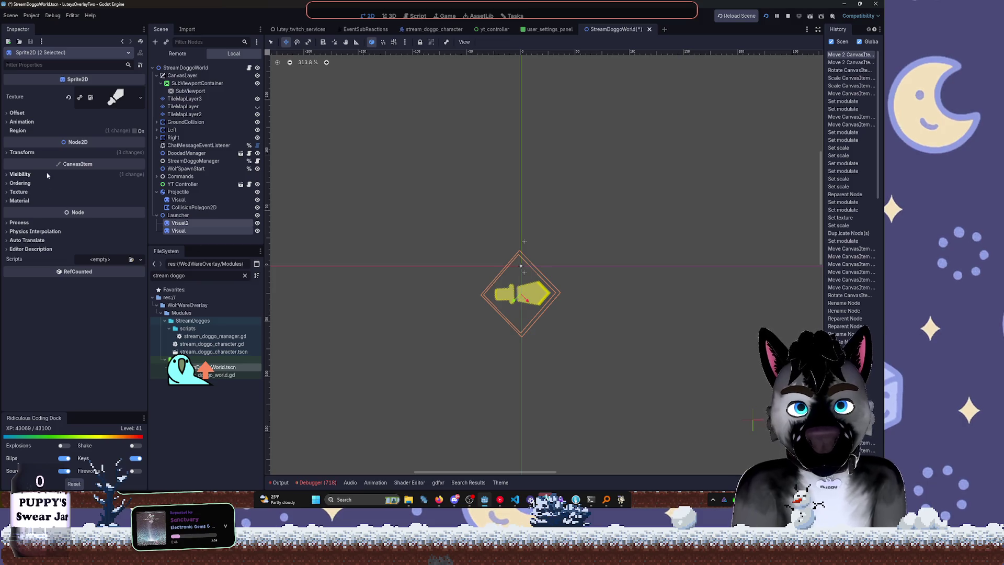
pyautogui.click(22, 152)
pyautogui.click(71, 168)
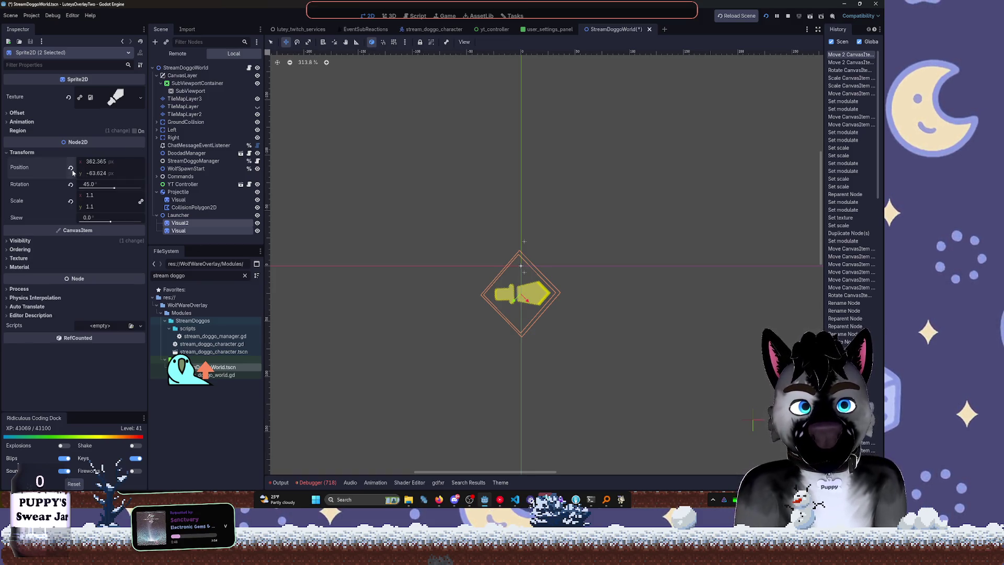
pyautogui.scroll(-7, 351, 244)
pyautogui.press('f')
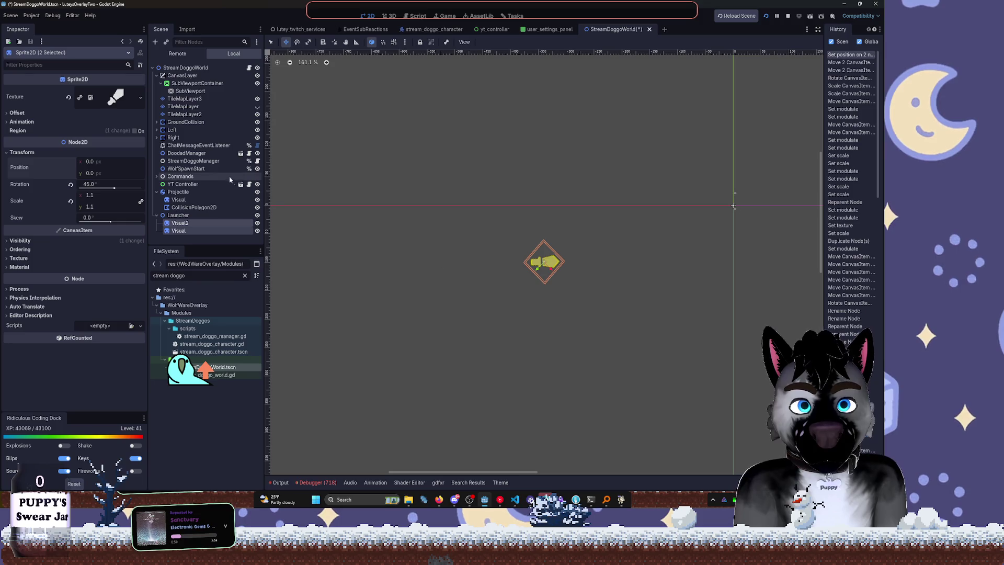
pyautogui.click(193, 216)
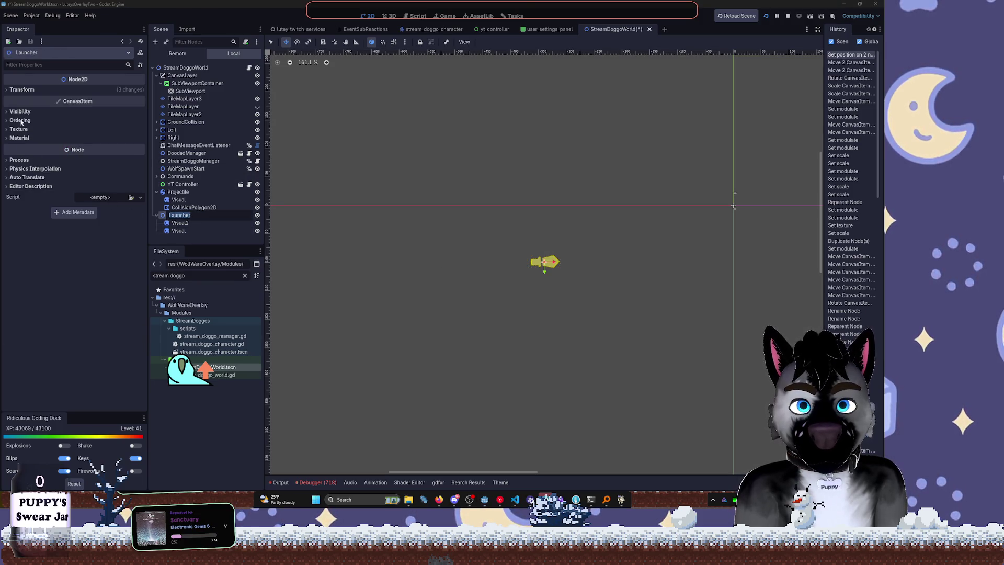
# Step: Reset the Launcher's position, move it to about (97, 276), and begin attaching a new script
pyautogui.click(22, 89)
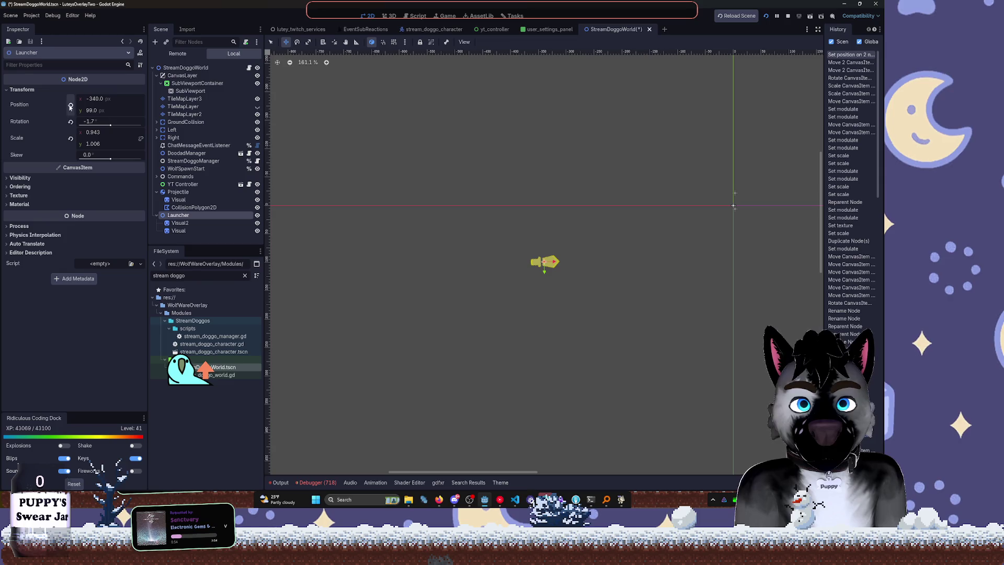
pyautogui.click(71, 104)
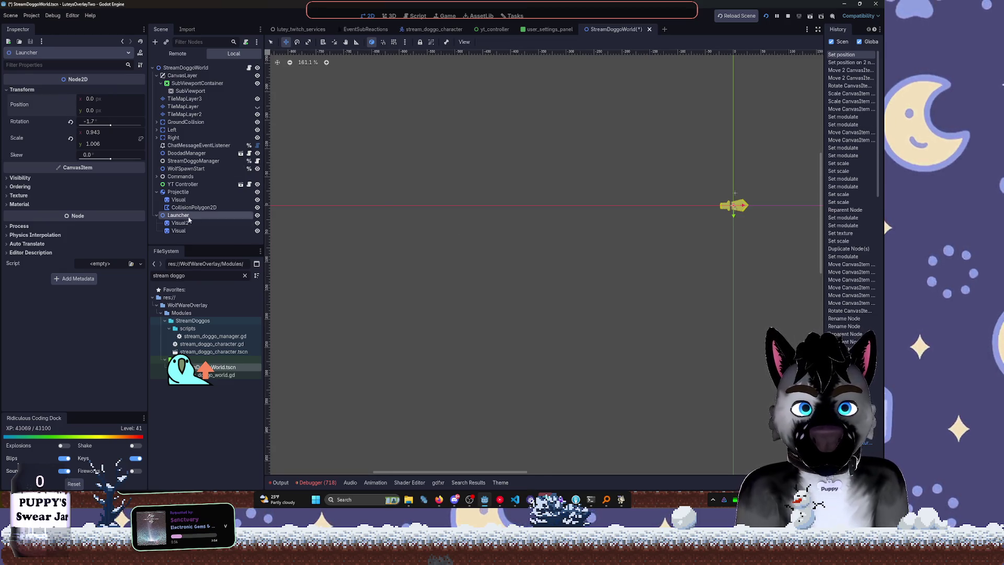
pyautogui.moveTo(737, 226); pyautogui.dragTo(793, 297)
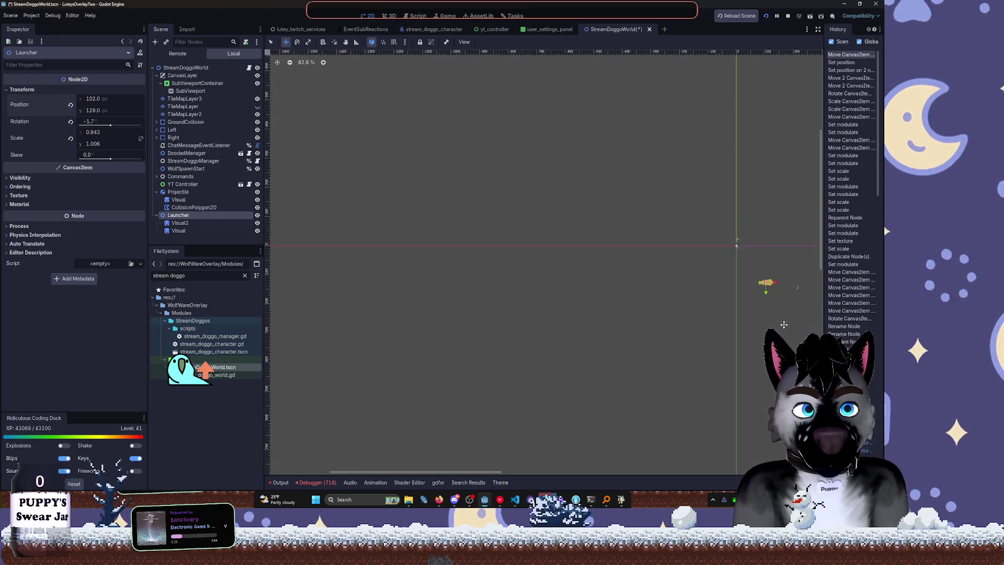
pyautogui.press('q')
pyautogui.scroll(-3, 419, 214)
pyautogui.press('w')
pyautogui.moveTo(419, 214)
pyautogui.mouseDown()
pyautogui.moveTo(415, 295)
pyautogui.moveTo(417, 253)
pyautogui.mouseUp()
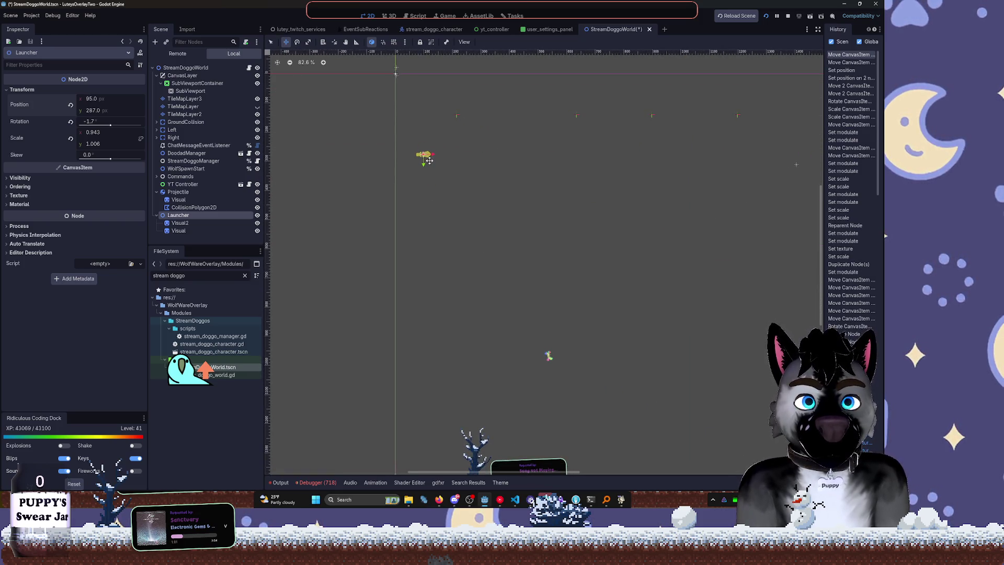
pyautogui.click(246, 41)
pyautogui.click(517, 245)
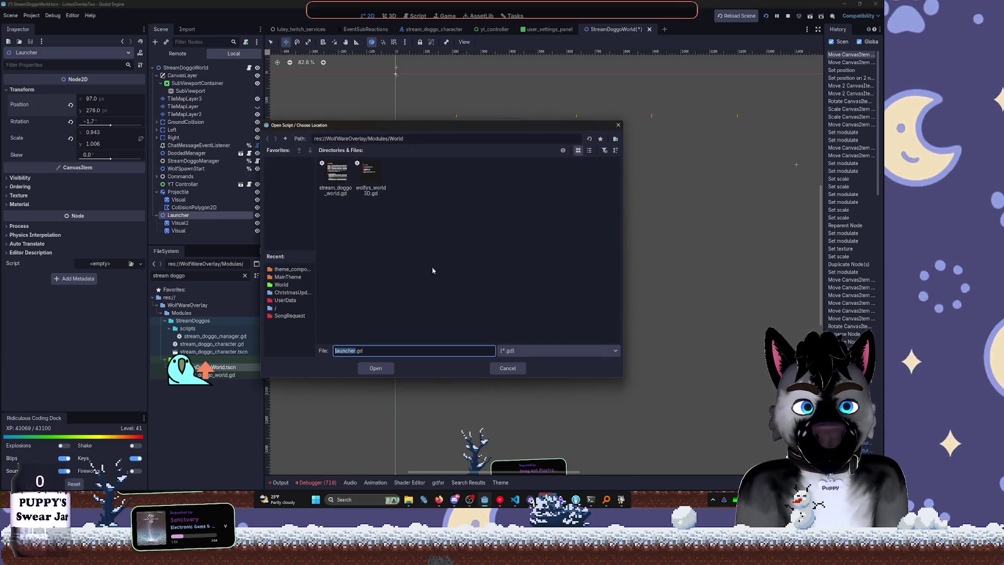
# Step: Navigate the script's save dialog to the Modules/Minigames folder
pyautogui.click(285, 139)
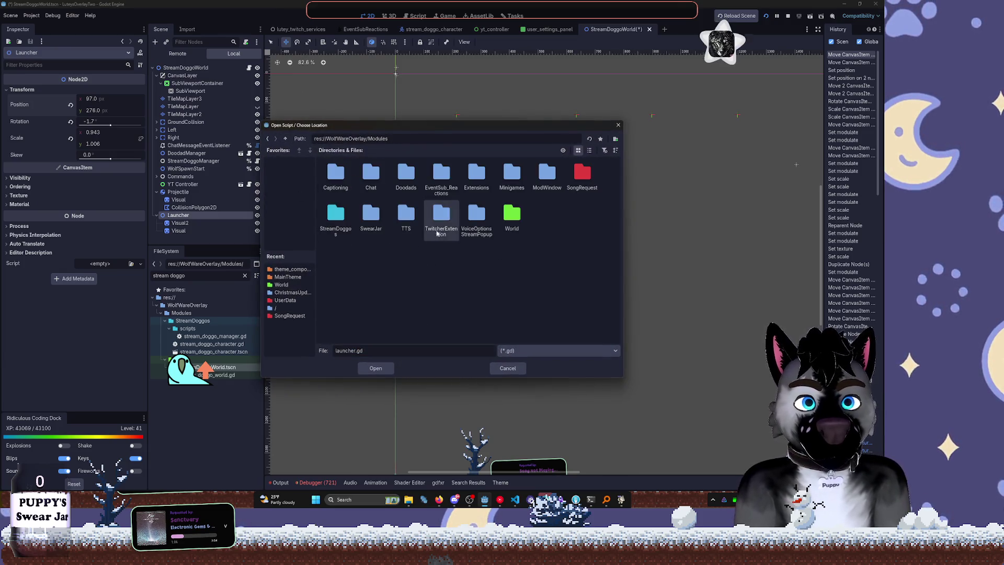
pyautogui.click(285, 139)
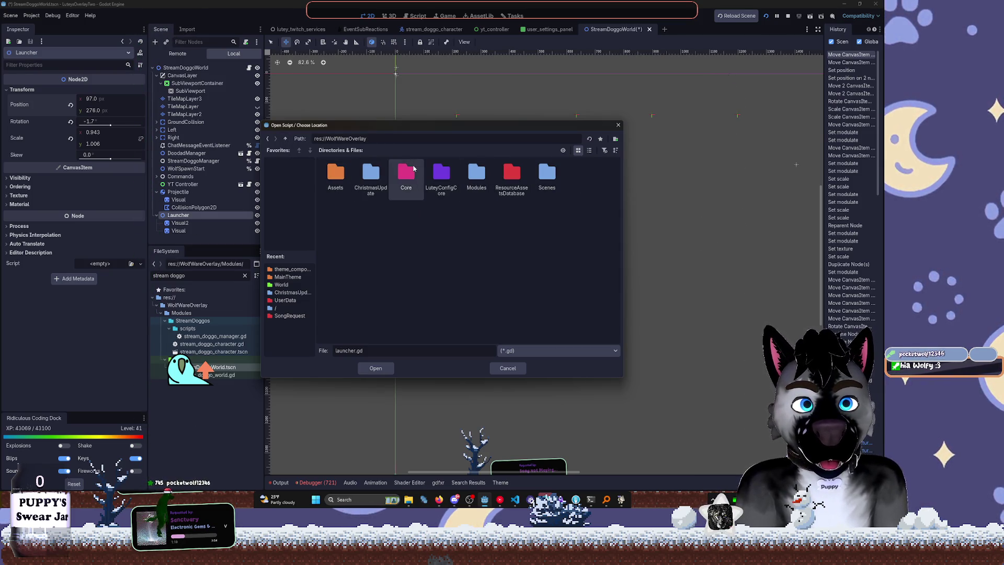
pyautogui.doubleClick(478, 194)
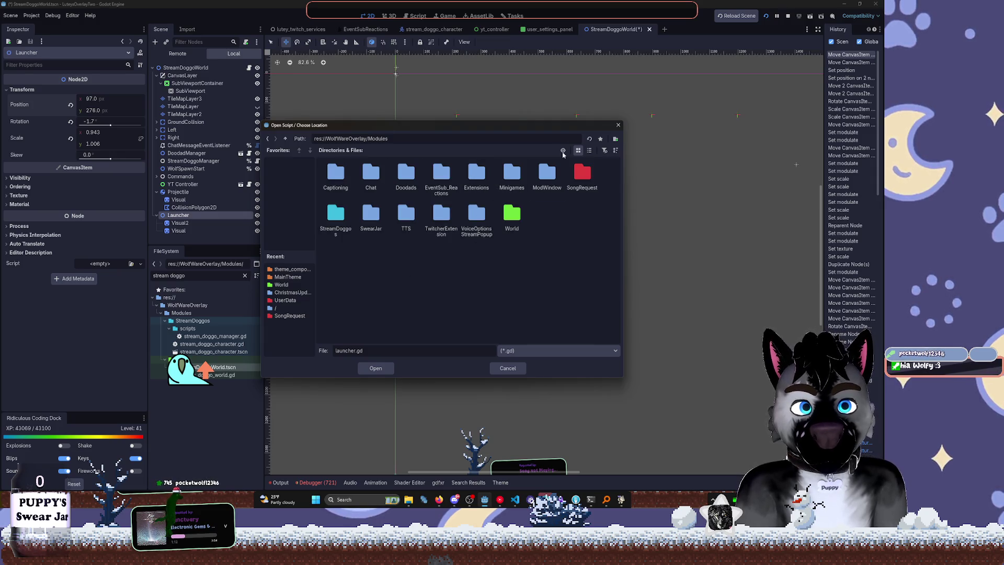
pyautogui.click(615, 139)
pyautogui.press('Escape')
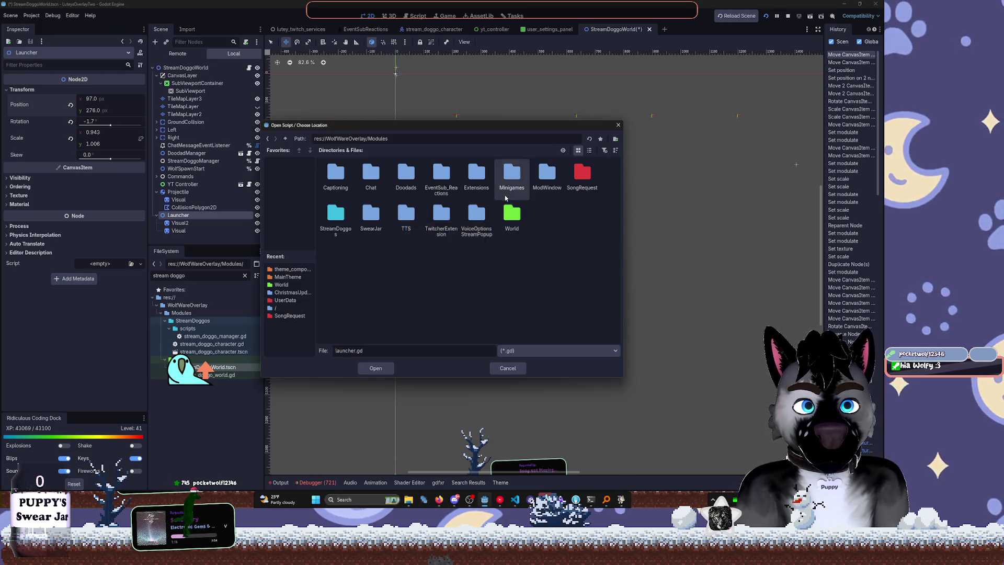
pyautogui.doubleClick(506, 192)
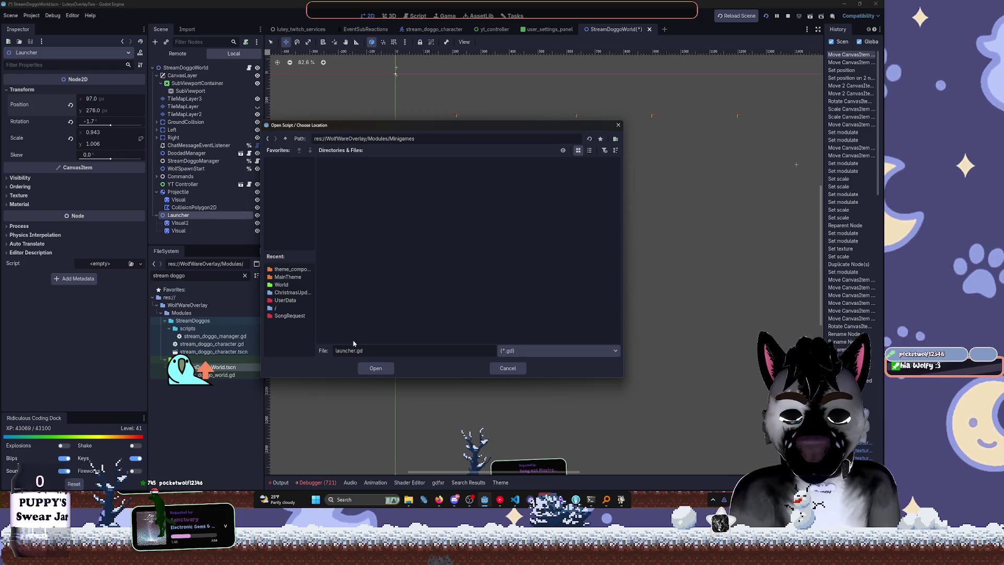
# Step: Name the script thing_launcher.gd and create it attached to the Launcher
pyautogui.write('thing_')
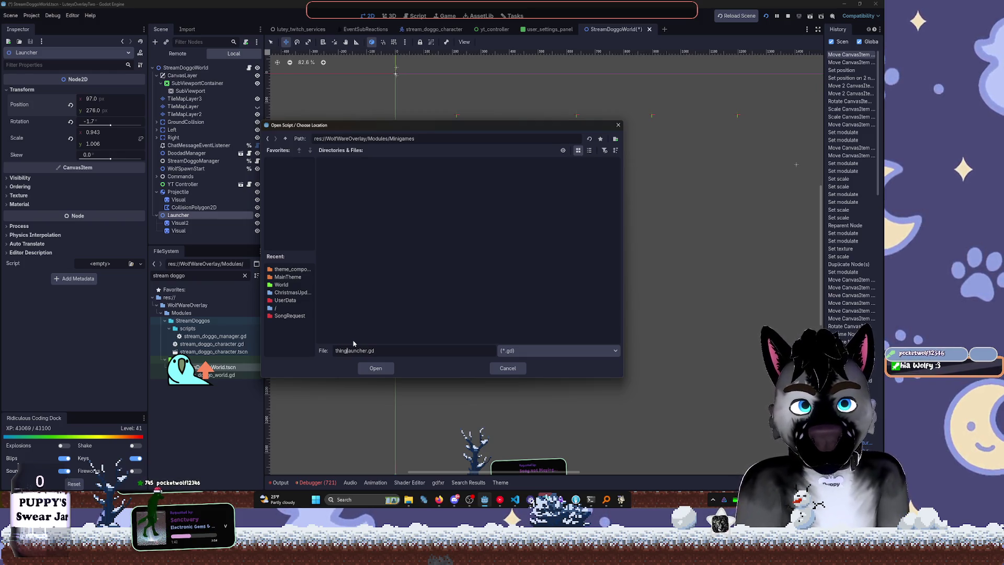
pyautogui.press('Return')
pyautogui.click(408, 332)
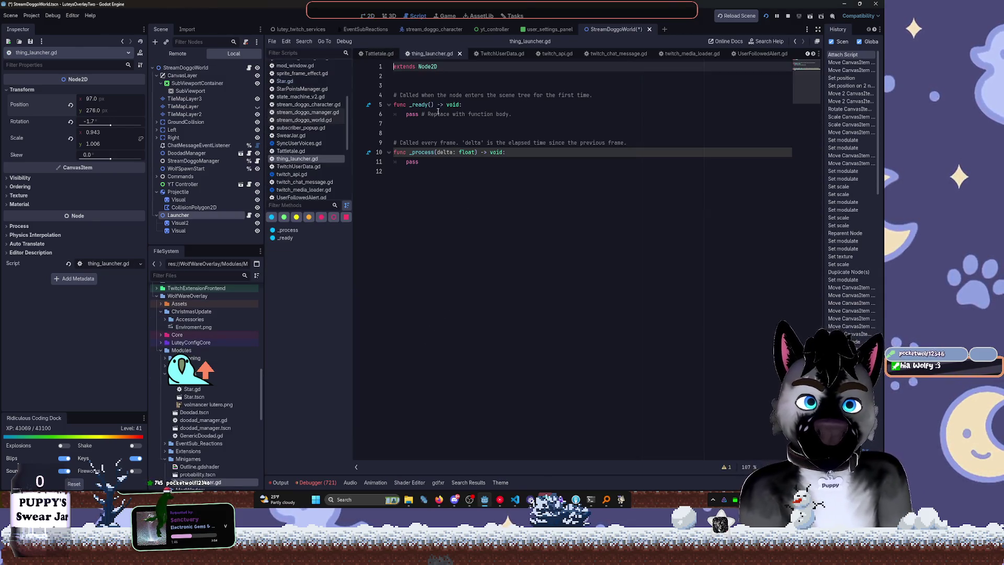
pyautogui.click(423, 82)
pyautogui.write('@export ')
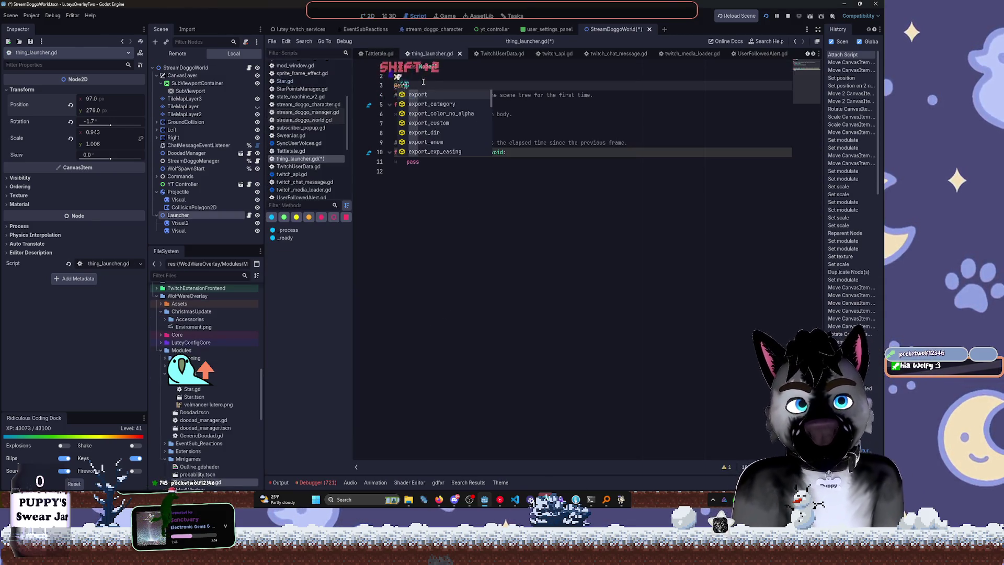
pyautogui.write('var thing')
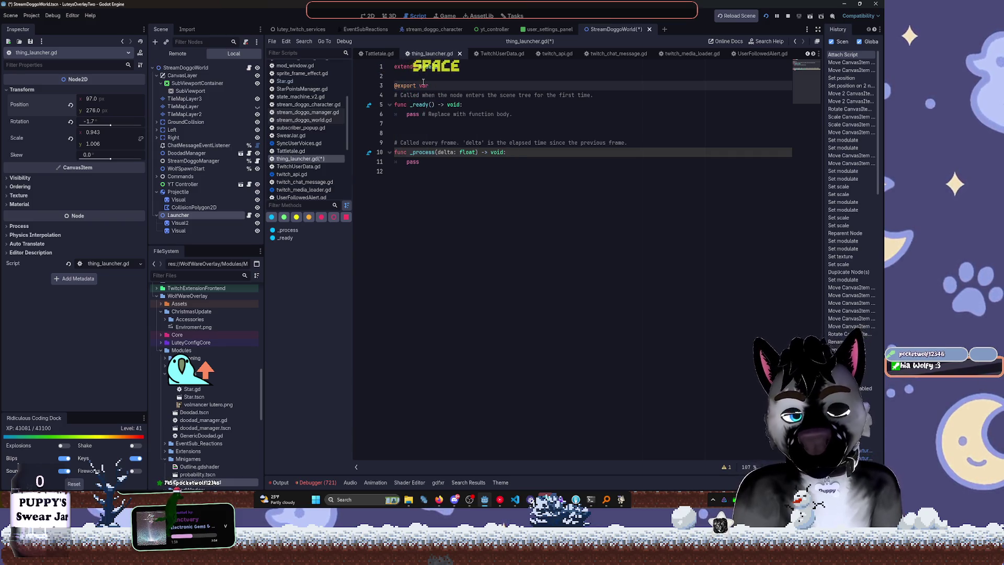
pyautogui.write(': Node')
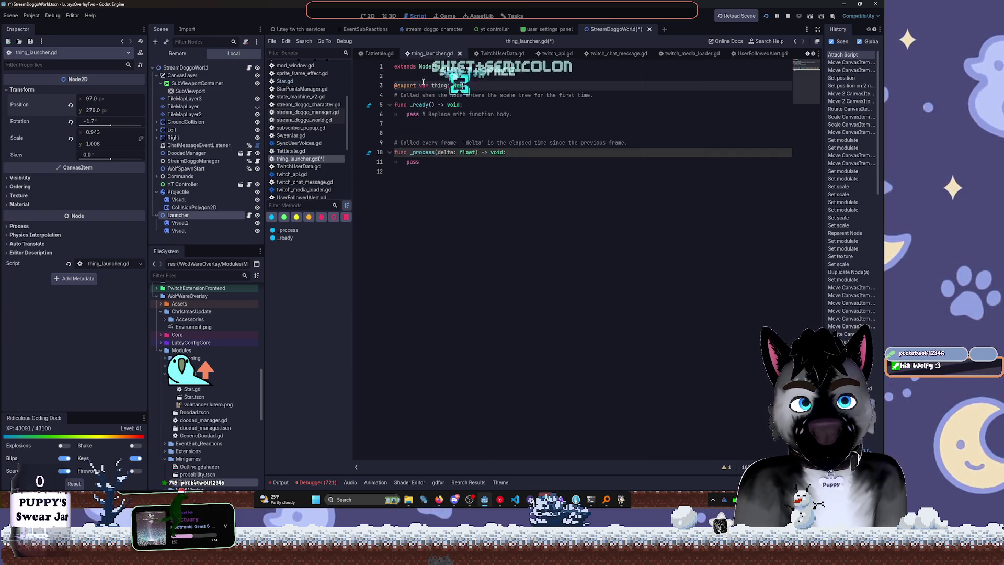
pyautogui.press('Return')
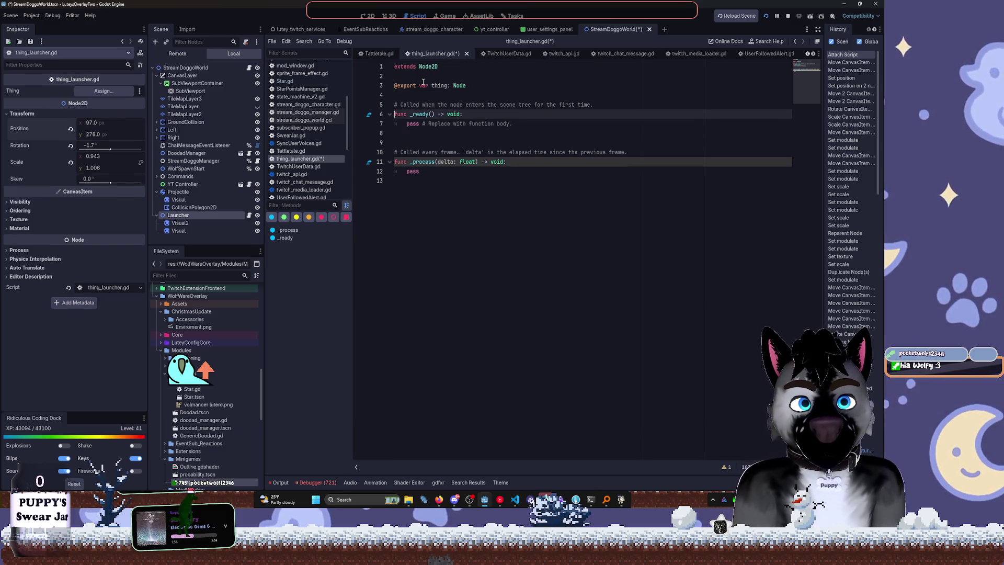
pyautogui.press('Up')
pyautogui.hotkey('shift', 'Down')
pyautogui.hotkey('shift', 'Down')
pyautogui.hotkey('shift', 'Down')
pyautogui.hotkey('shift', 'Down')
pyautogui.hotkey('shift', 'Down')
pyautogui.hotkey('shift', 'Down')
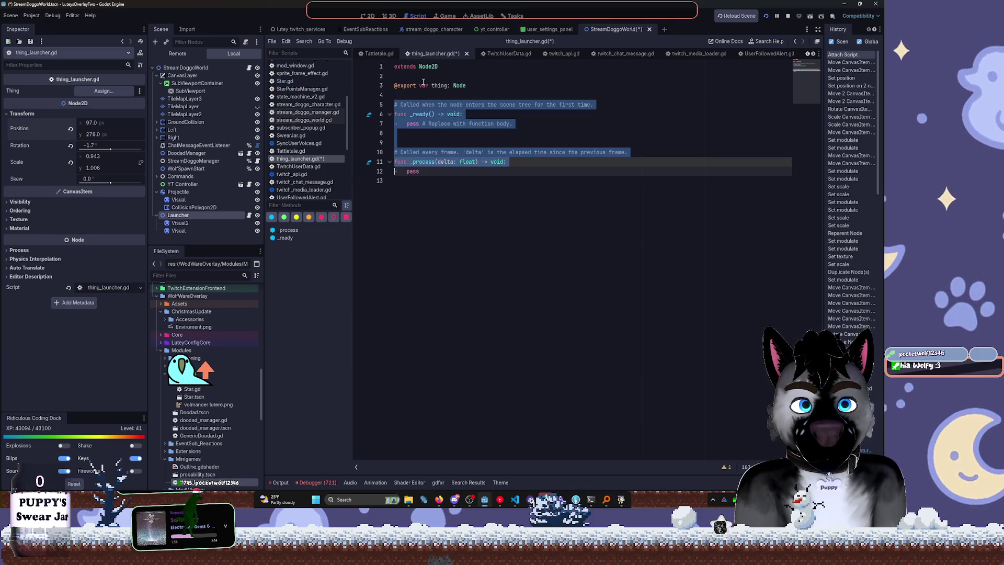
# Step: Replace the template functions with a _physics_process that calls spawn(thing
pyautogui.press('BackSpace')
pyautogui.press('Return')
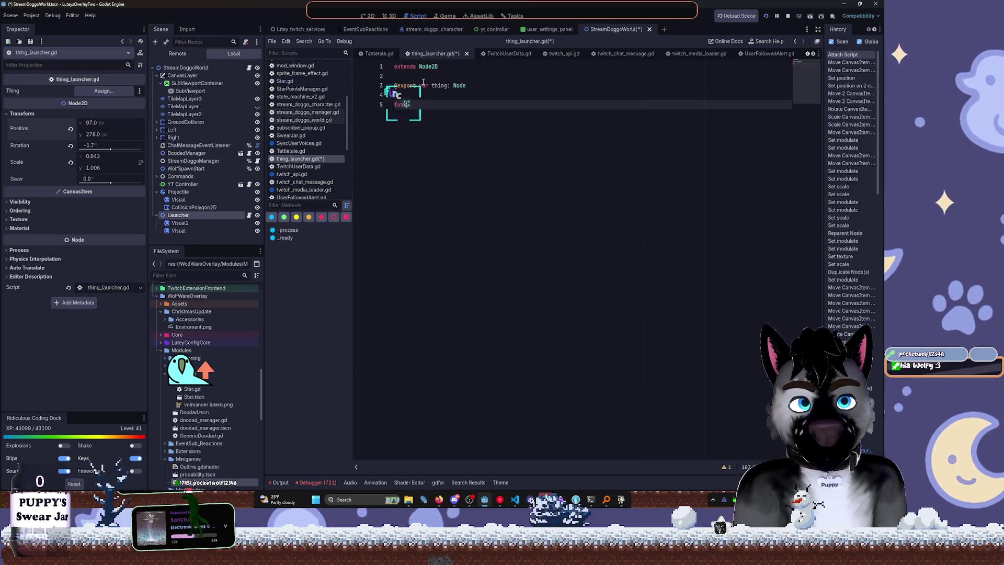
pyautogui.write('func _ph')
pyautogui.press('Tab')
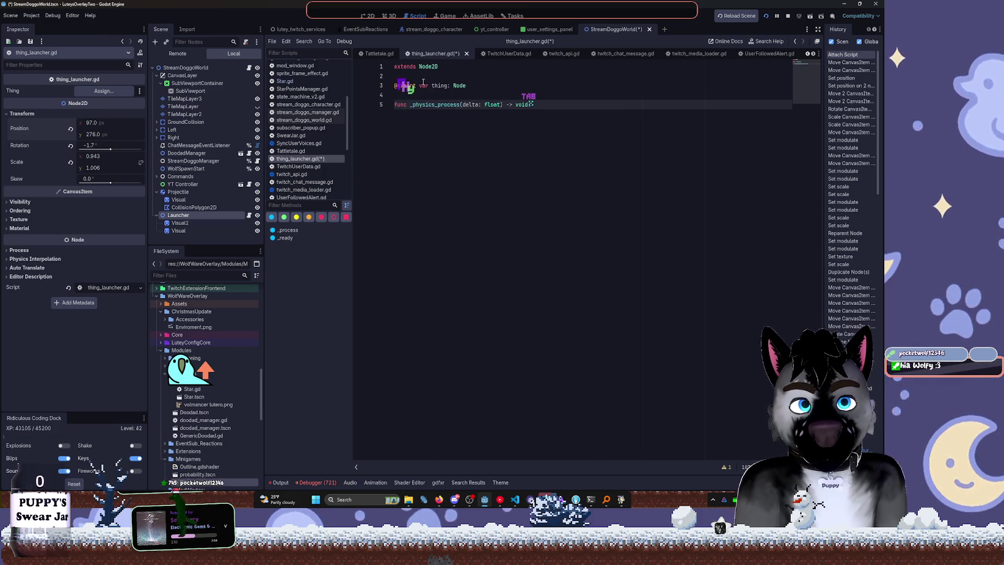
pyautogui.press('Return')
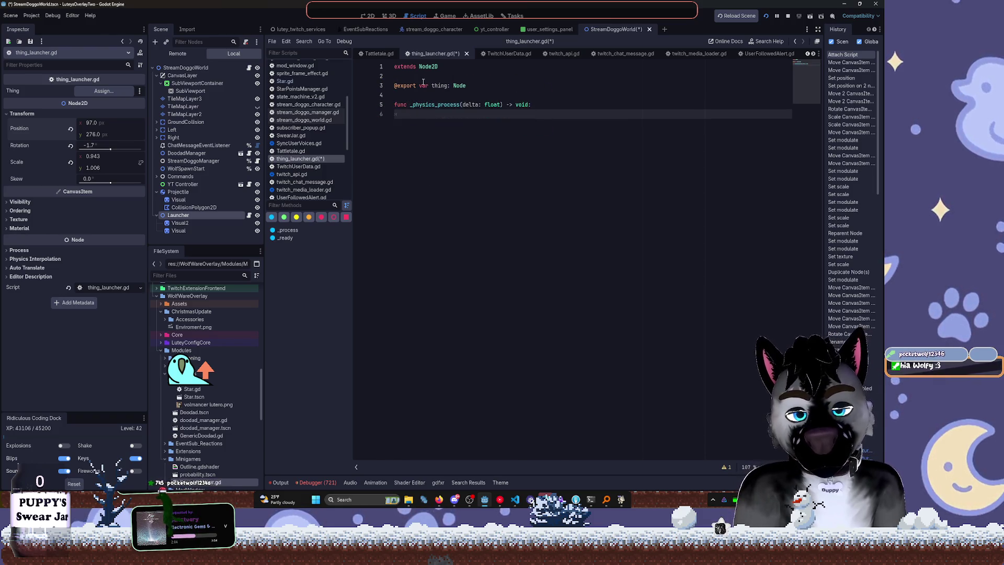
pyautogui.write('(thing')
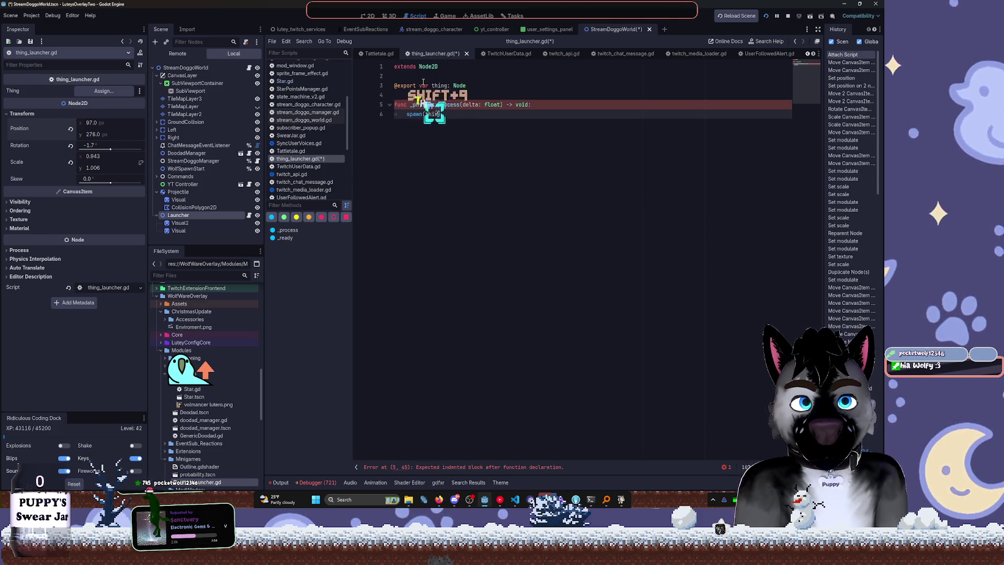
pyautogui.press('Escape')
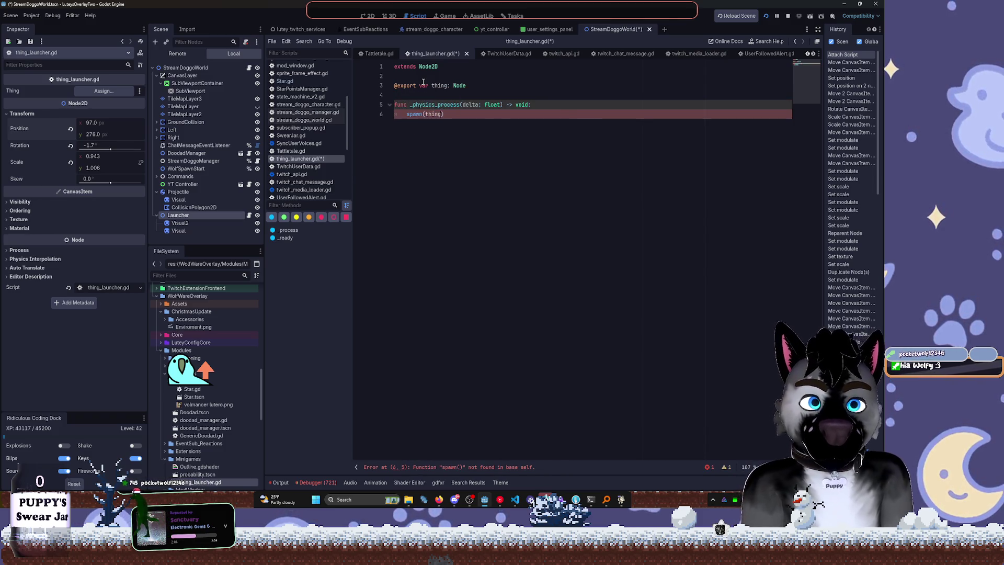
pyautogui.press('Return')
pyautogui.press('Return')
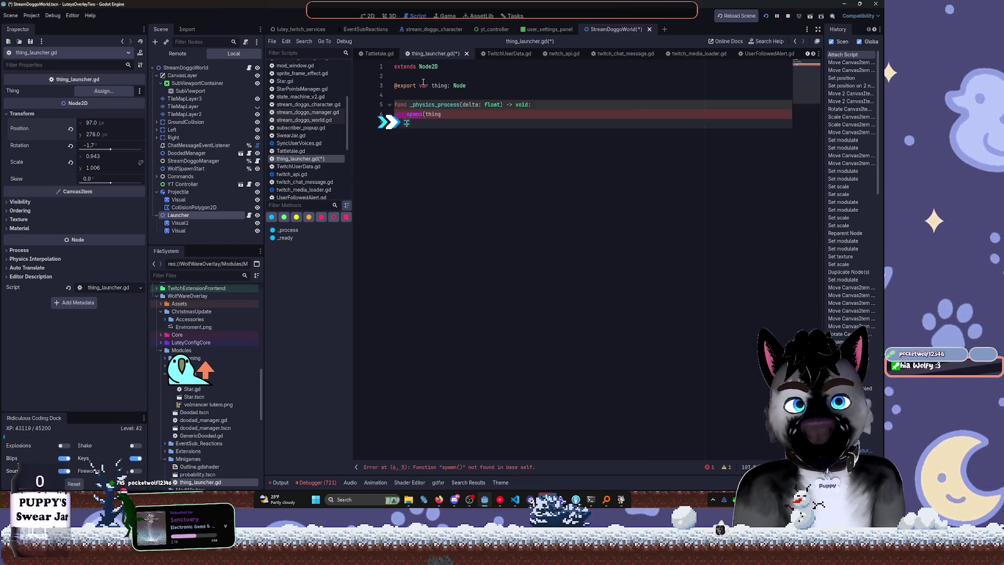
# Step: Write func spawn(what:Node): with the body cache = load(thing)
pyautogui.write('func spawn(')
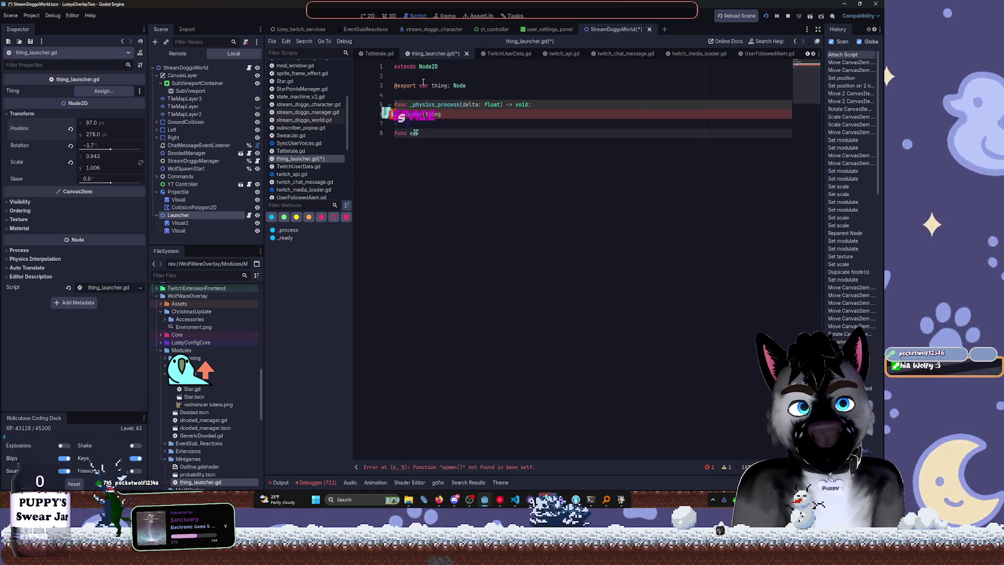
pyautogui.write('what:node')
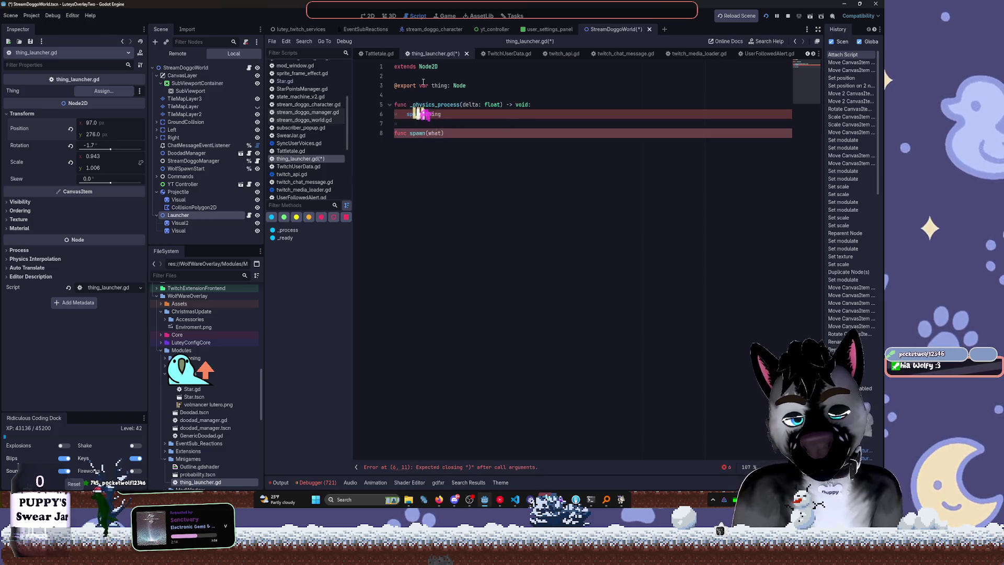
pyautogui.press('Tab')
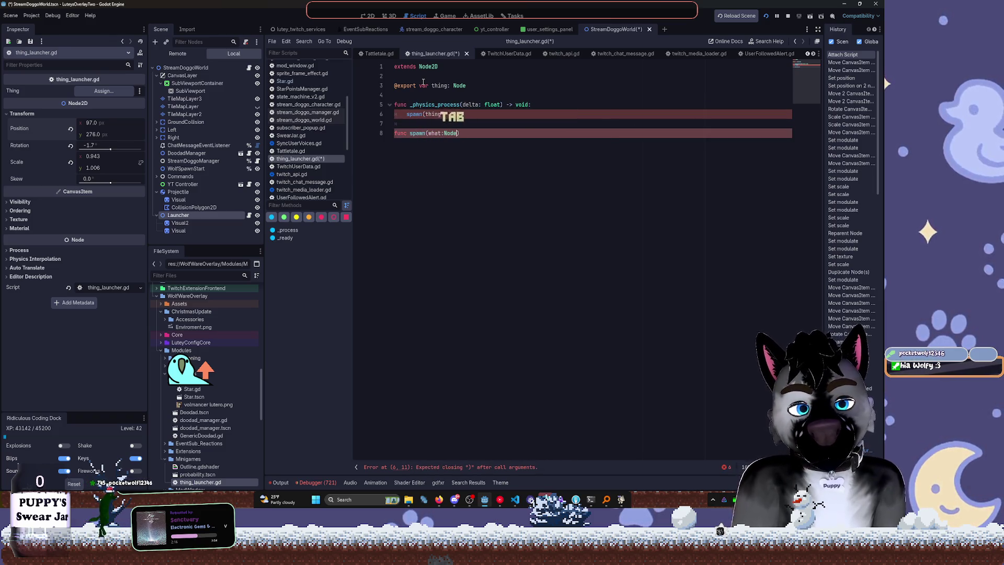
pyautogui.write(':')
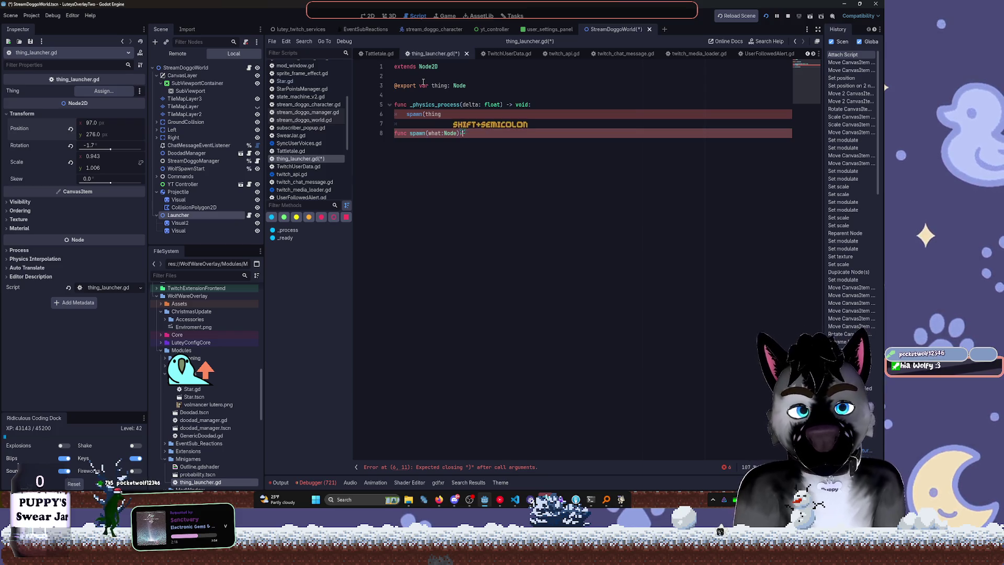
pyautogui.press('Return')
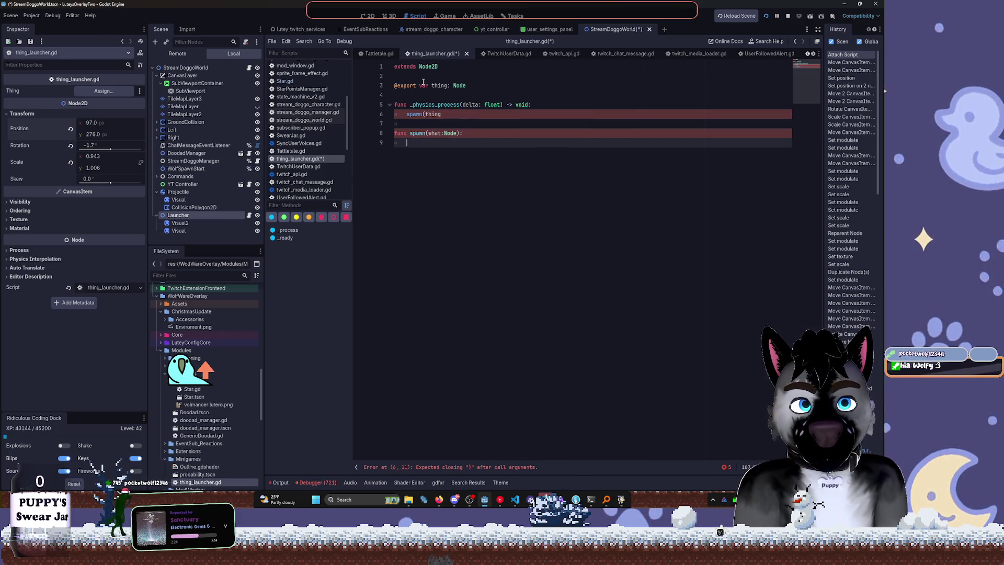
pyautogui.write('g.')
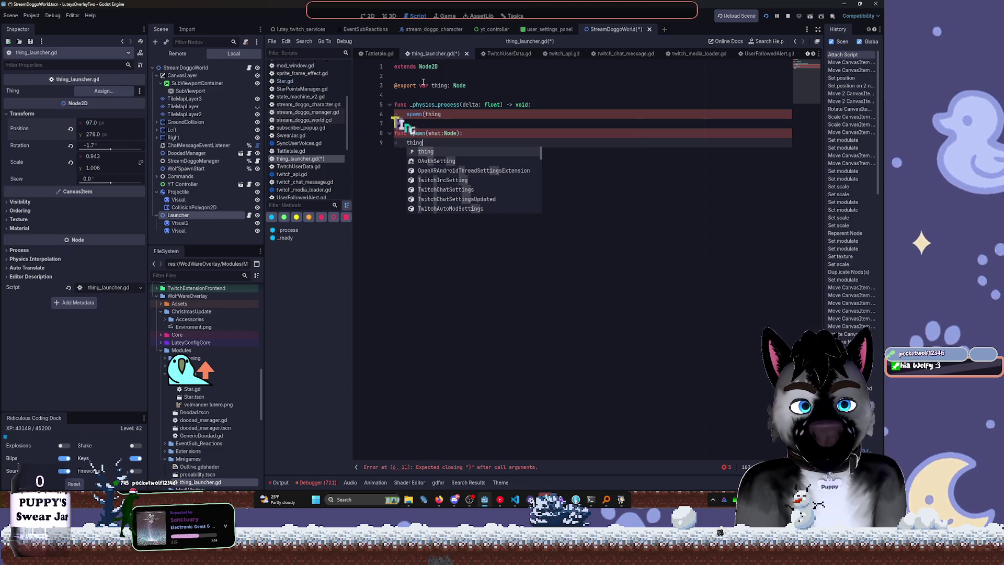
pyautogui.press('Escape')
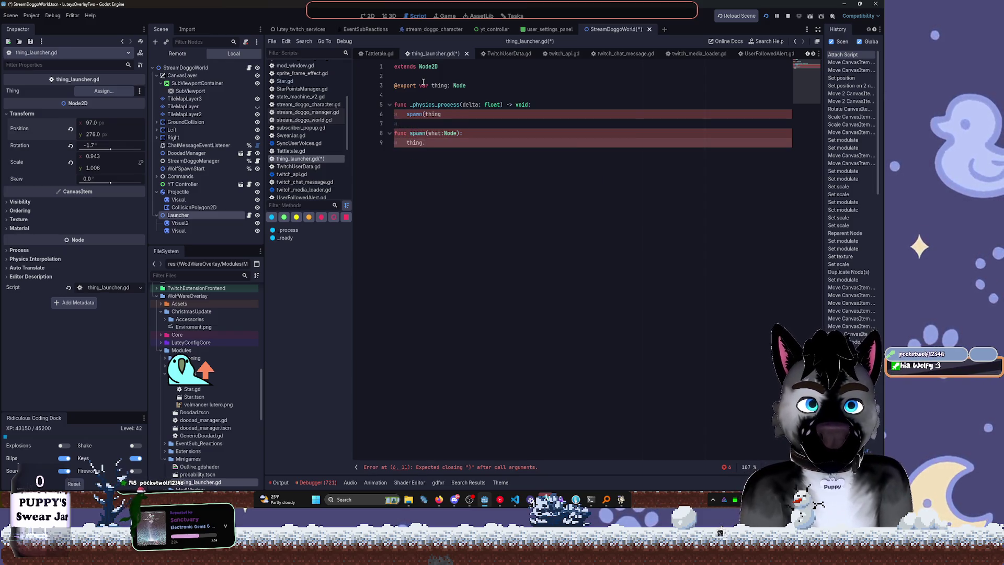
pyautogui.write('he')
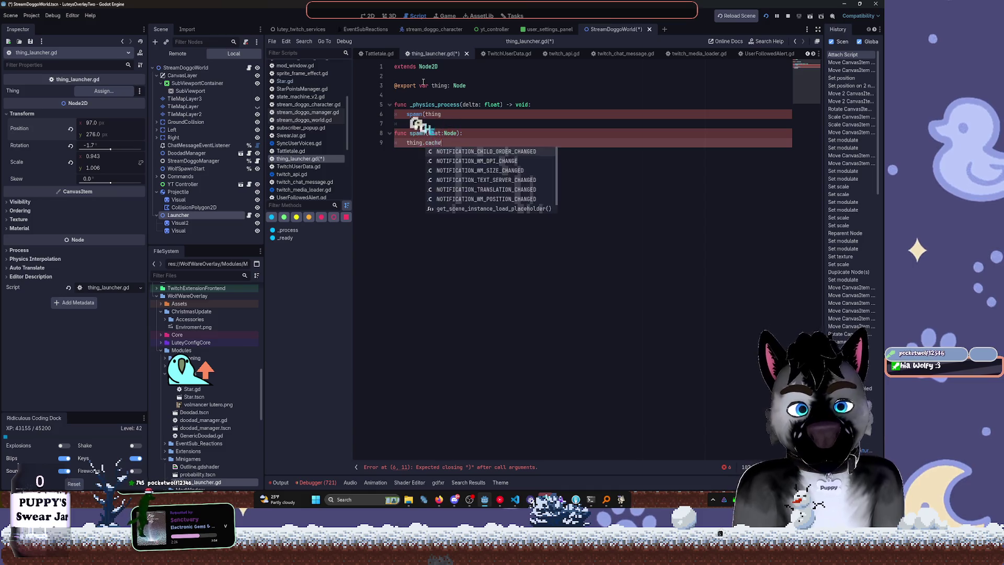
pyautogui.press('BackSpace')
pyautogui.press('Left')
pyautogui.press('Left')
pyautogui.press('Left')
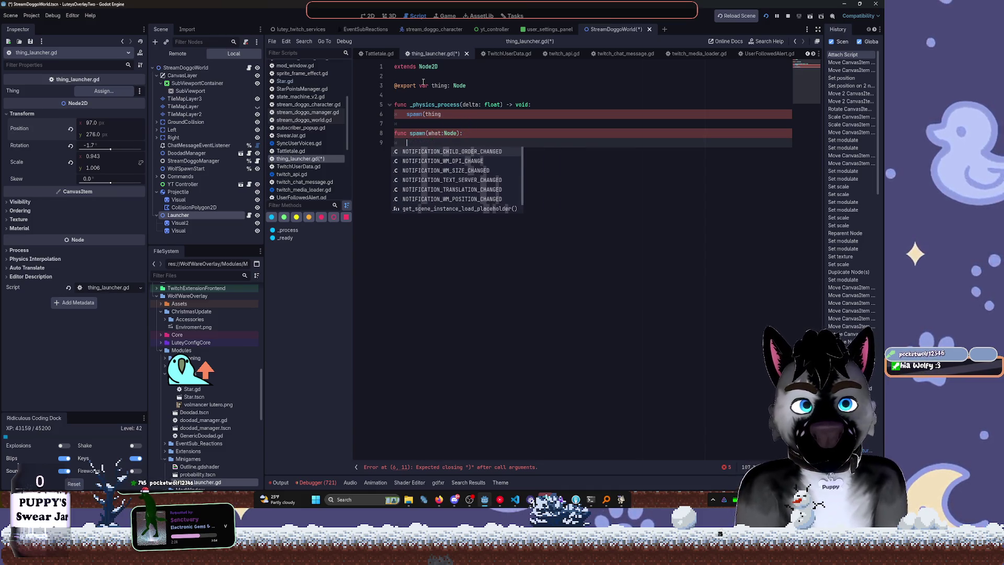
pyautogui.press('BackSpace')
pyautogui.press('BackSpace')
pyautogui.press('BackSpace')
pyautogui.write('= l')
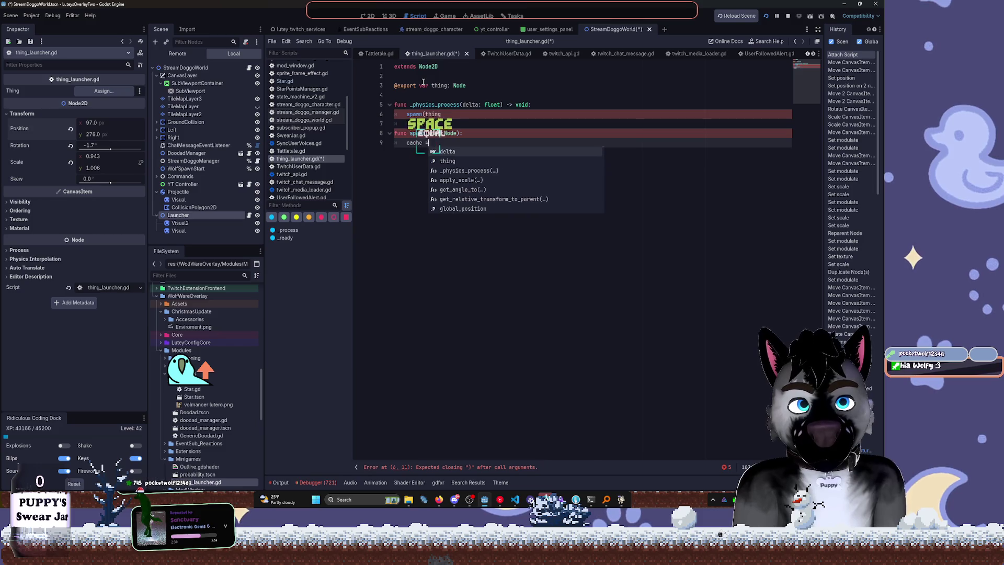
pyautogui.write('oad')
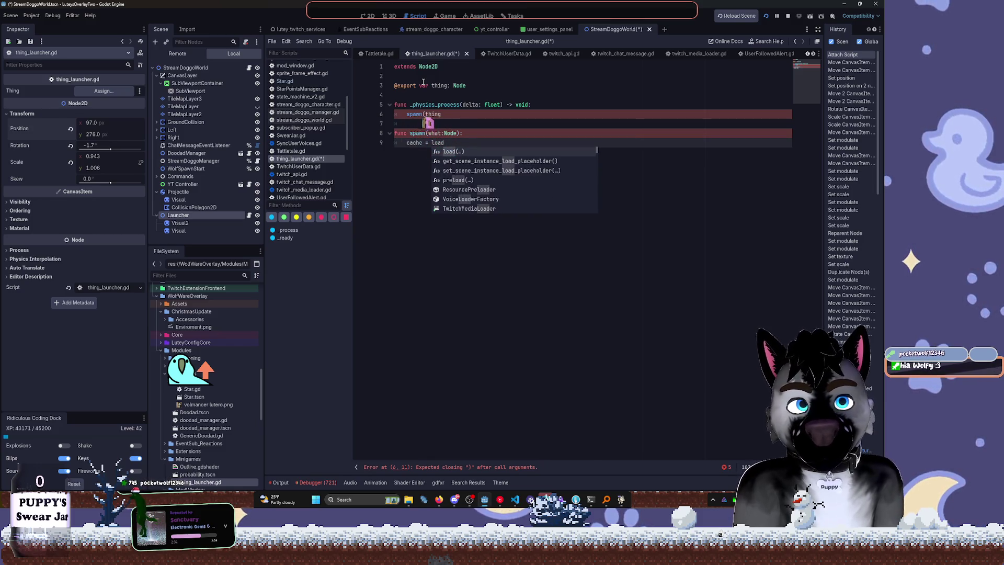
pyautogui.write('(thing')
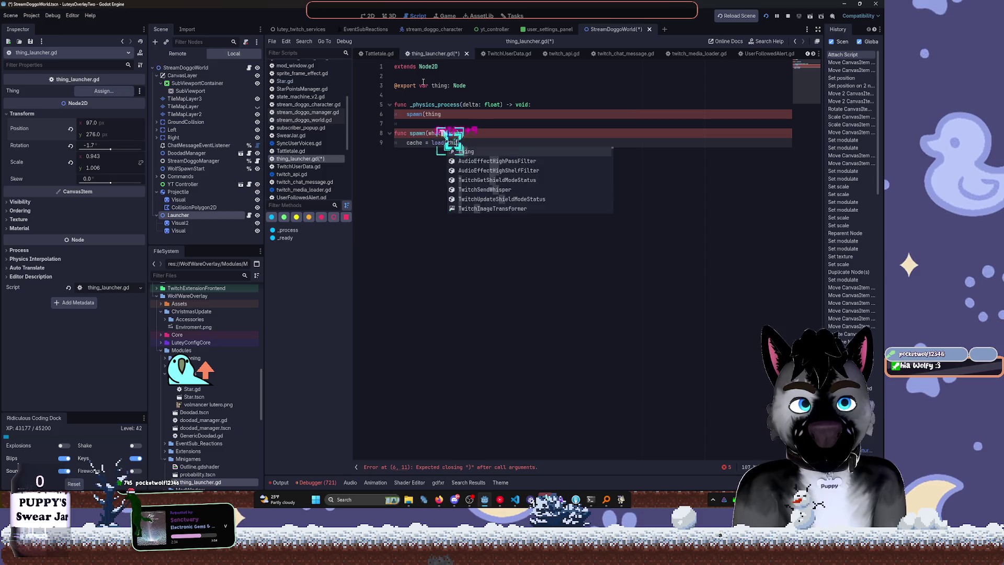
# Step: Declare 'var cache' near the top of the script
pyautogui.click(419, 86)
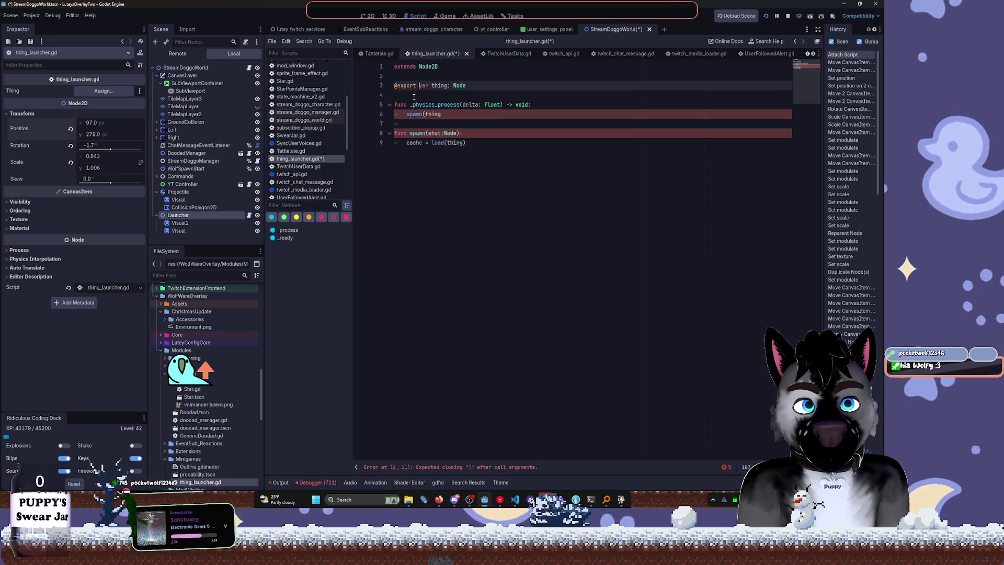
pyautogui.click(414, 97)
pyautogui.write('@')
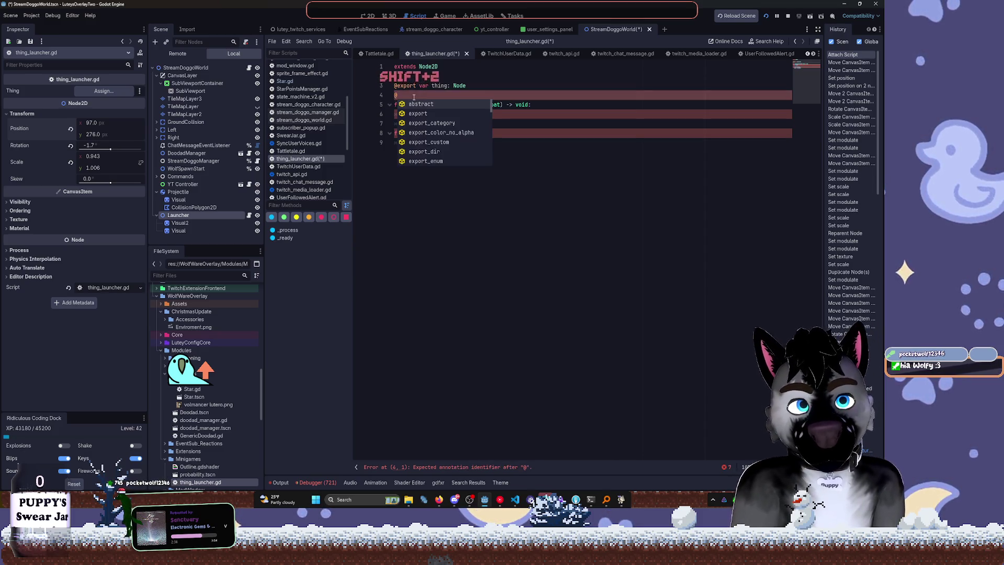
pyautogui.press('BackSpace')
pyautogui.write('var cache')
pyautogui.press('Return')
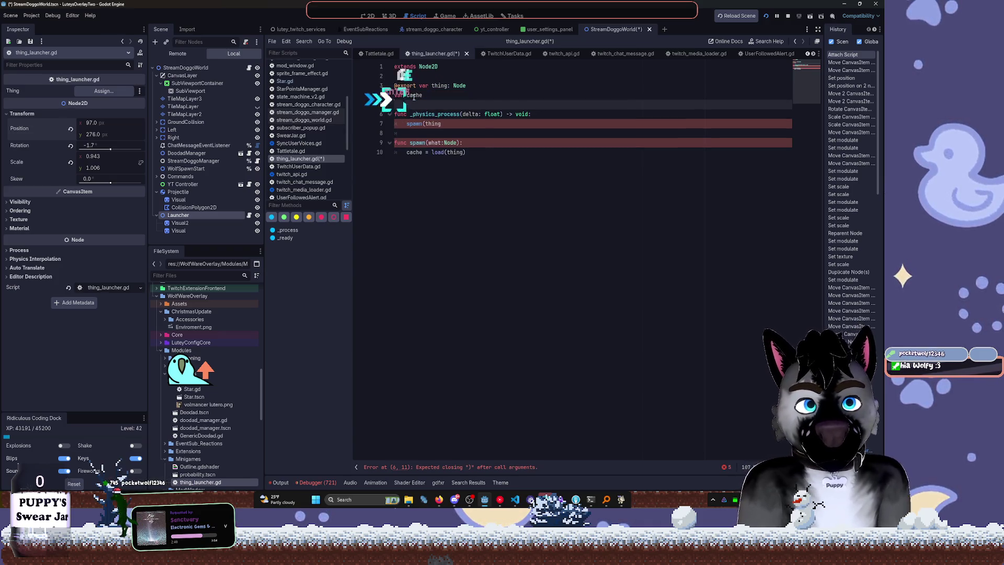
# Step: Add a 'var new =' line below the load line in spawn
pyautogui.press('Down')
pyautogui.press('Down')
pyautogui.press('End')
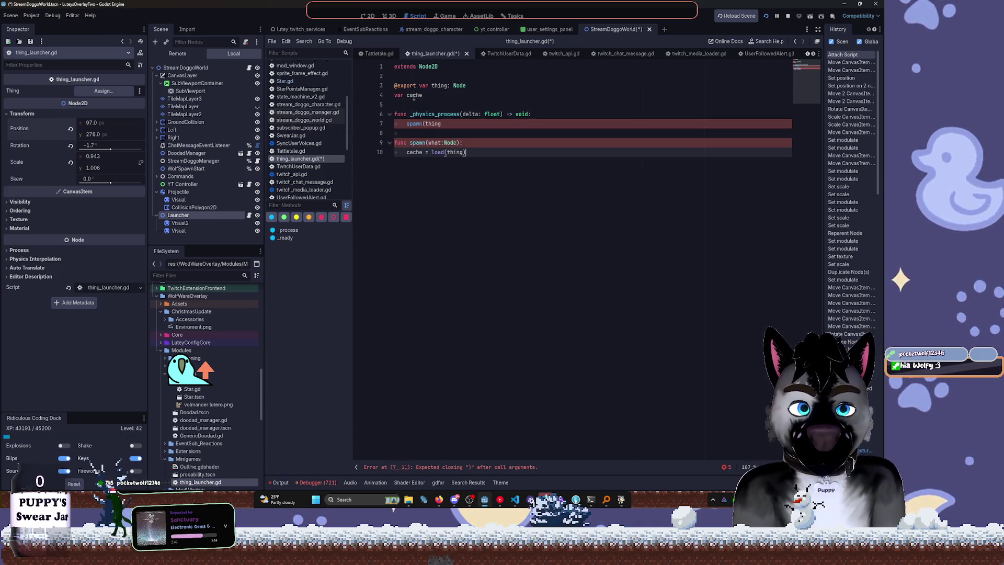
pyautogui.press('Return')
pyautogui.write('cache')
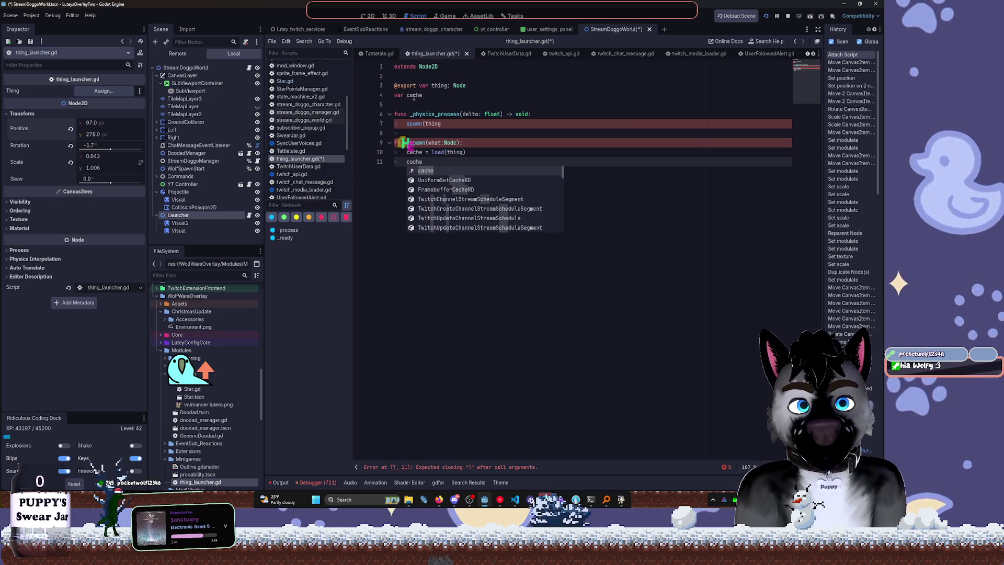
pyautogui.press('BackSpace')
pyautogui.press('BackSpace')
pyautogui.write('var new =')
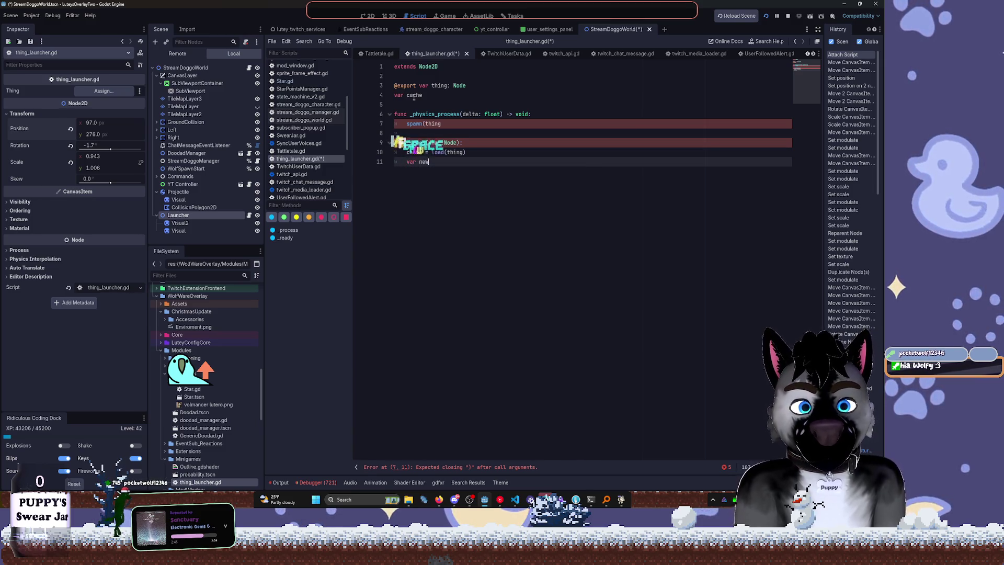
pyautogui.press('Escape')
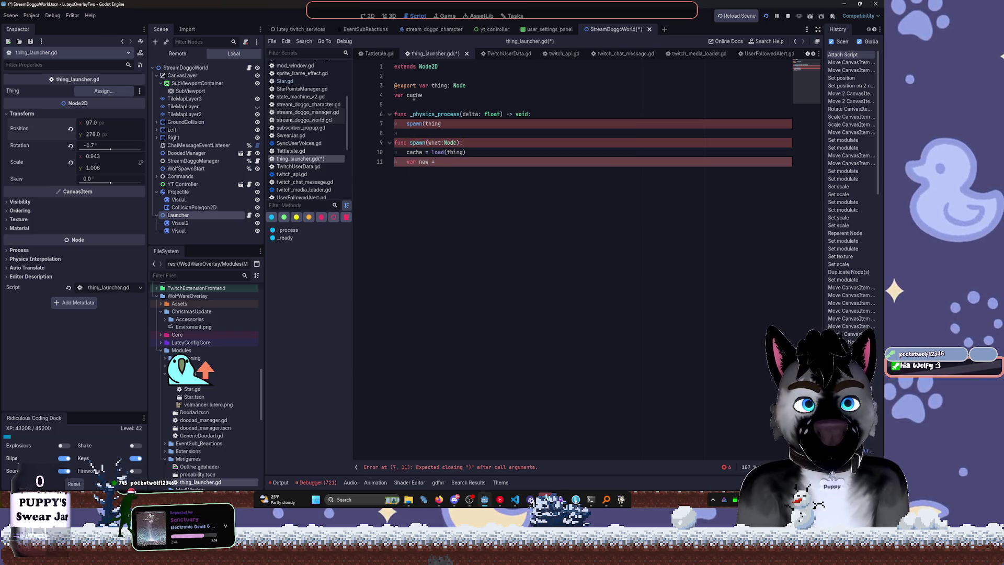
# Step: Insert a func set_item(what): declaration above _physics_process
pyautogui.press('Up')
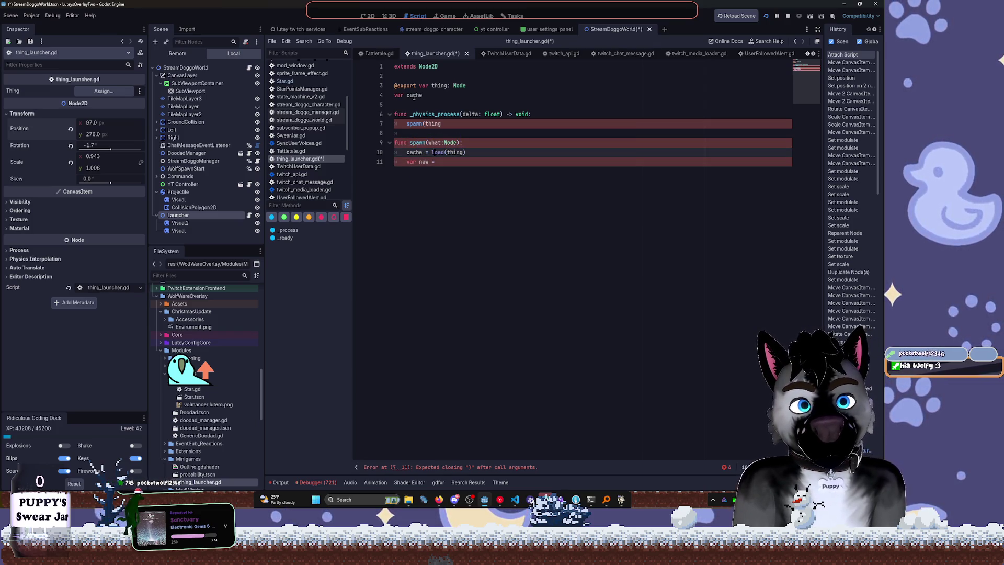
pyautogui.press('Down')
pyautogui.press('Up')
pyautogui.press('Up')
pyautogui.press('Up')
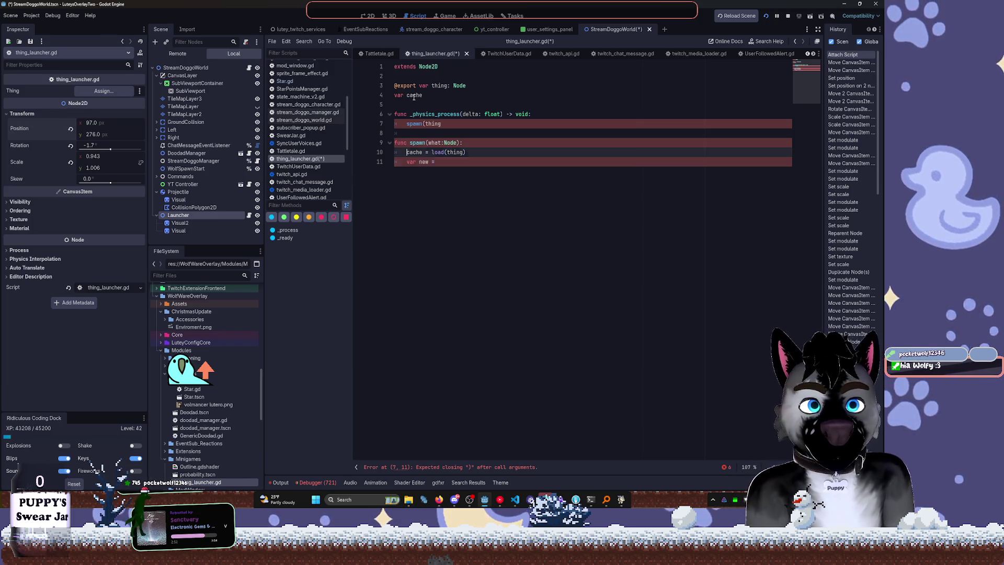
pyautogui.press('Home')
pyautogui.press('Up')
pyautogui.press('Up')
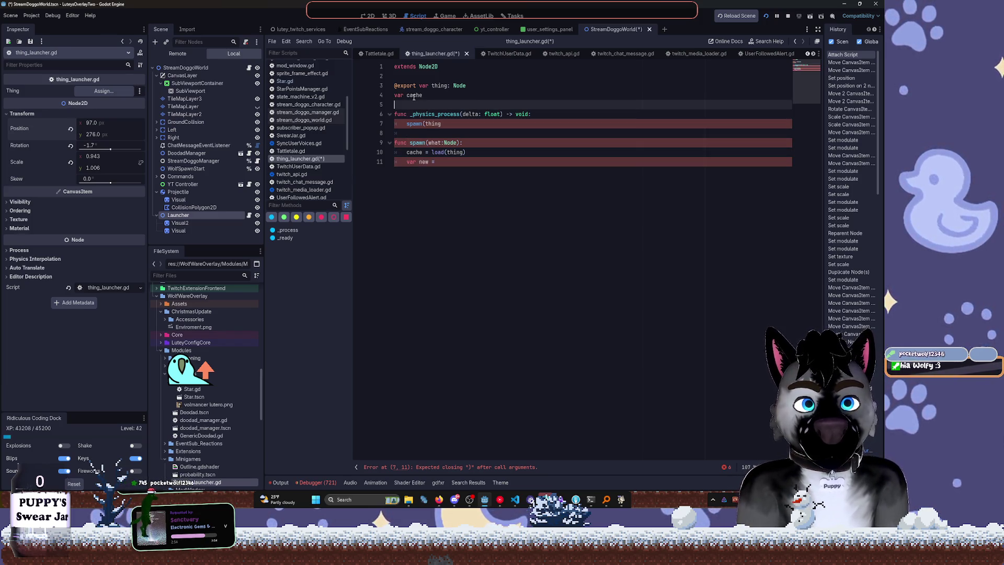
pyautogui.press('Return')
pyautogui.press('Return')
pyautogui.press('Return')
pyautogui.write('func set')
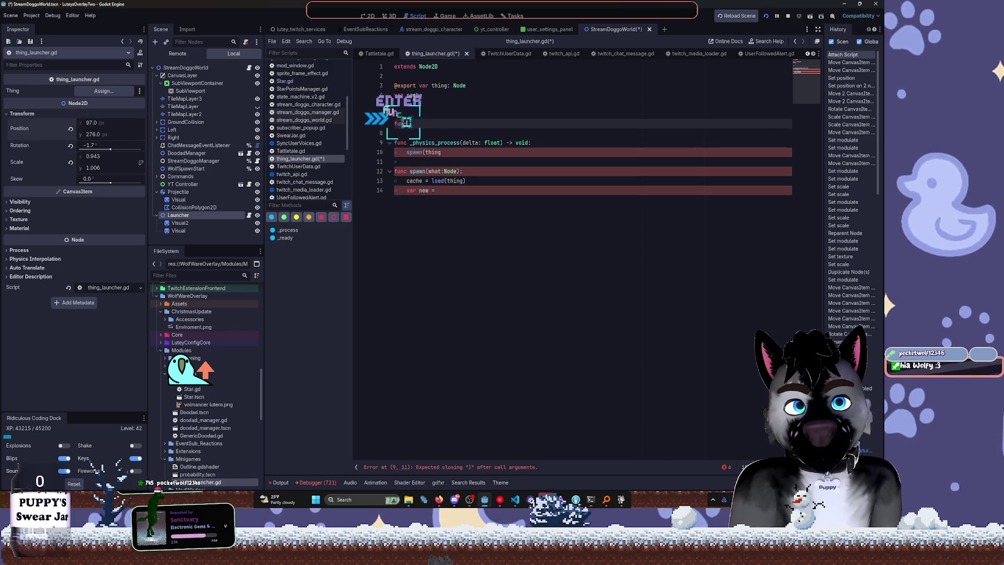
pyautogui.write('_ite')
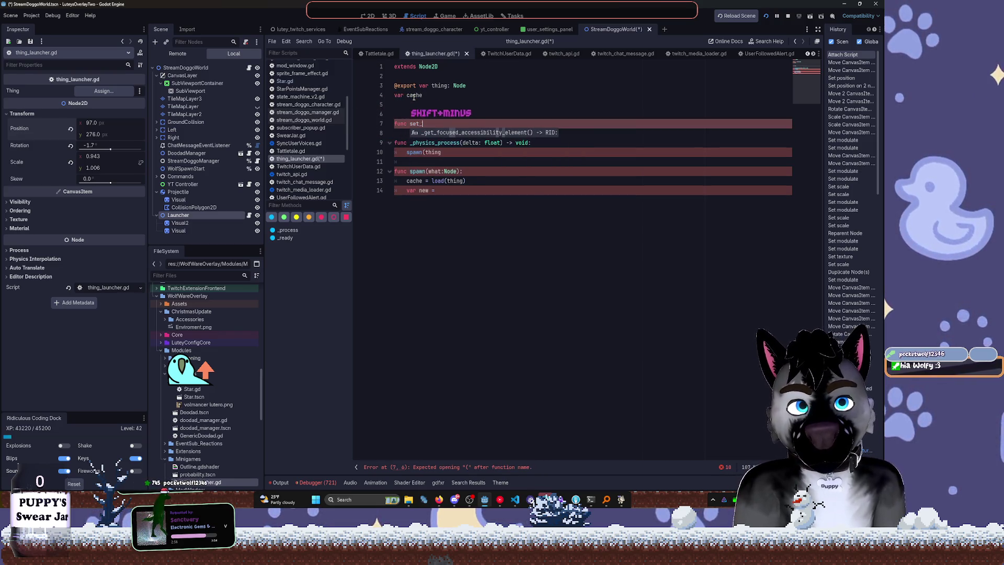
pyautogui.write('m(what')
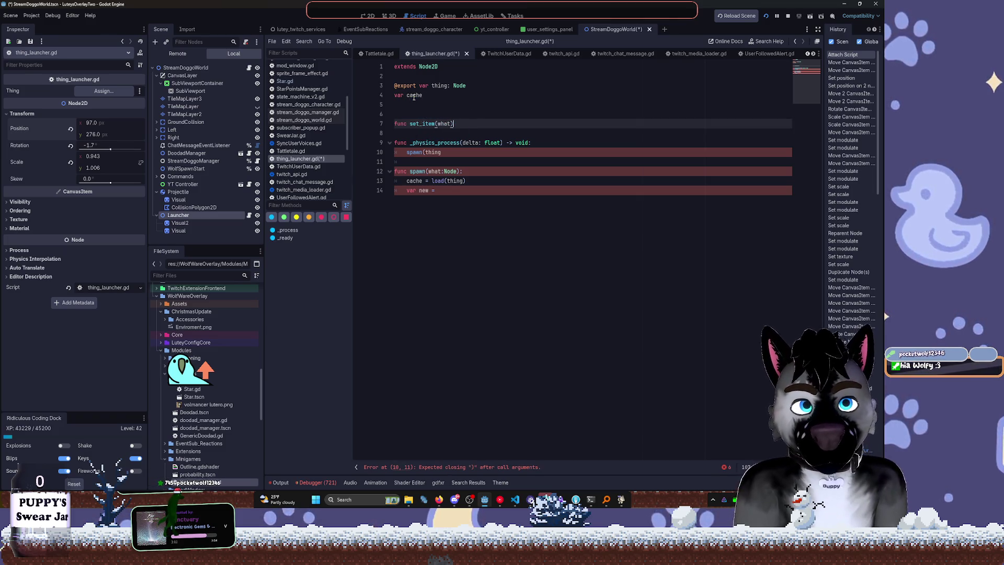
pyautogui.write('):')
# Step: Type set_item's parameter as Node, give it the body thing = what, and close spawn(thing)
pyautogui.press('Left')
pyautogui.press('Left')
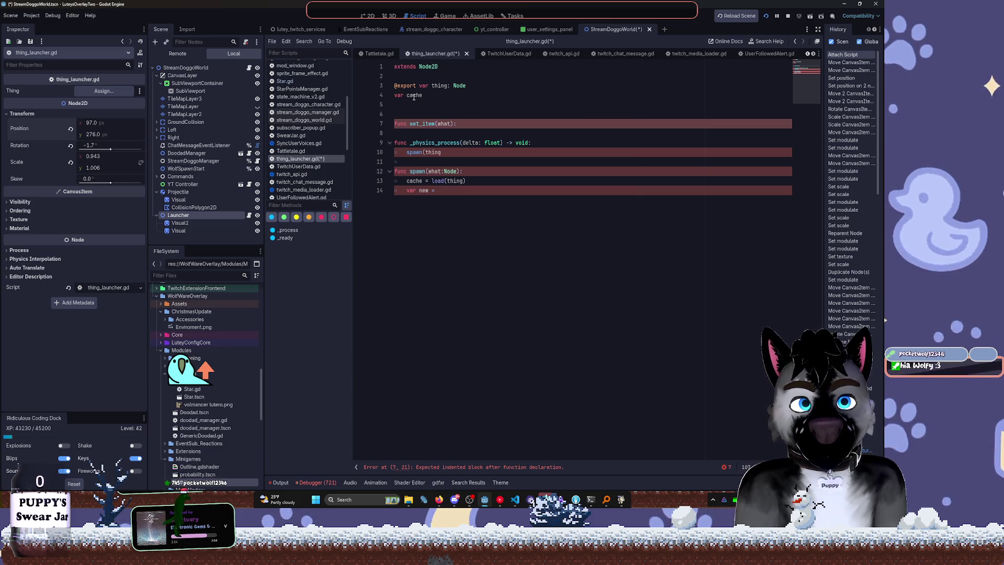
pyautogui.write(':Node')
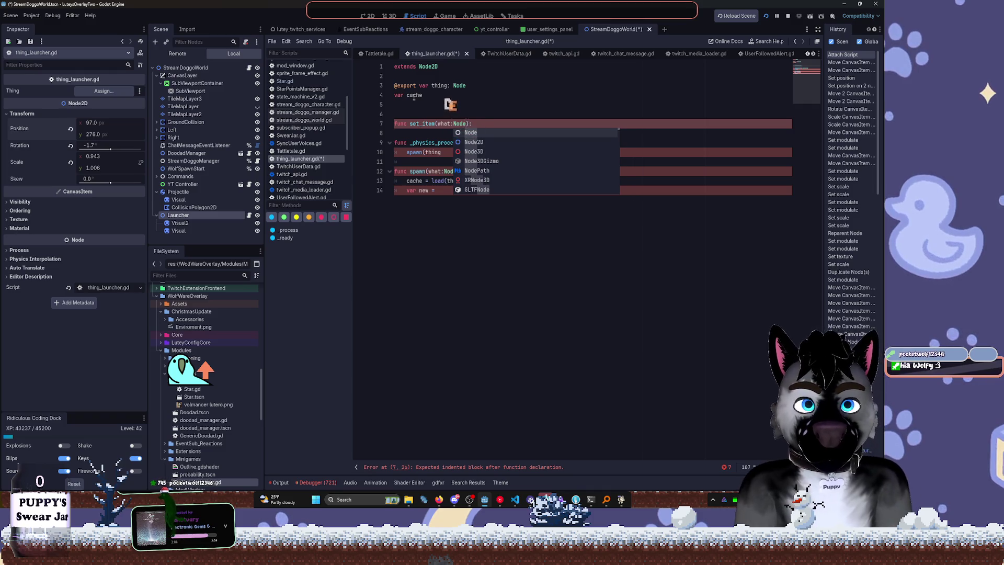
pyautogui.press('Return')
pyautogui.press('End')
pyautogui.press('Return')
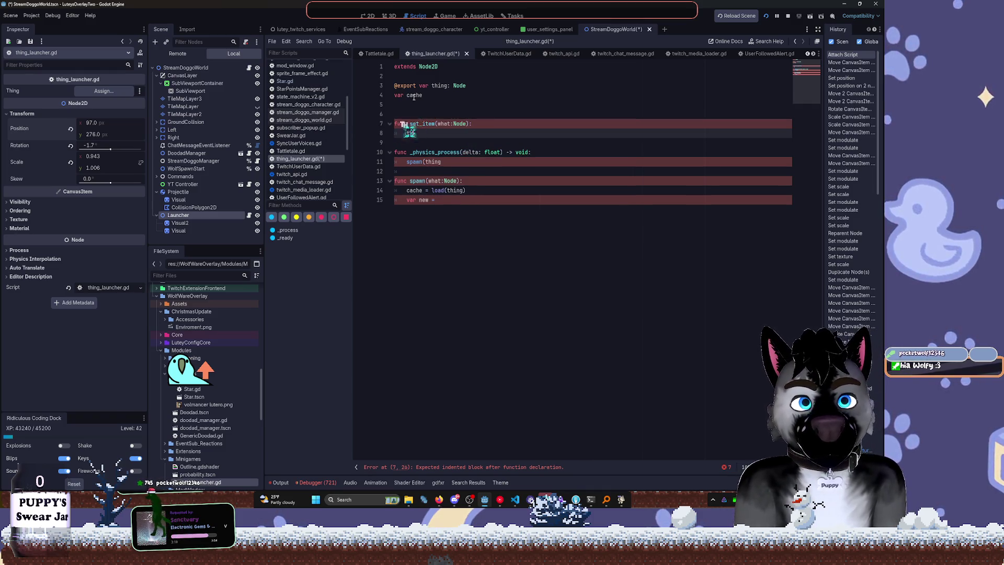
pyautogui.write('thing')
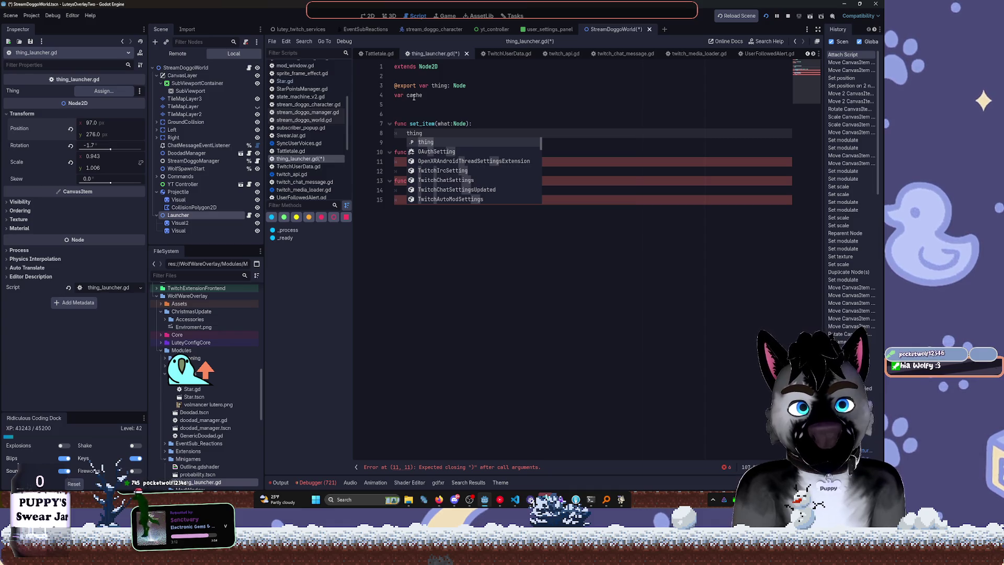
pyautogui.write(' = what')
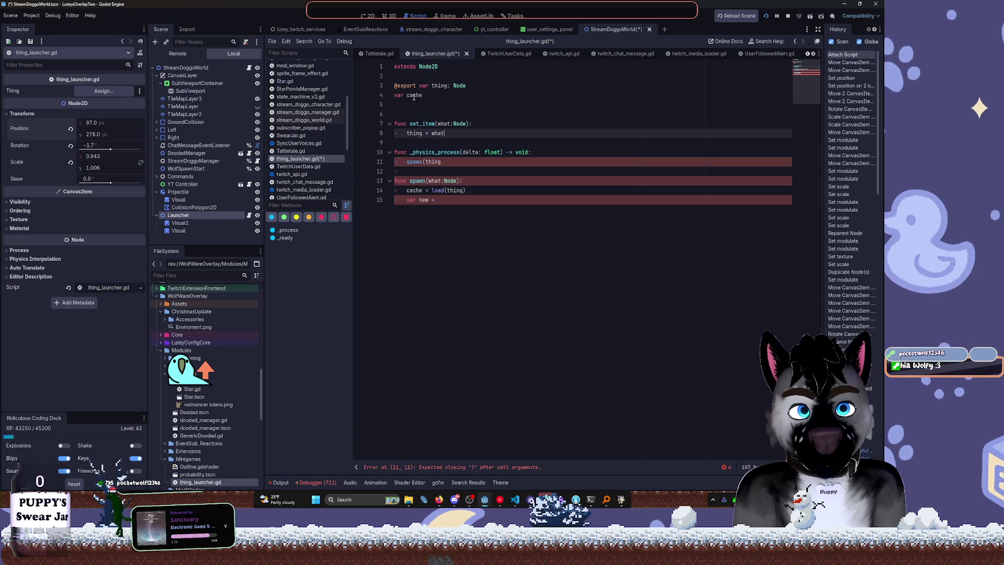
pyautogui.press('Escape')
pyautogui.press('Down')
pyautogui.press('Down')
pyautogui.press('Down')
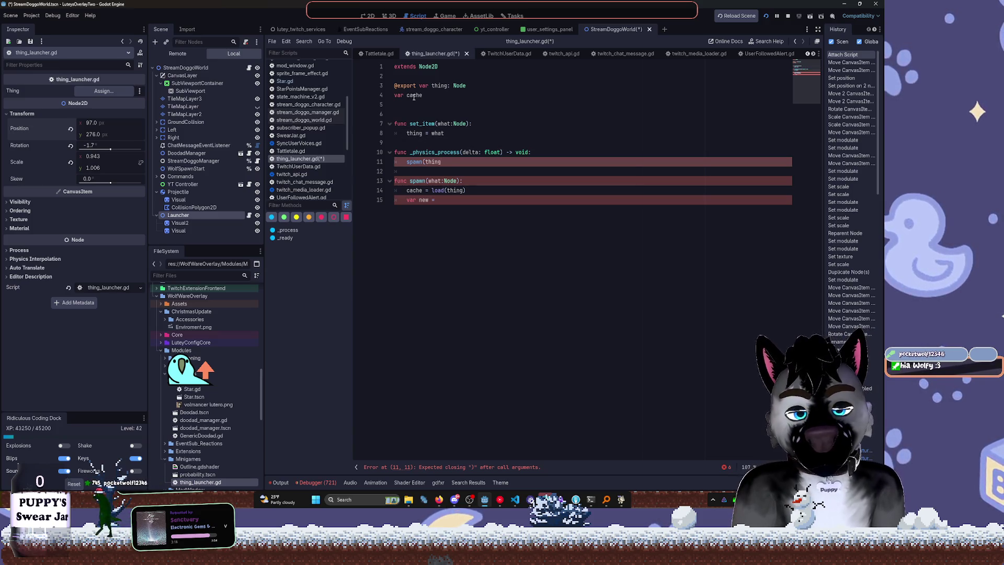
pyautogui.write(')')
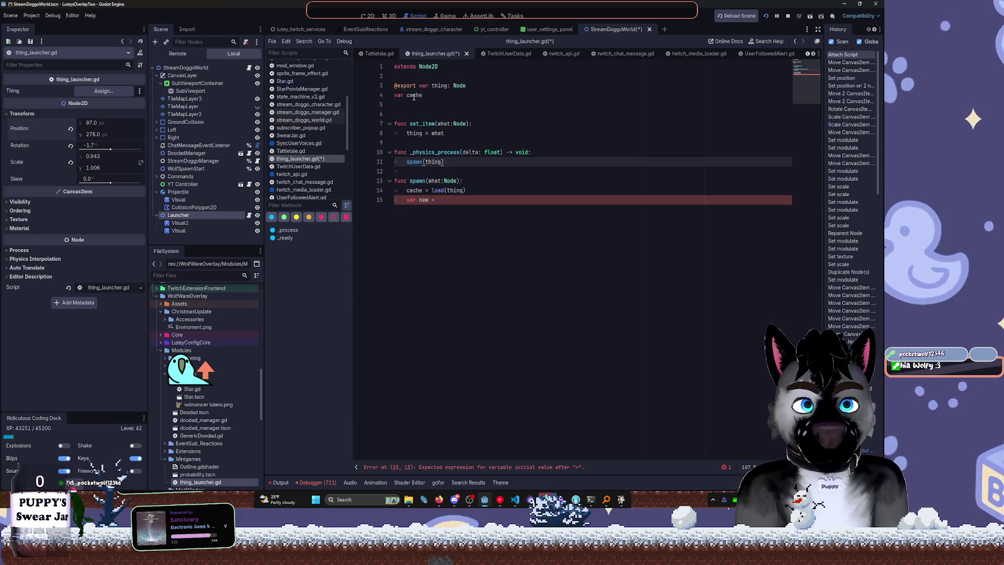
# Step: Append a func _ready() -> void: with pass as its body after spawn
pyautogui.press('Down')
pyautogui.press('Down')
pyautogui.press('Down')
pyautogui.press('Up')
pyautogui.press('Up')
pyautogui.press('Up')
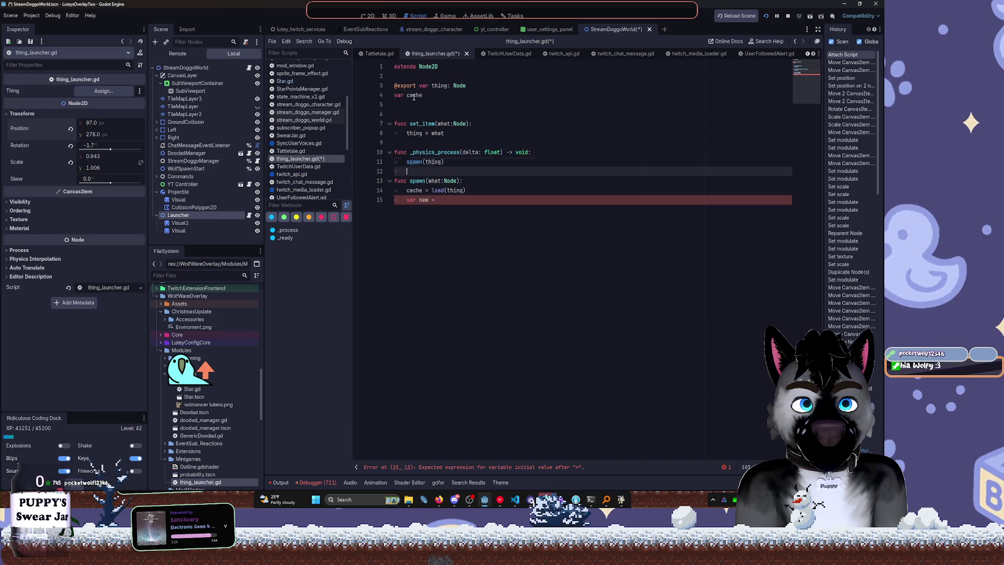
pyautogui.press('Down')
pyautogui.hotkey('ctrl', 'End')
pyautogui.press('Return')
pyautogui.press('Return')
pyautogui.press('Return')
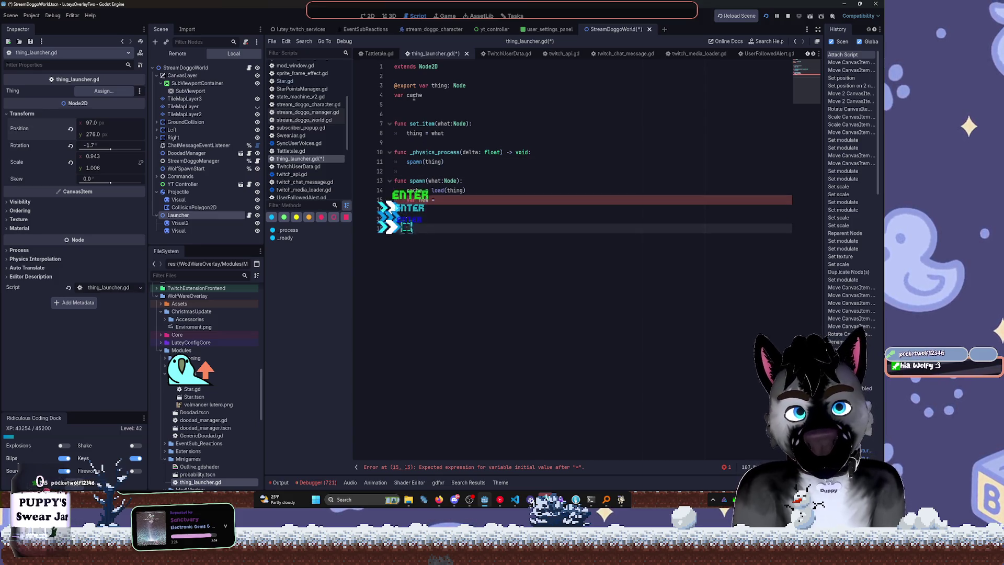
pyautogui.write('func _read')
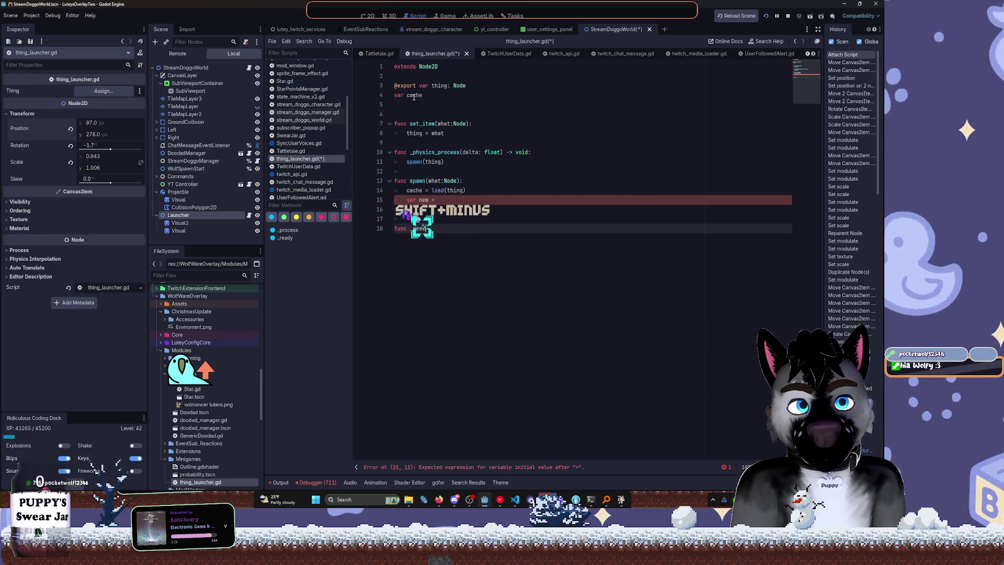
pyautogui.press('Tab')
pyautogui.press('Return')
pyautogui.write('set')
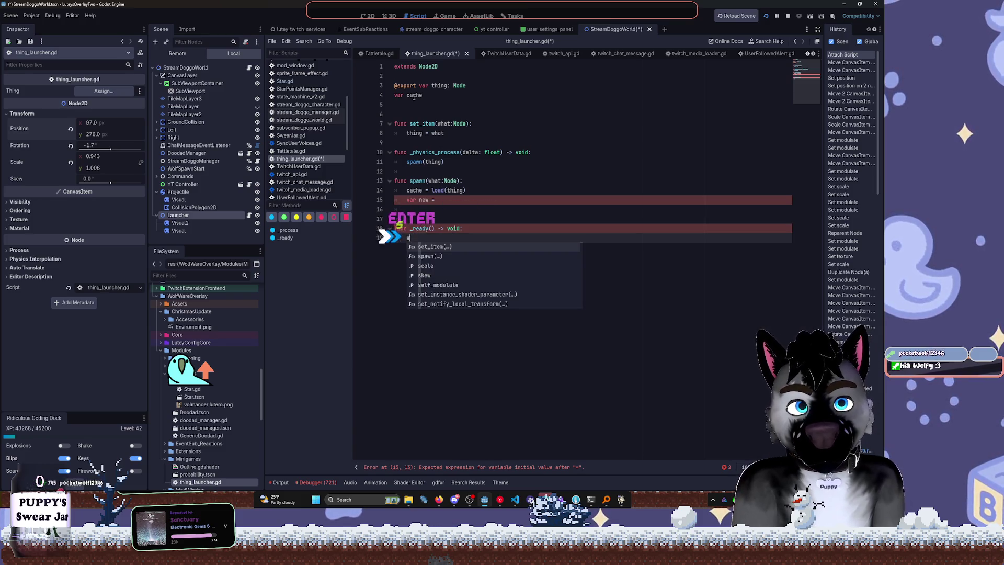
pyautogui.press('Tab')
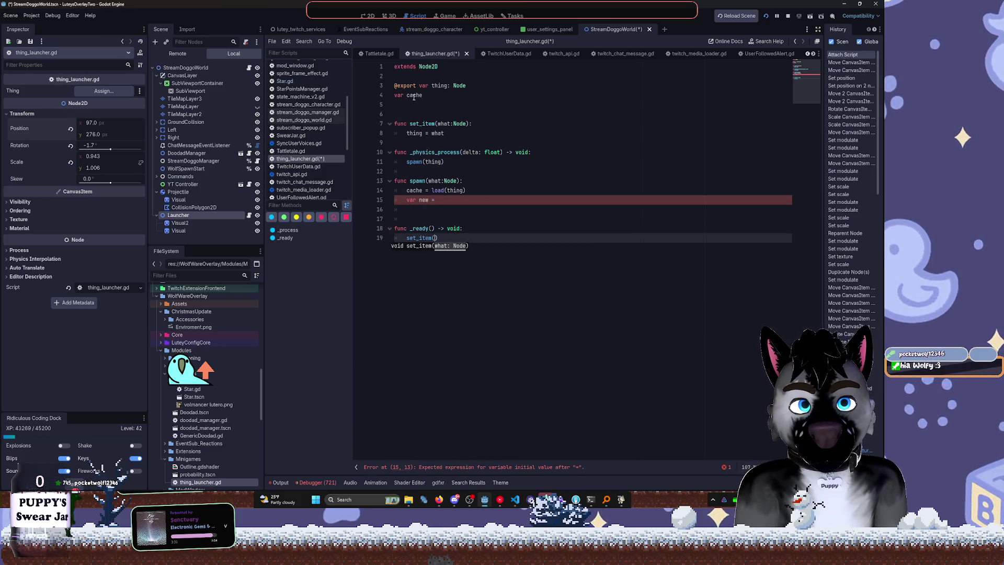
pyautogui.press('Right')
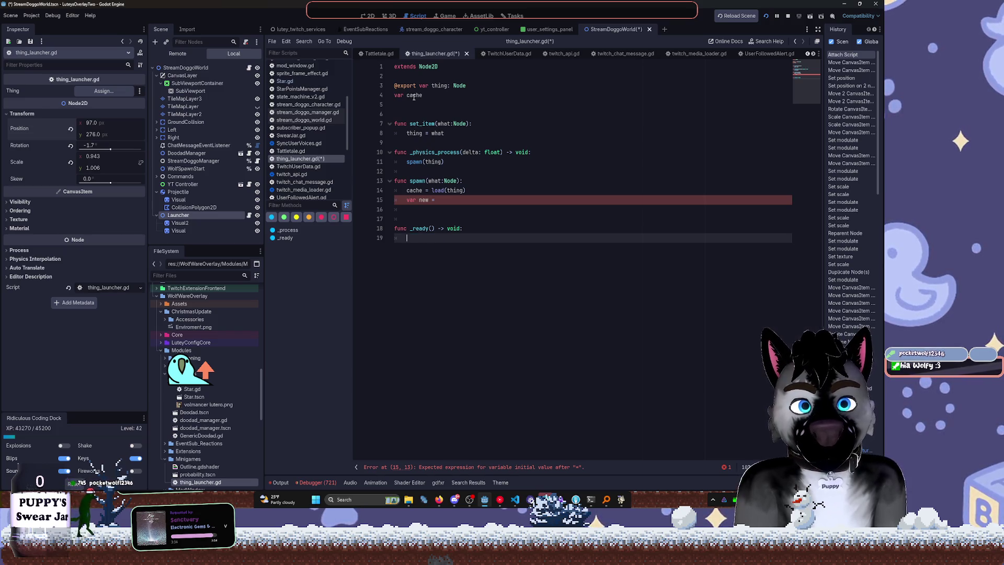
pyautogui.write('pass')
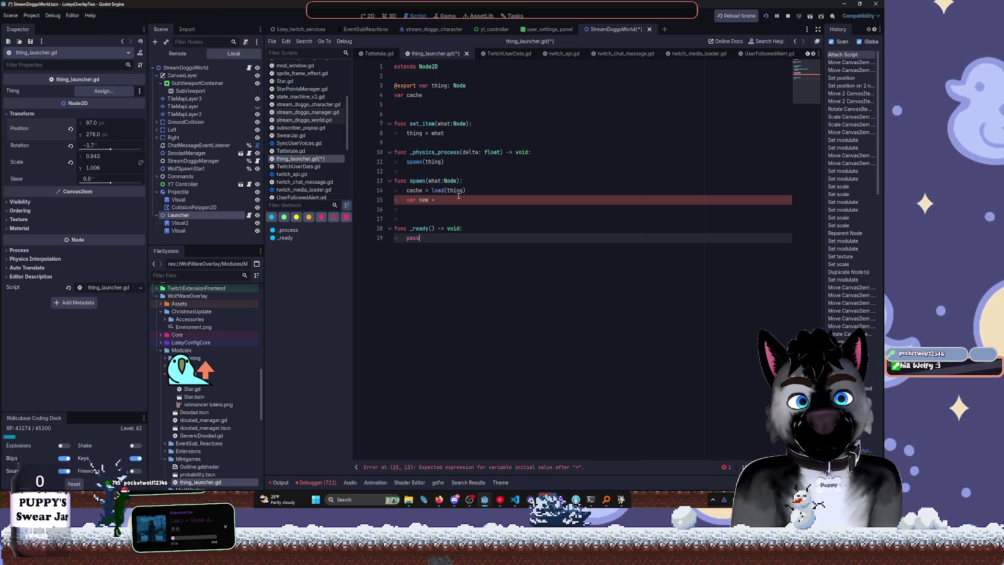
# Step: Delete the trailing _ready function, keeping the spawn function intact
pyautogui.moveTo(413, 209); pyautogui.dragTo(395, 173)
pyautogui.press('BackSpace')
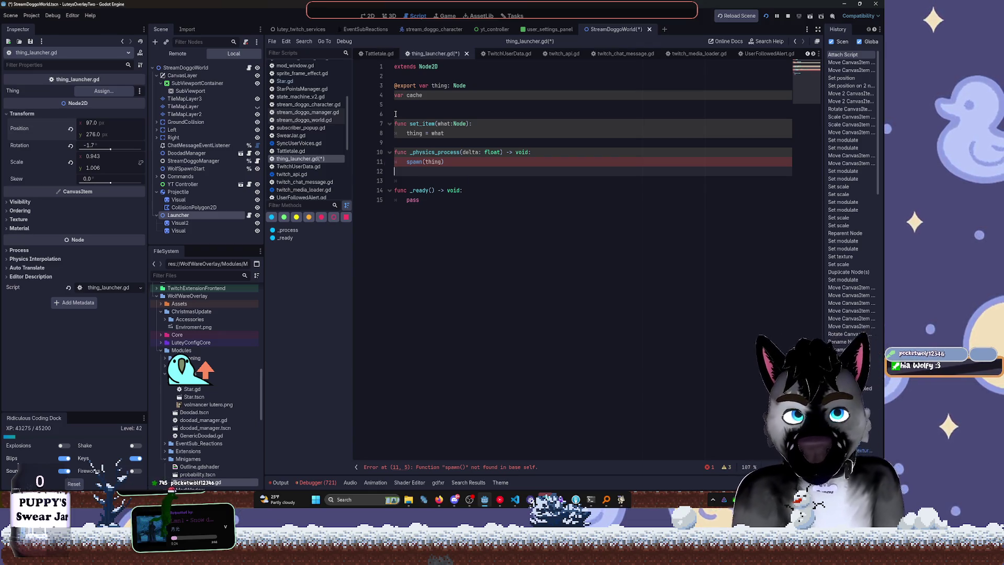
pyautogui.hotkey('ctrl', 'z')
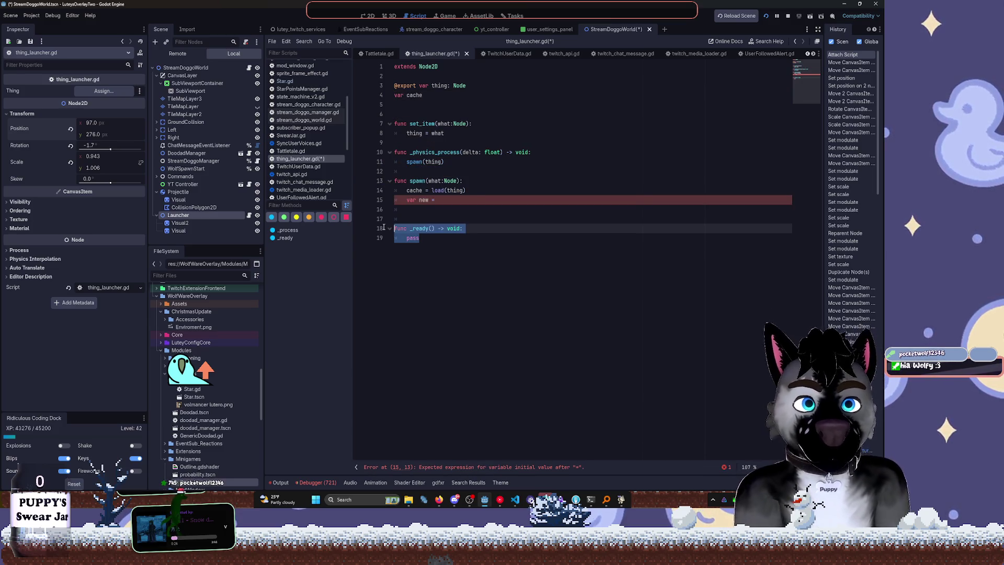
pyautogui.press('BackSpace')
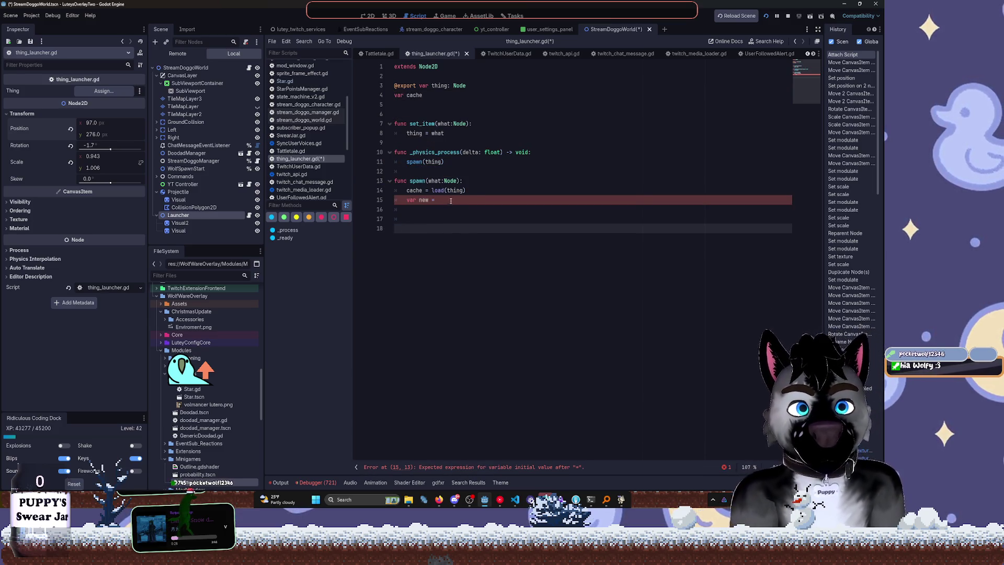
# Step: Move the load line from spawn into set_item, replacing thing = what, and load what instead
pyautogui.click(475, 190)
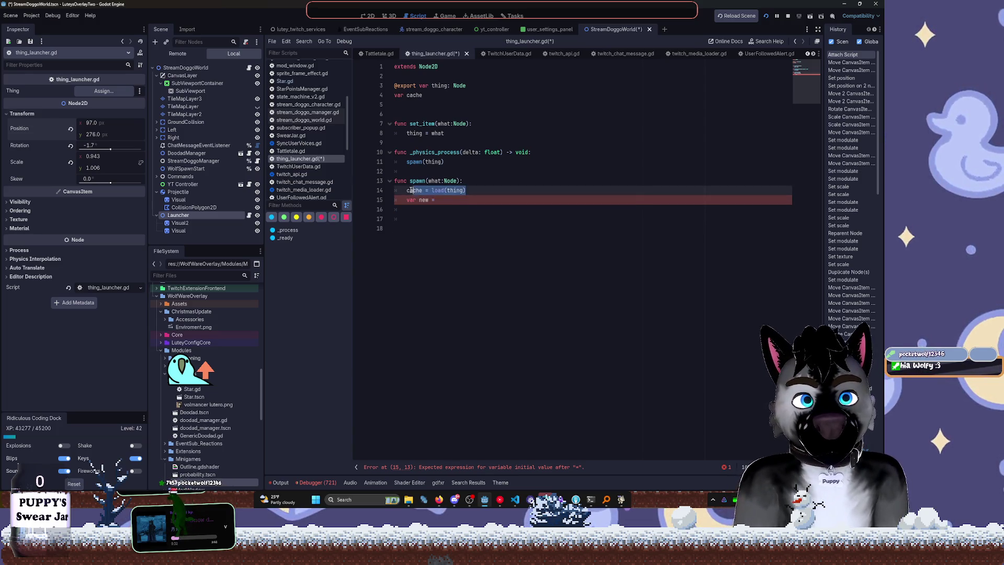
pyautogui.hotkey('shift', 'Home')
pyautogui.press('BackSpace')
pyautogui.click(456, 133)
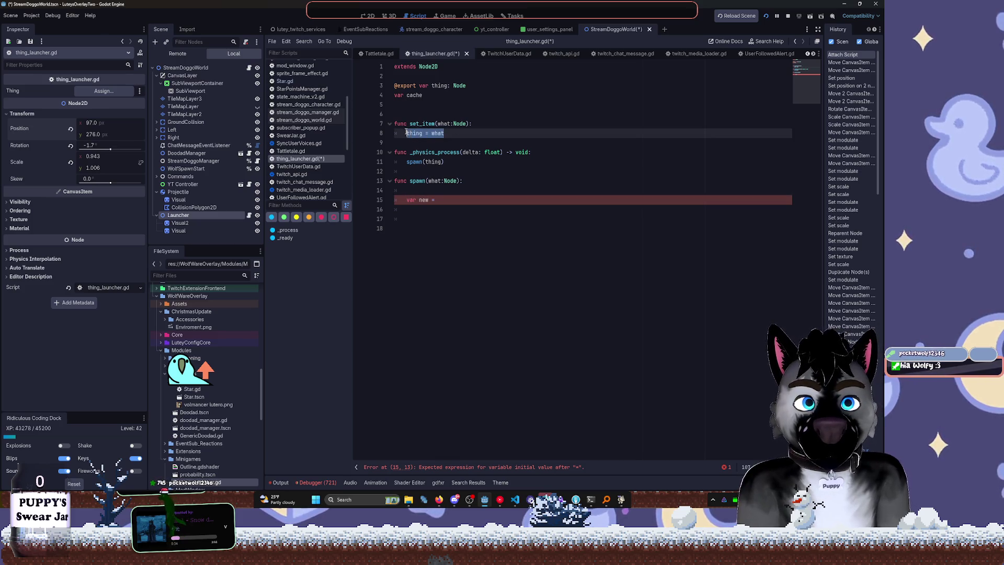
pyautogui.write('cache = load(thing)')
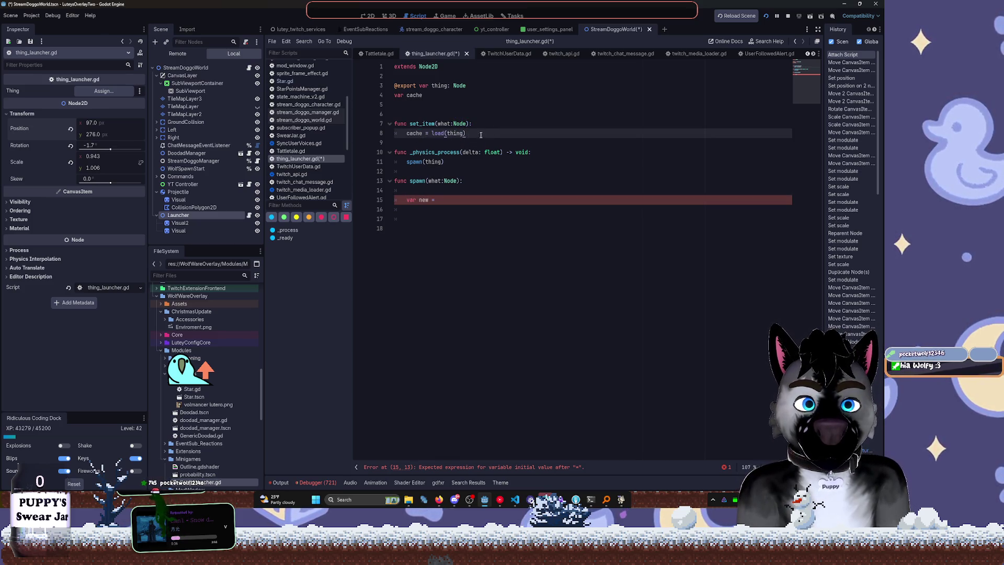
pyautogui.doubleClick(456, 133)
pyautogui.write('what')
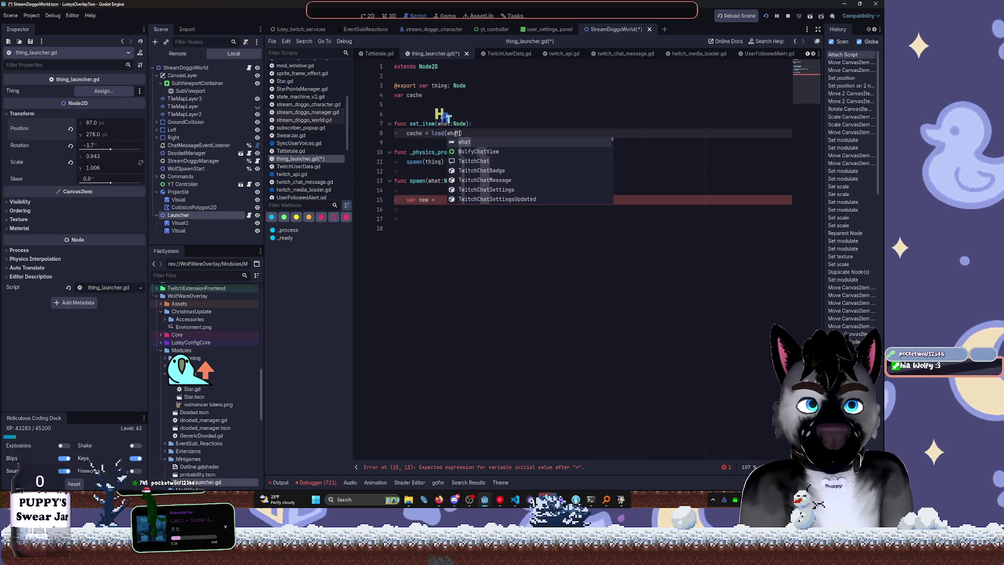
pyautogui.click(496, 107)
pyautogui.doubleClick(418, 132)
pyautogui.write('w')
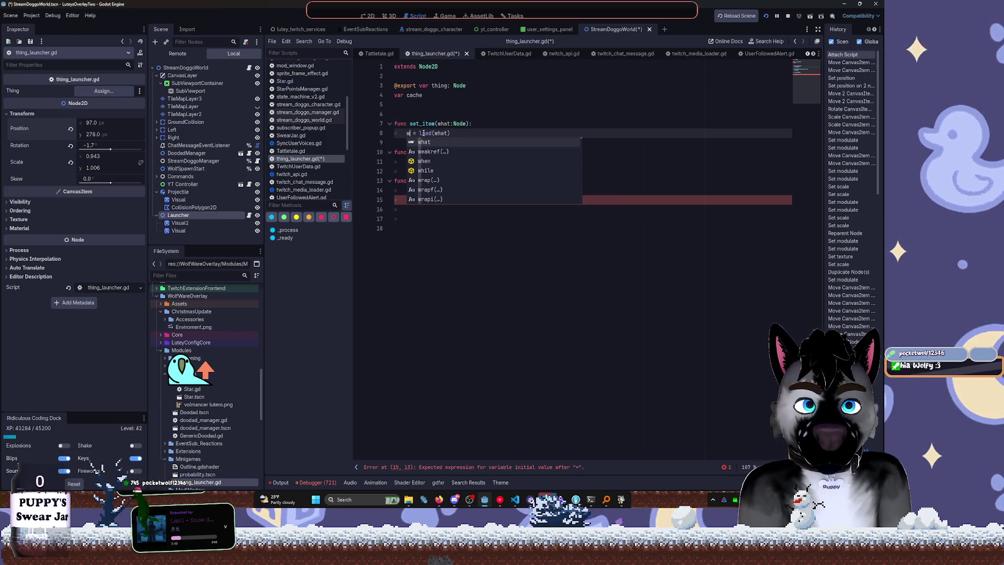
pyautogui.write('h')
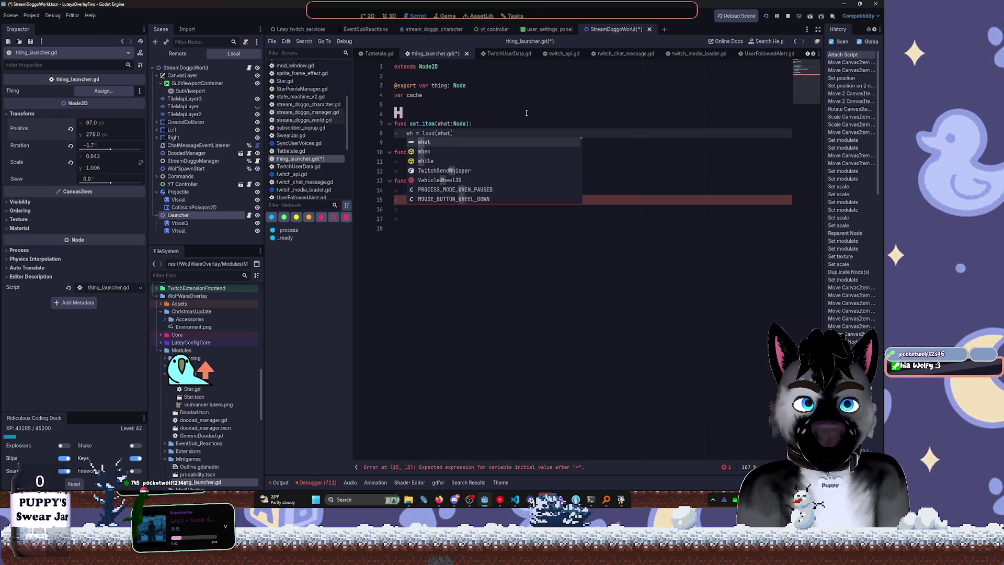
pyautogui.press('Tab')
# Step: Make set_item assign the result to thing, giving thing = load(what)
pyautogui.hotkey('ctrl', 'shift', 'Left')
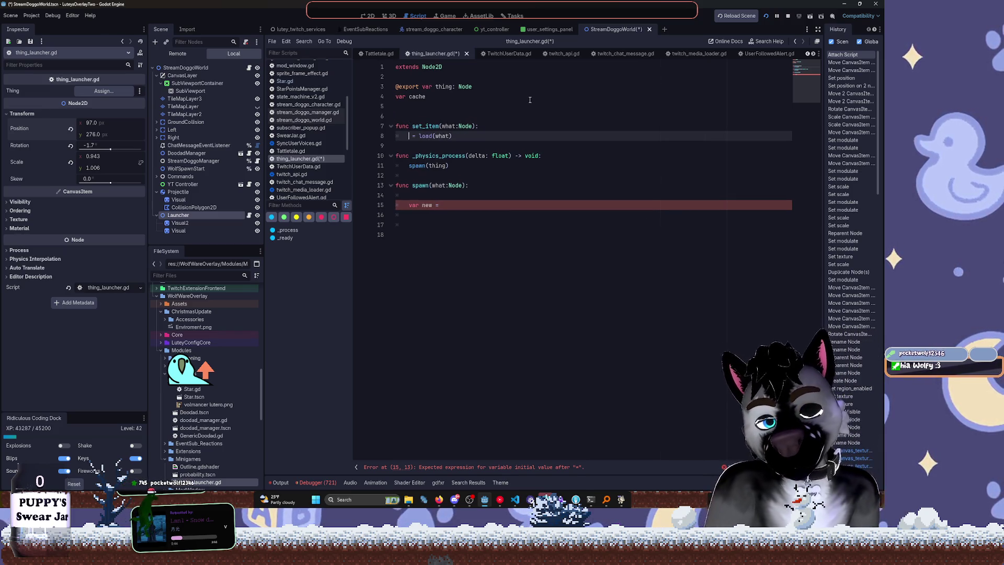
pyautogui.write('thhi')
pyautogui.press('BackSpace')
pyautogui.press('BackSpace')
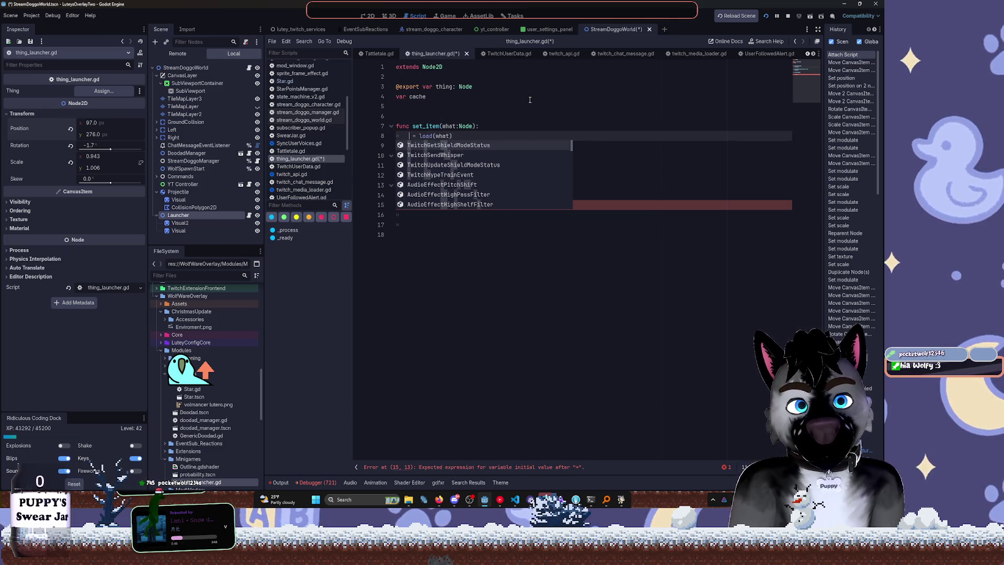
pyautogui.write('ing')
pyautogui.press('End')
pyautogui.press('Return')
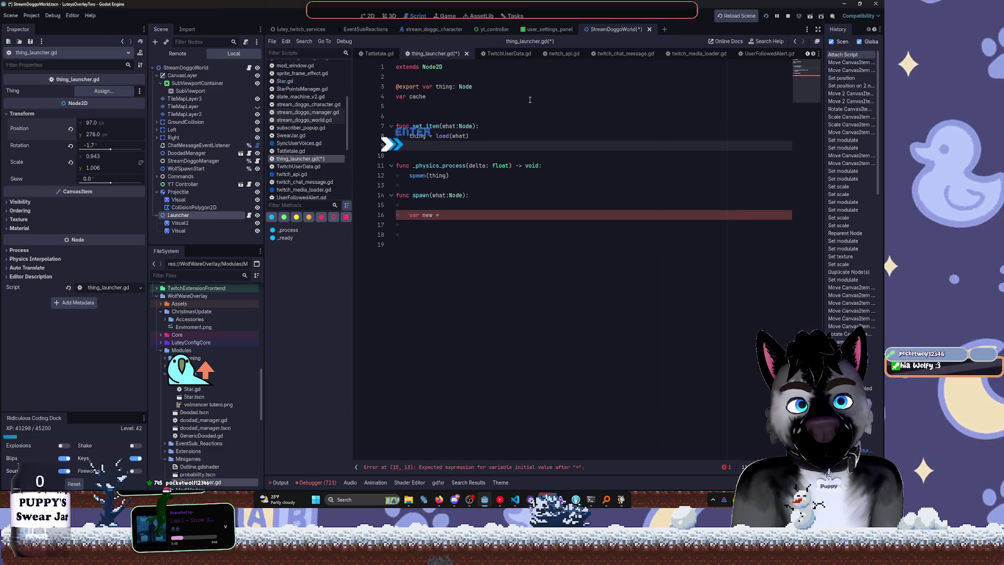
pyautogui.write('cache =')
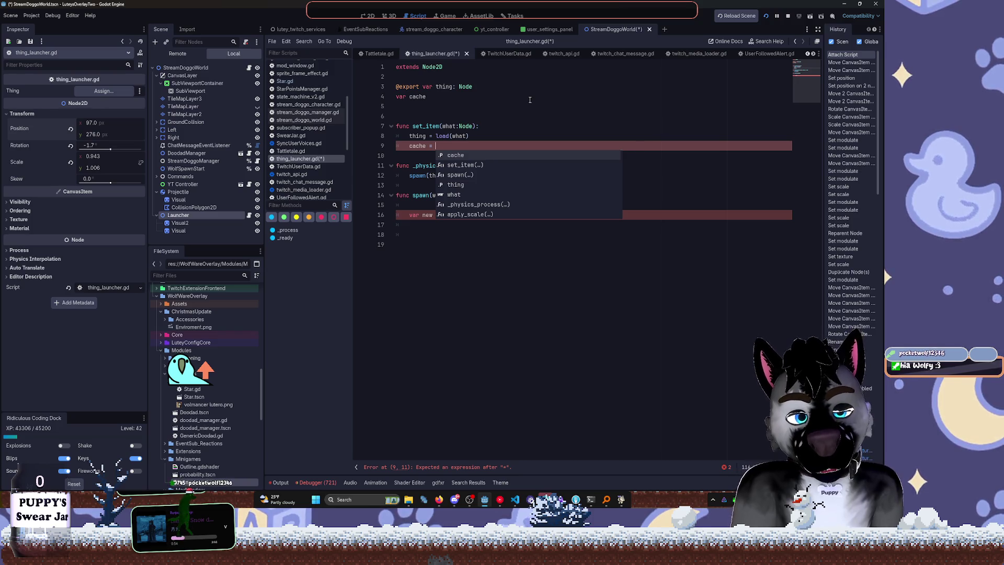
pyautogui.press('BackSpace')
pyautogui.press('BackSpace')
pyautogui.press('BackSpace')
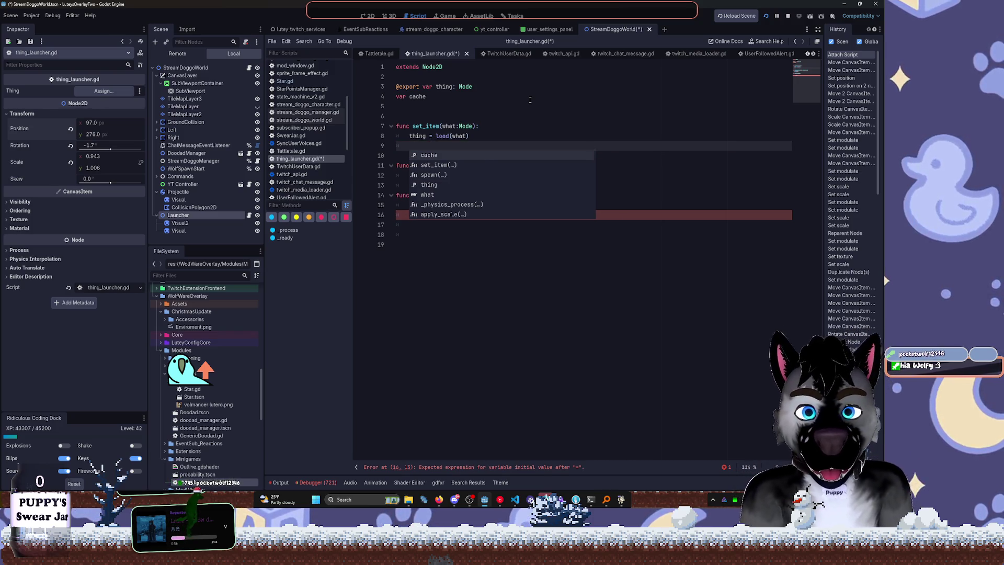
pyautogui.press('Up')
pyautogui.press('Escape')
pyautogui.press('Up')
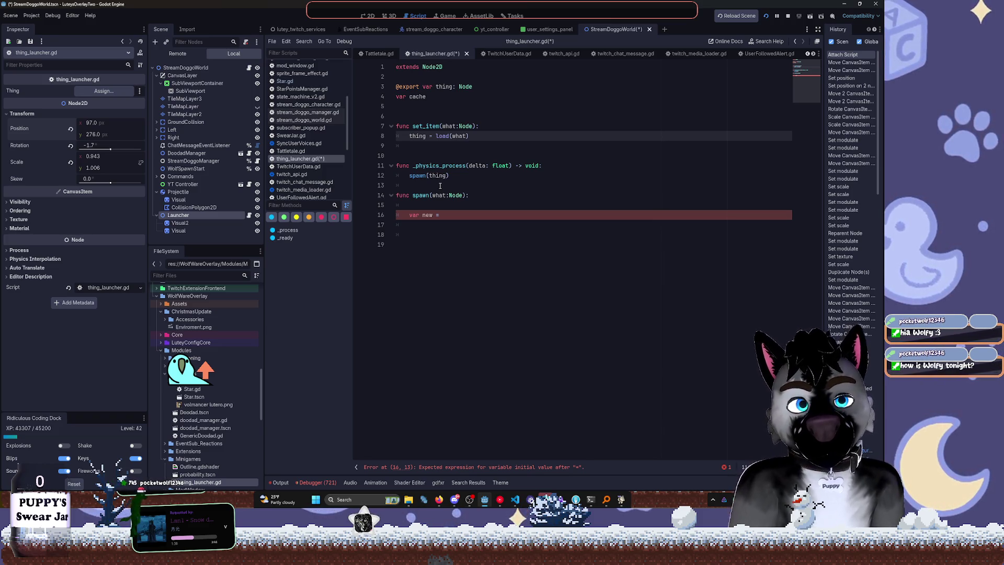
# Step: Try out test 'var' lines inside _physics_process and on the empty line above it
pyautogui.click(558, 166)
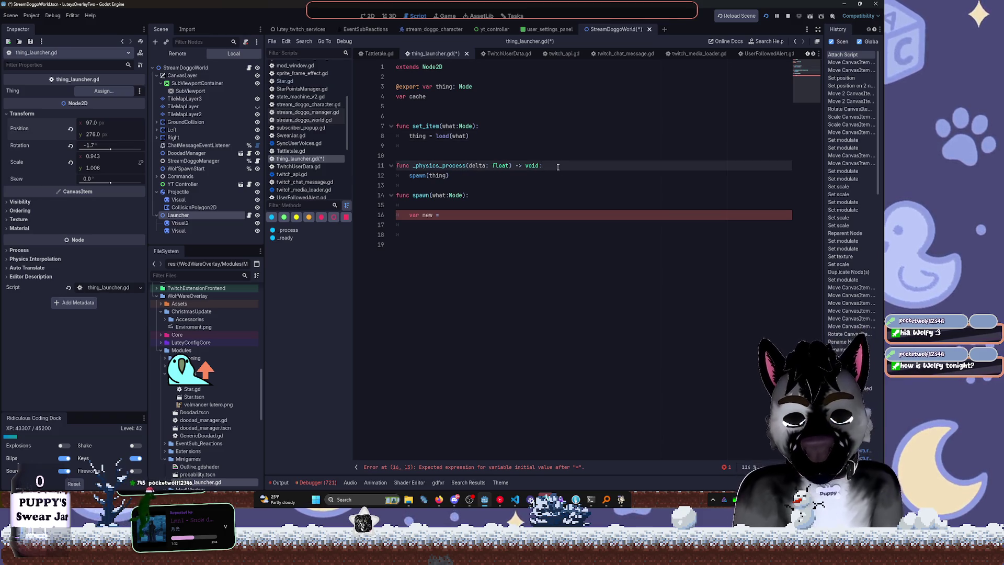
pyautogui.press('Return')
pyautogui.write('-')
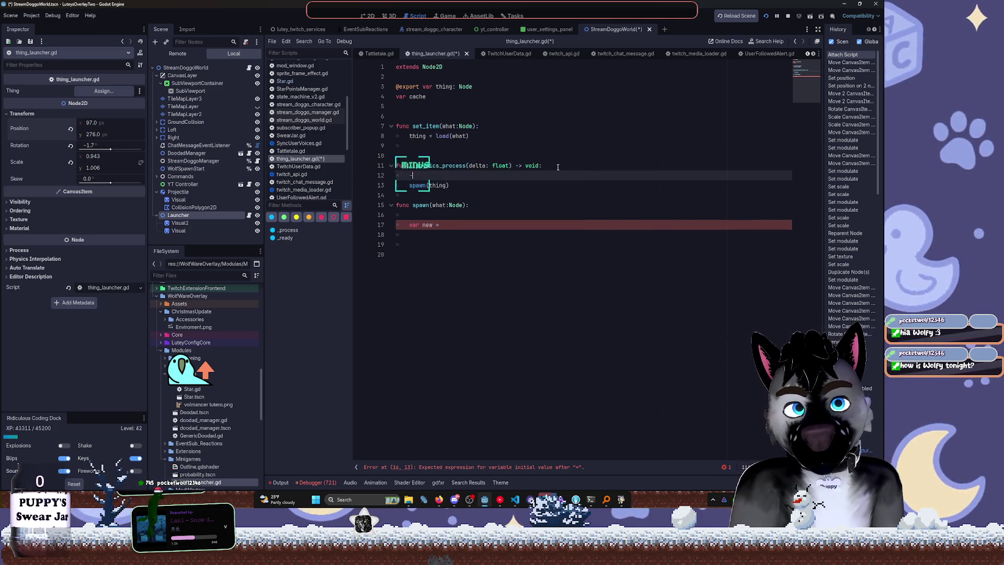
pyautogui.press('BackSpace')
pyautogui.write('var i')
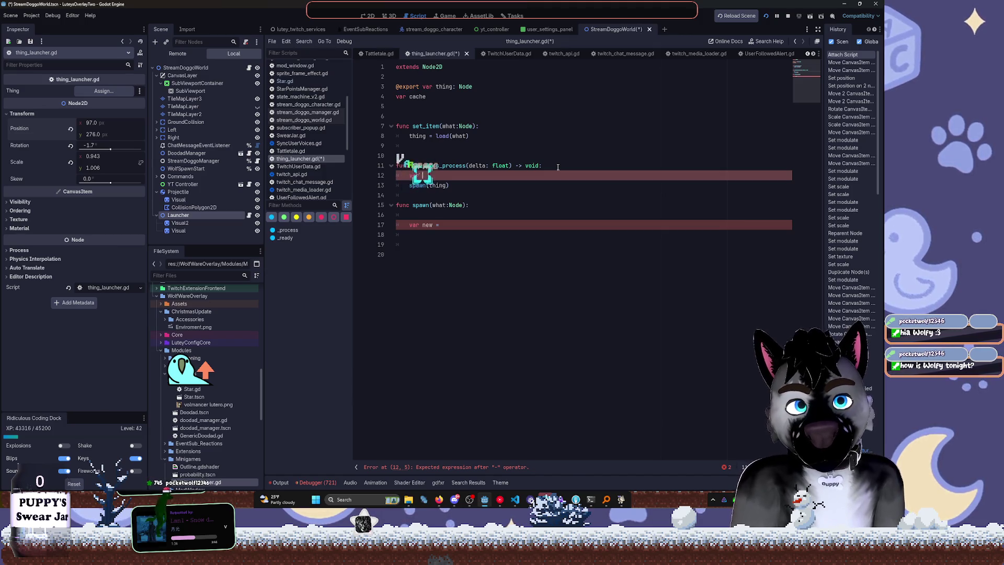
pyautogui.press('BackSpace')
pyautogui.press('BackSpace')
pyautogui.press('BackSpace')
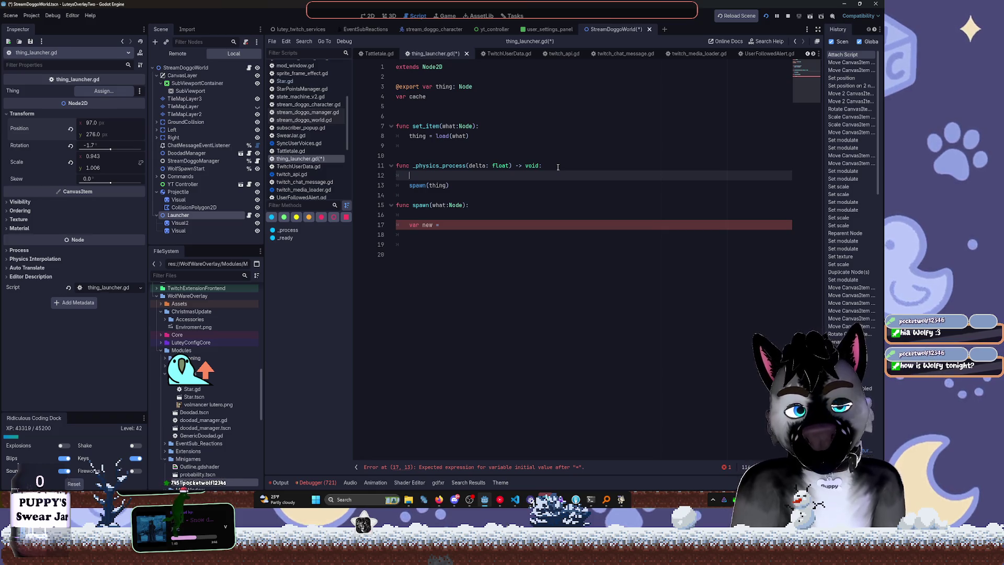
pyautogui.press('Up')
pyautogui.press('Up')
pyautogui.write('var')
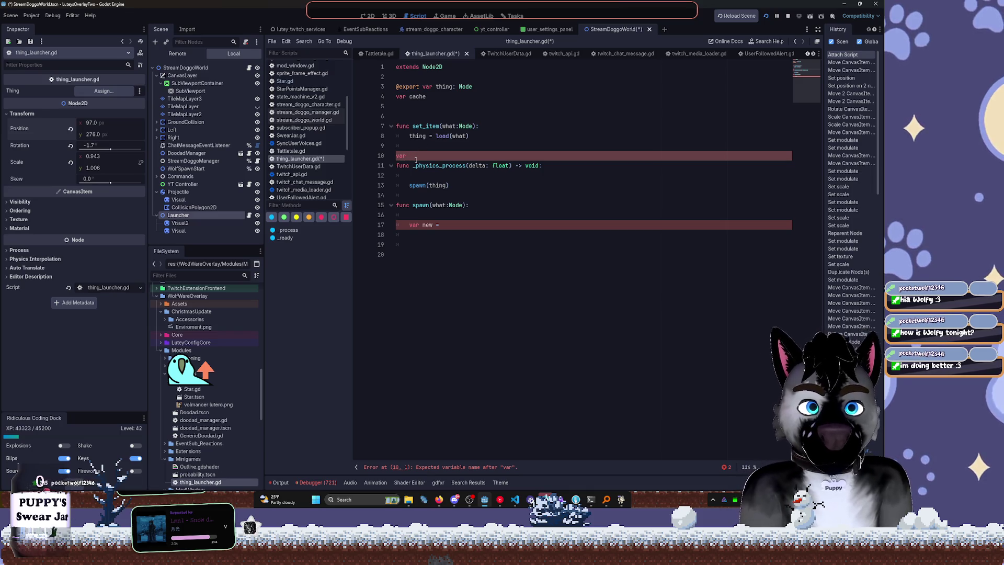
# Step: Remove the empty line under _physics_process, erase the unfinished var, and add a blank line above it
pyautogui.press('Down')
pyautogui.press('Down')
pyautogui.press('BackSpace')
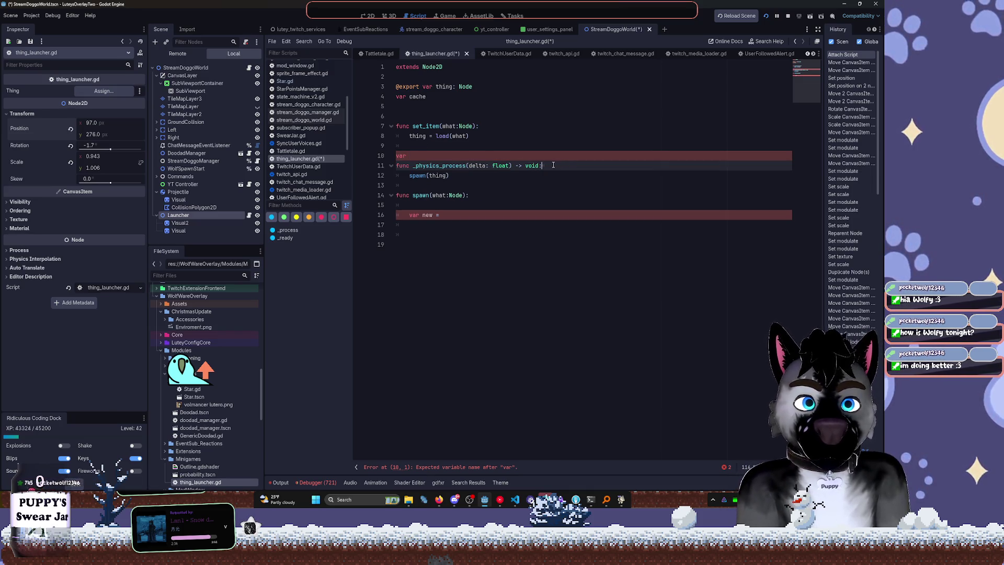
pyautogui.press('Up')
pyautogui.press('Return')
pyautogui.press('Up')
pyautogui.press('BackSpace')
pyautogui.press('BackSpace')
pyautogui.press('BackSpace')
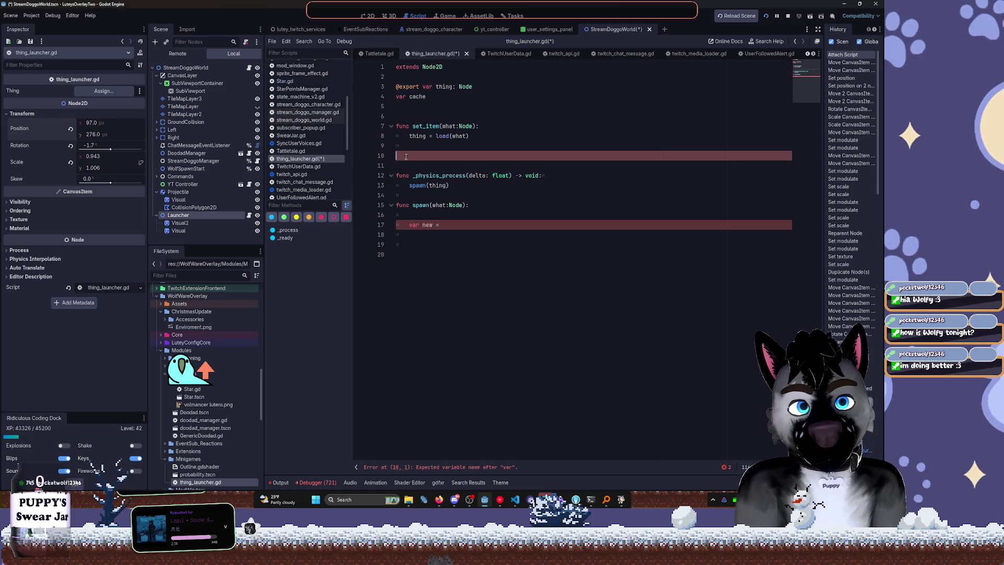
# Step: Remove the empty line under func spawn, ending on the unfinished 'var new =' line
pyautogui.click(463, 214)
pyautogui.press('BackSpace')
pyautogui.press('BackSpace')
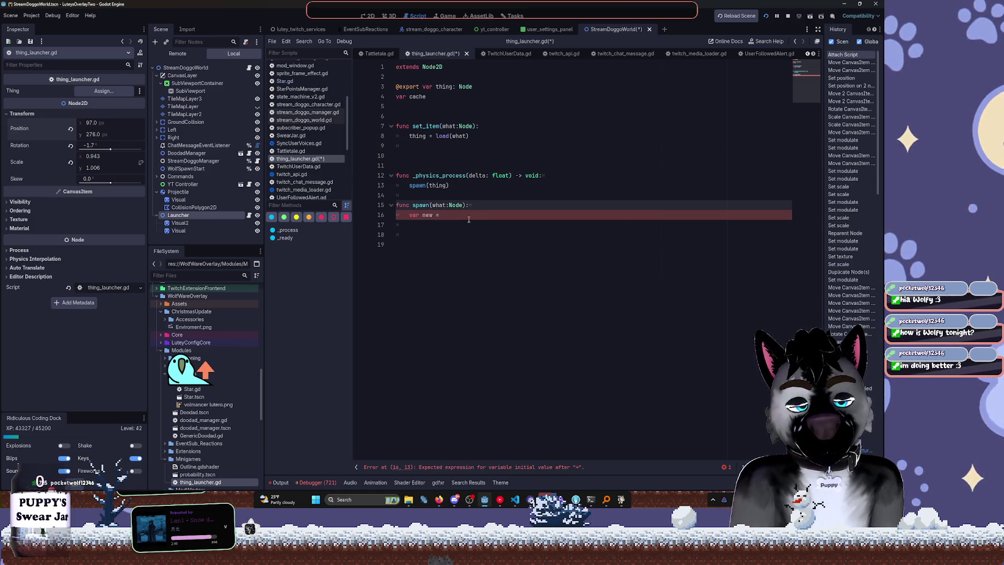
pyautogui.press('Down')
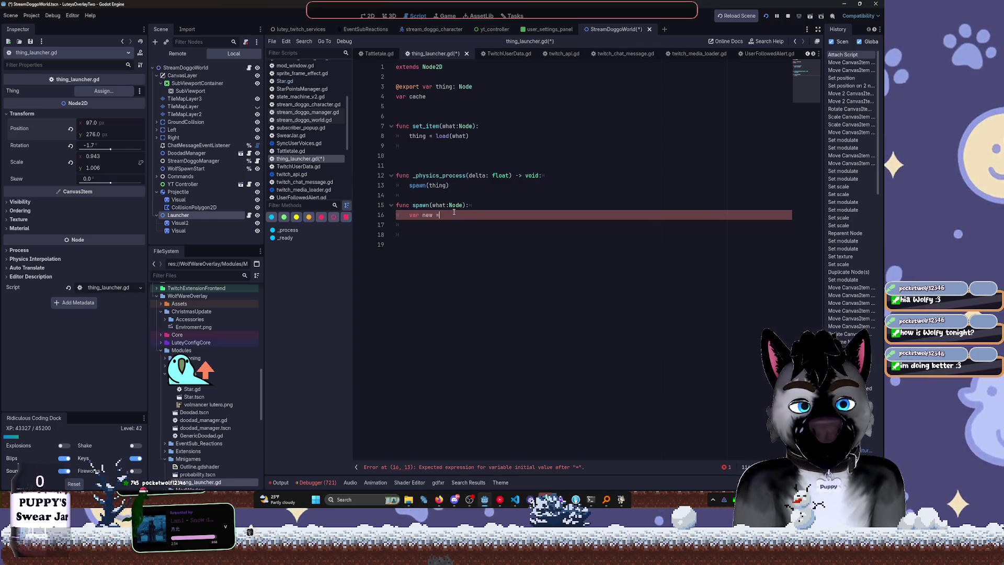
pyautogui.moveTo(450, 214); pyautogui.dragTo(408, 215)
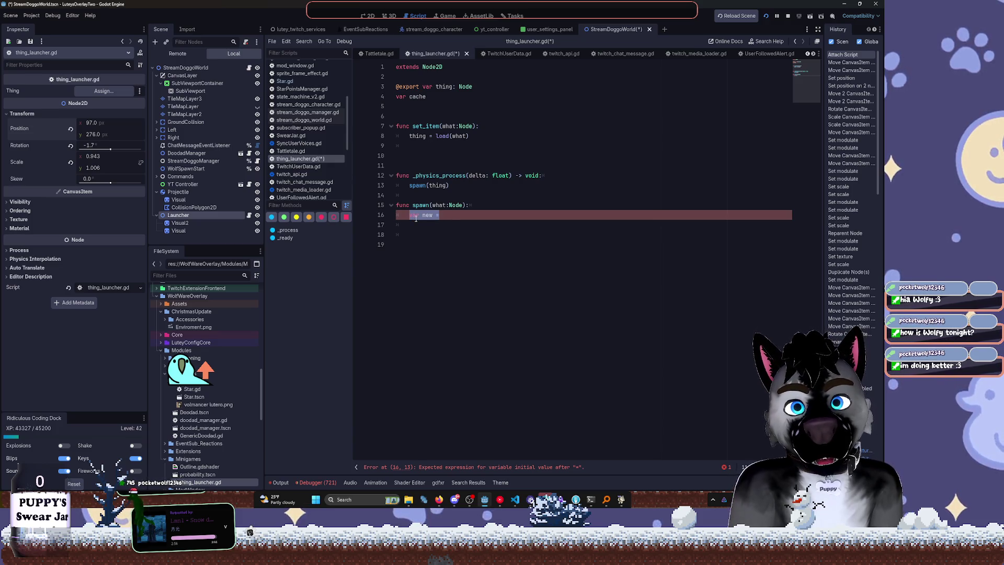
pyautogui.moveTo(451, 203)
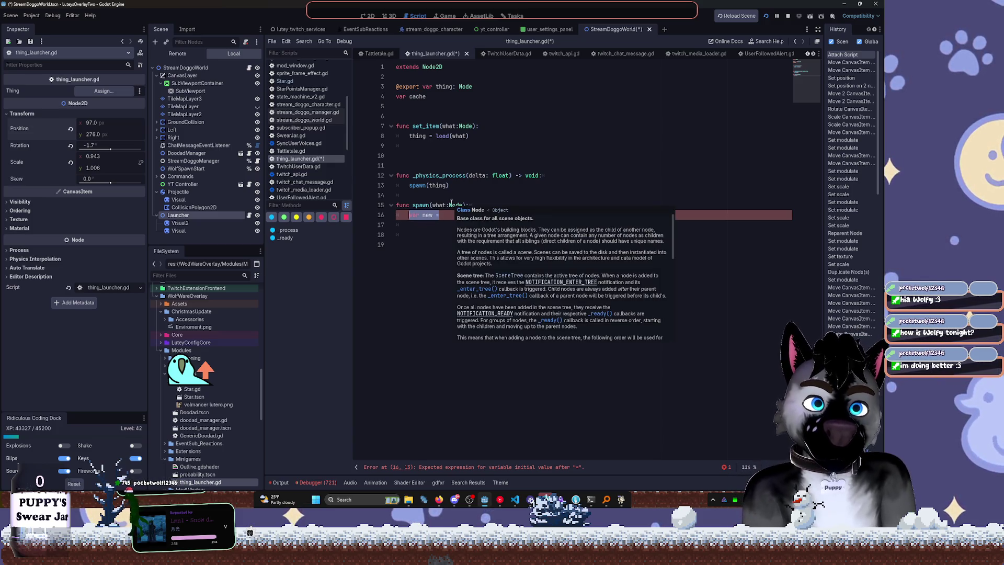
pyautogui.click(450, 216)
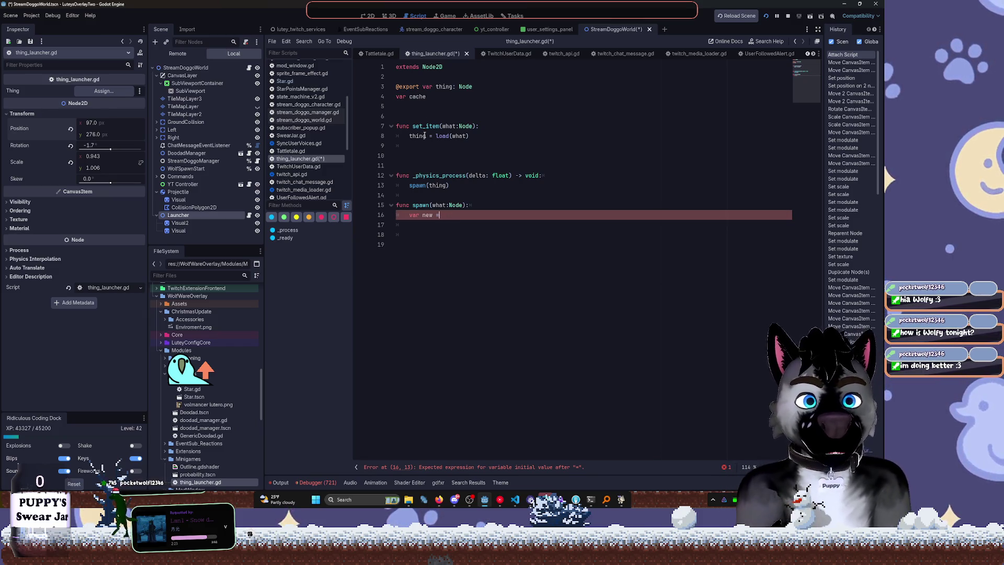
pyautogui.moveTo(424, 136)
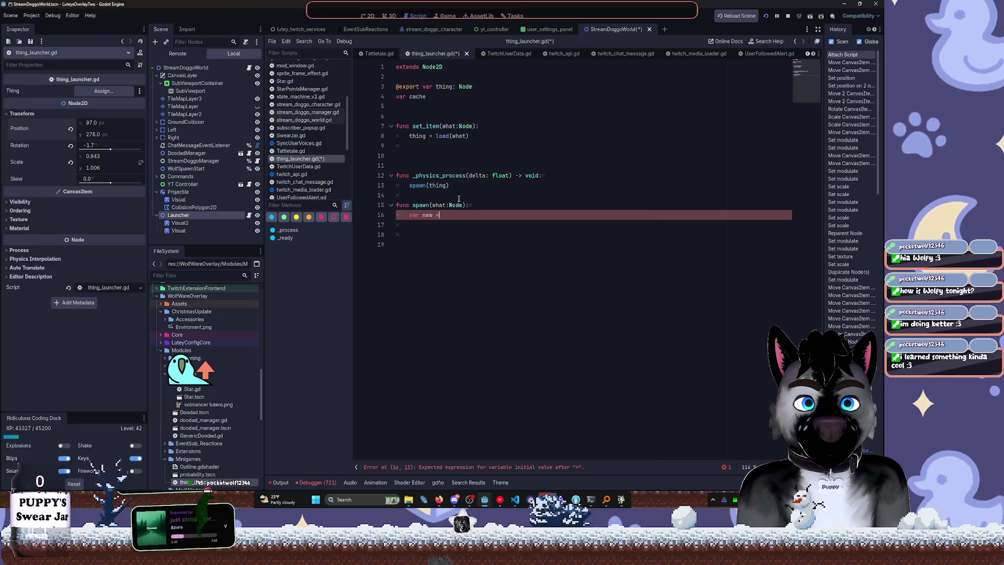
pyautogui.click(484, 86)
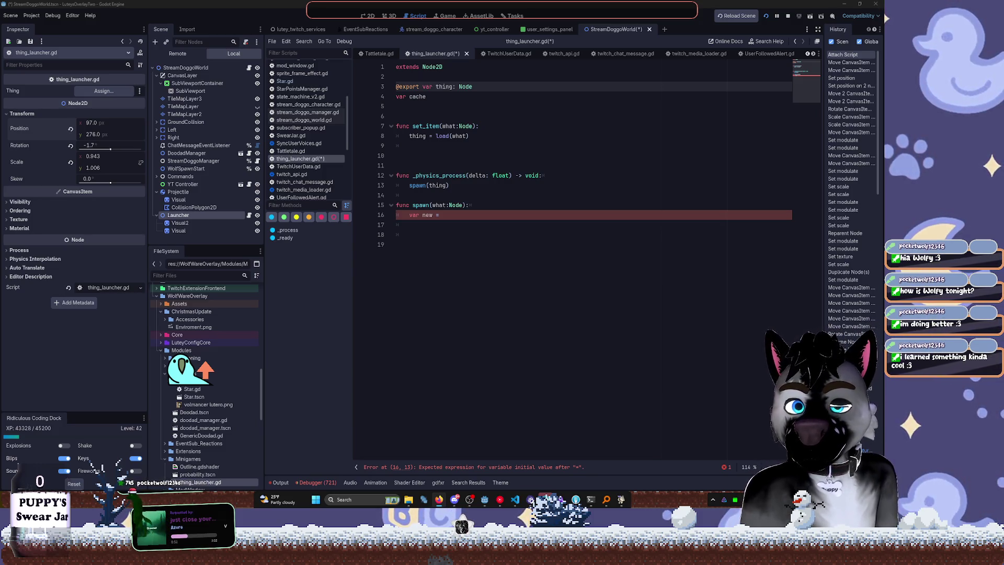
pyautogui.click(485, 84)
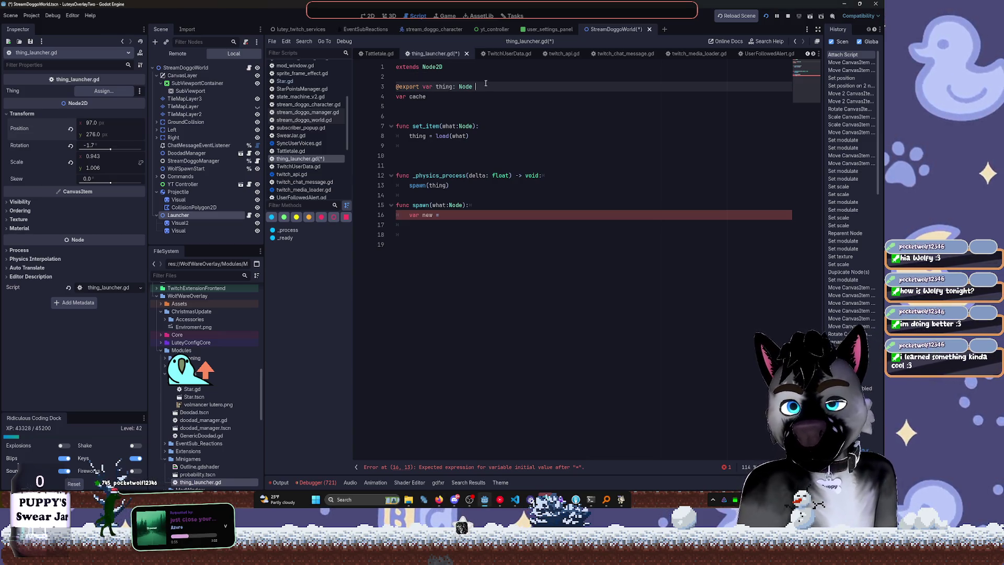
pyautogui.write(': set')
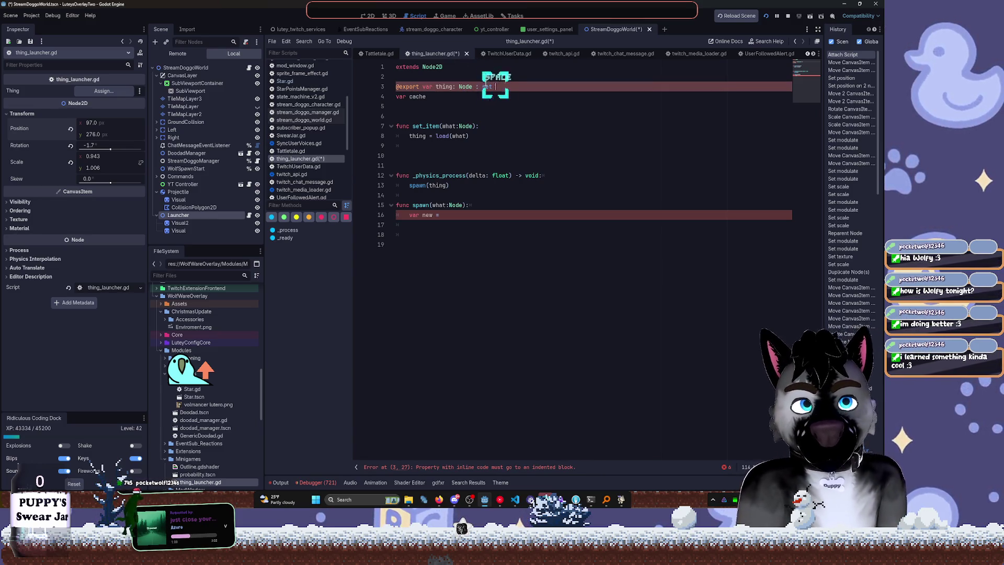
pyautogui.write(' =')
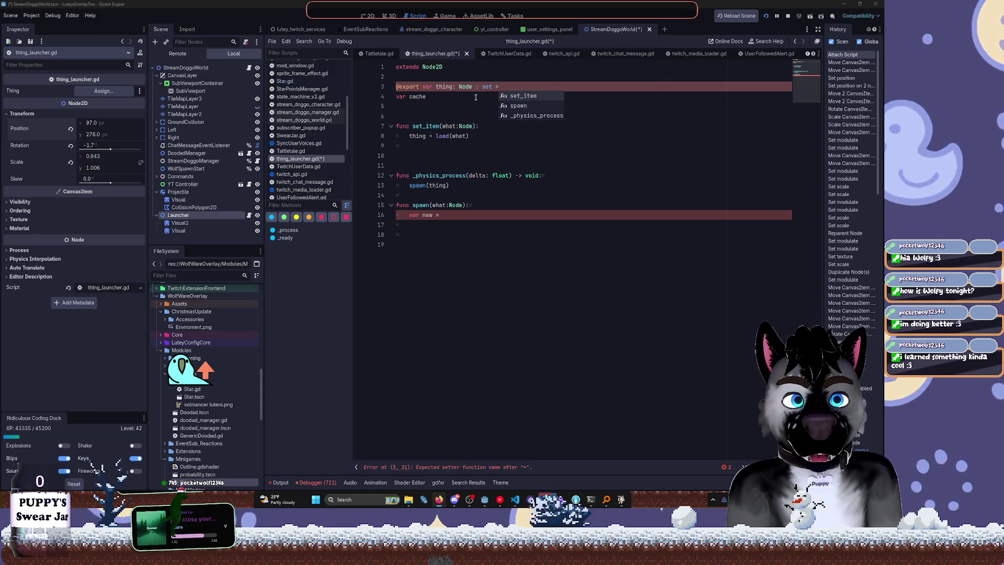
pyautogui.moveTo(480, 86); pyautogui.dragTo(503, 87)
pyautogui.press('BackSpace')
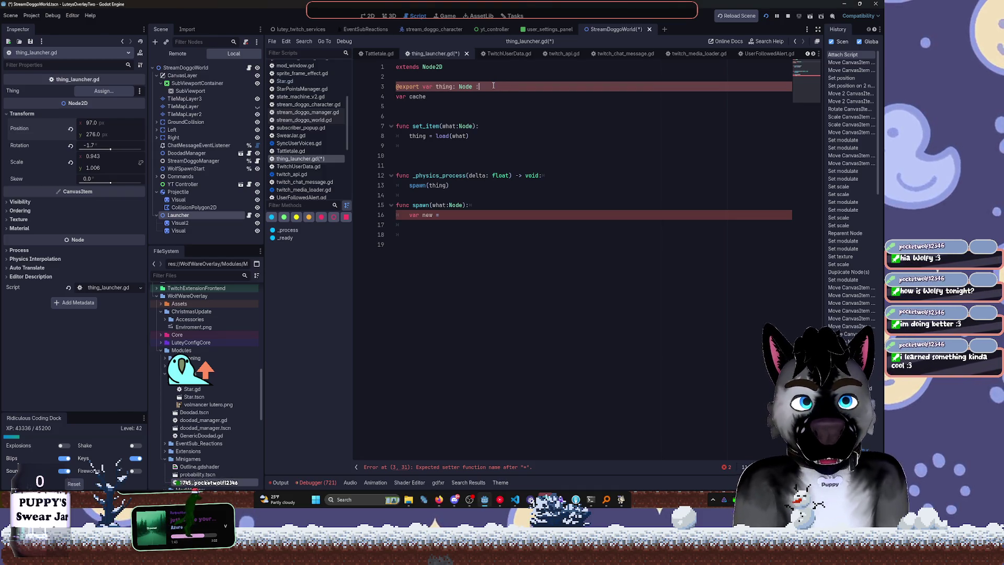
pyautogui.press('Return')
pyautogui.press('Up')
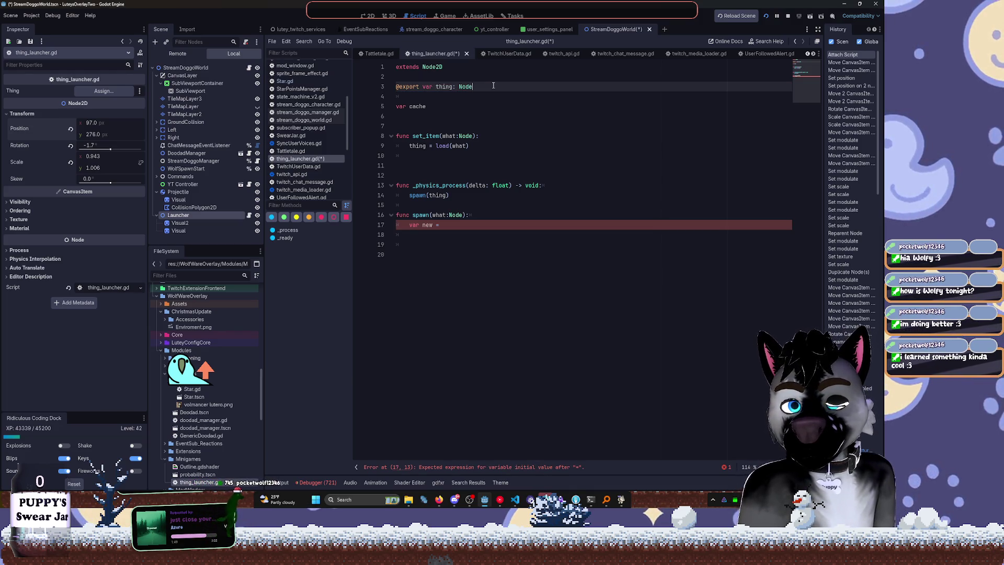
# Step: Give thing a set(value) block: if value != thing, assign thing = value and cache = thing
pyautogui.press('Up')
pyautogui.press('Down')
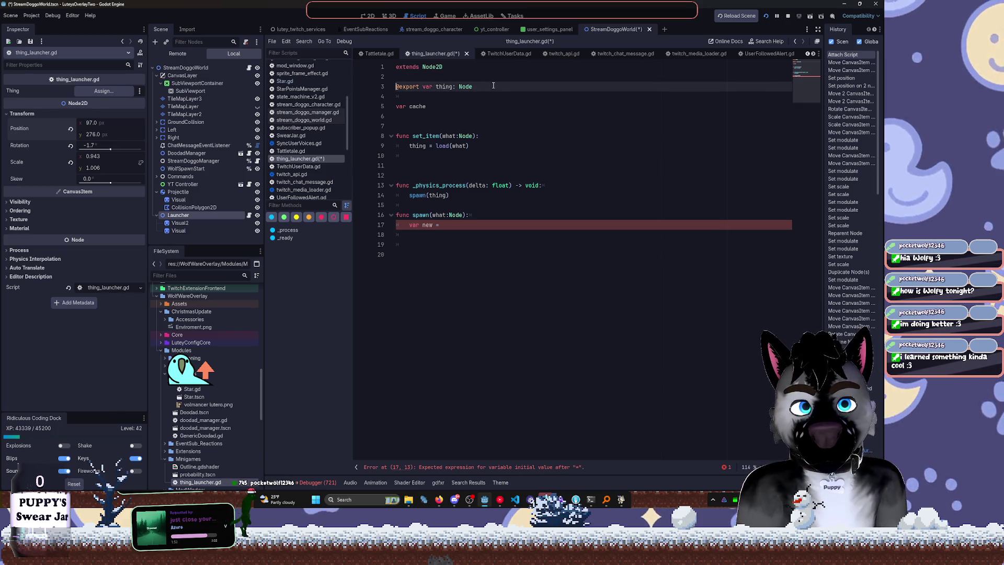
pyautogui.write(':')
pyautogui.press('Return')
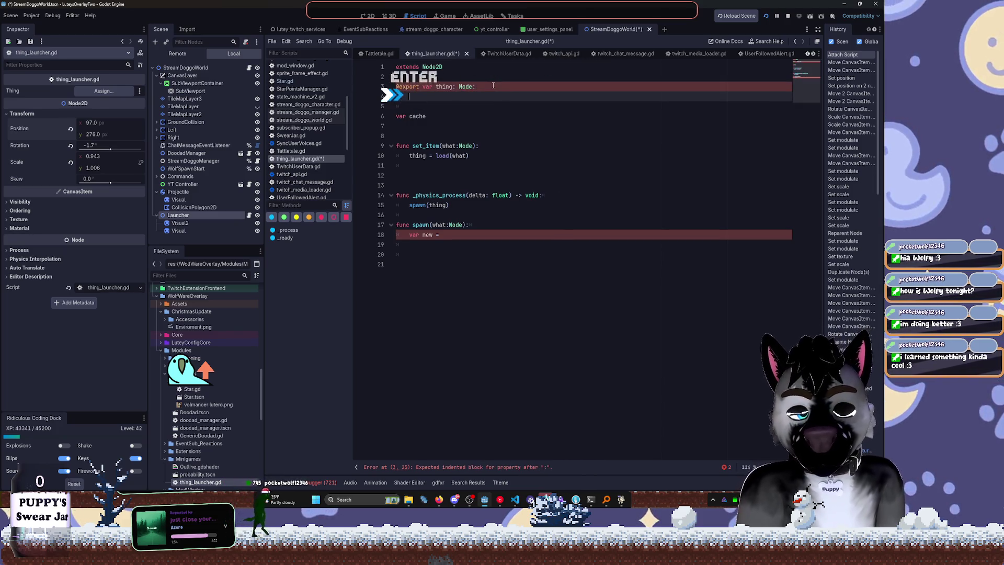
pyautogui.write('set(value)')
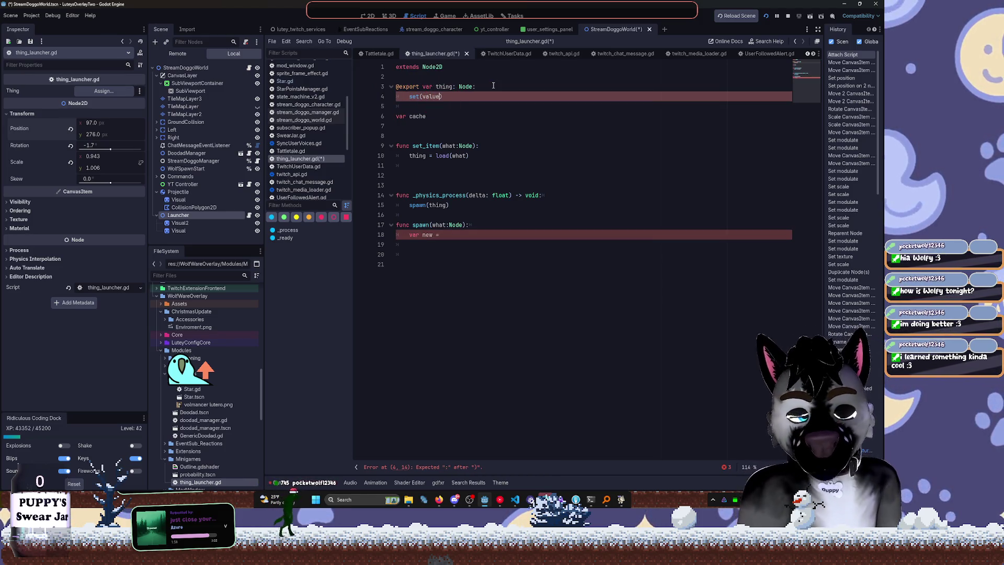
pyautogui.write(':')
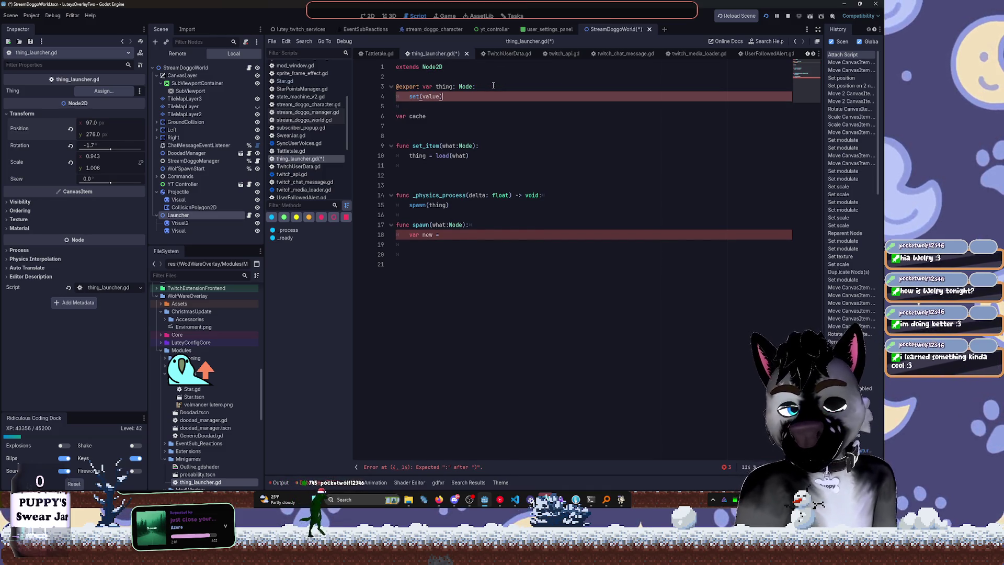
pyautogui.write(':')
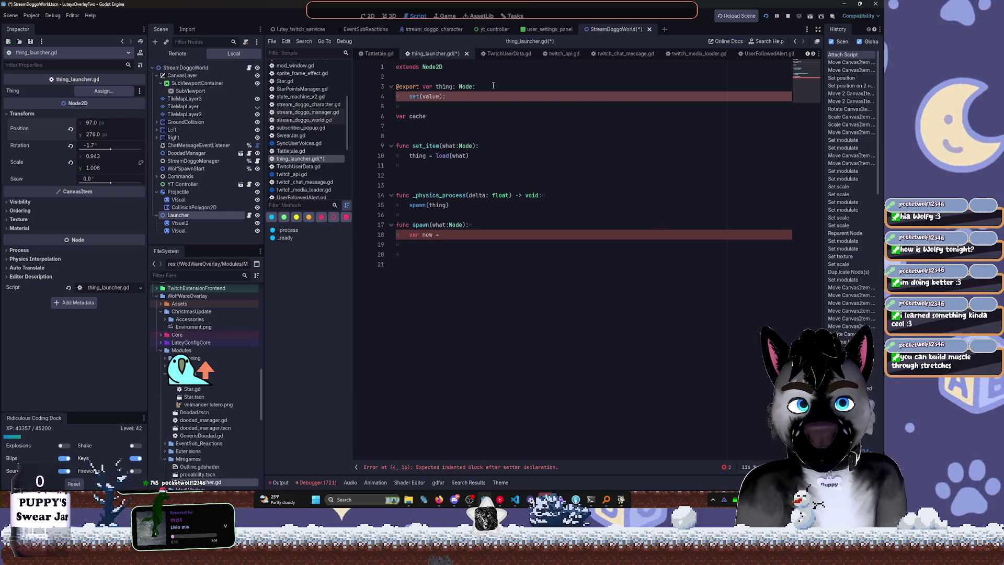
pyautogui.press('Return')
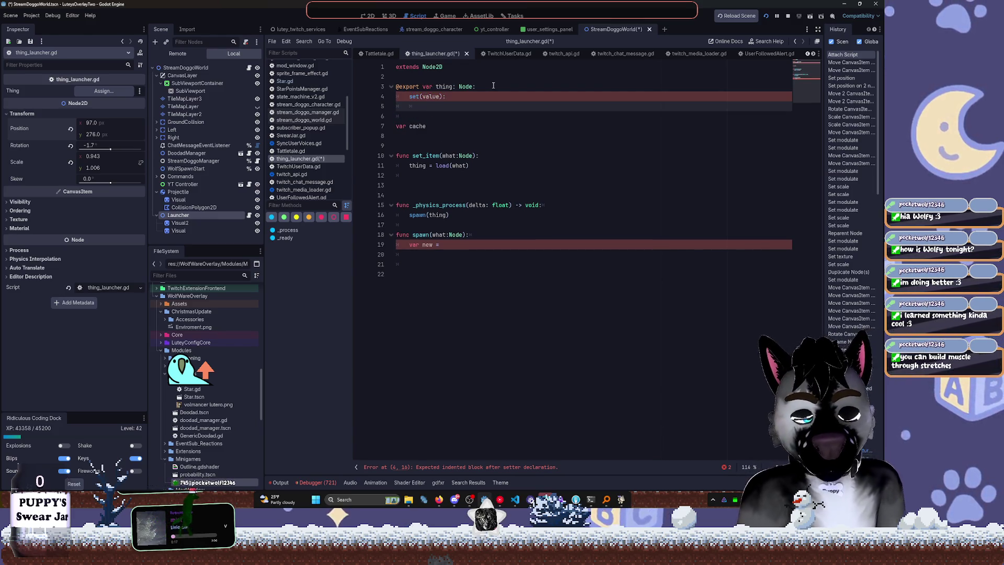
pyautogui.write('if ')
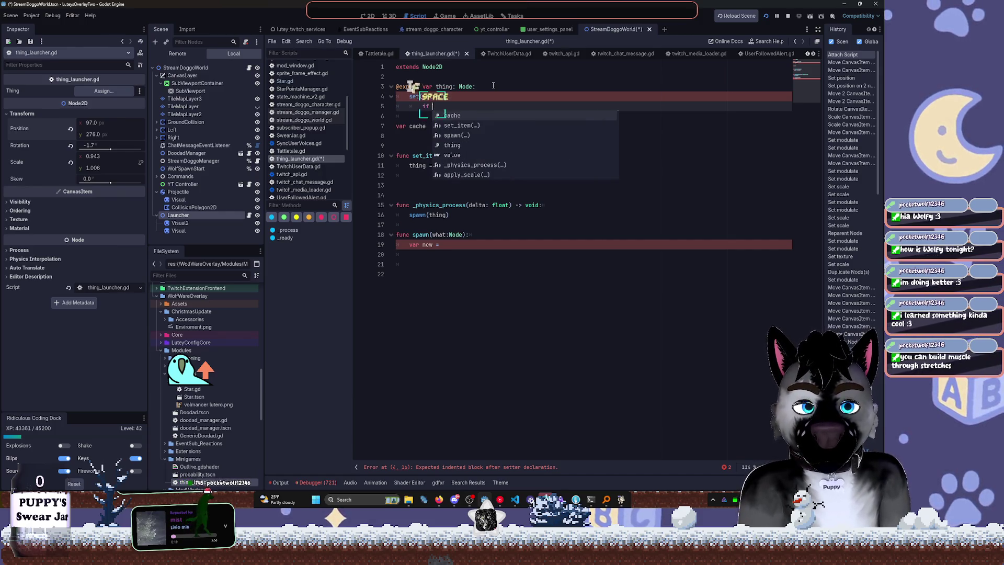
pyautogui.write('value ')
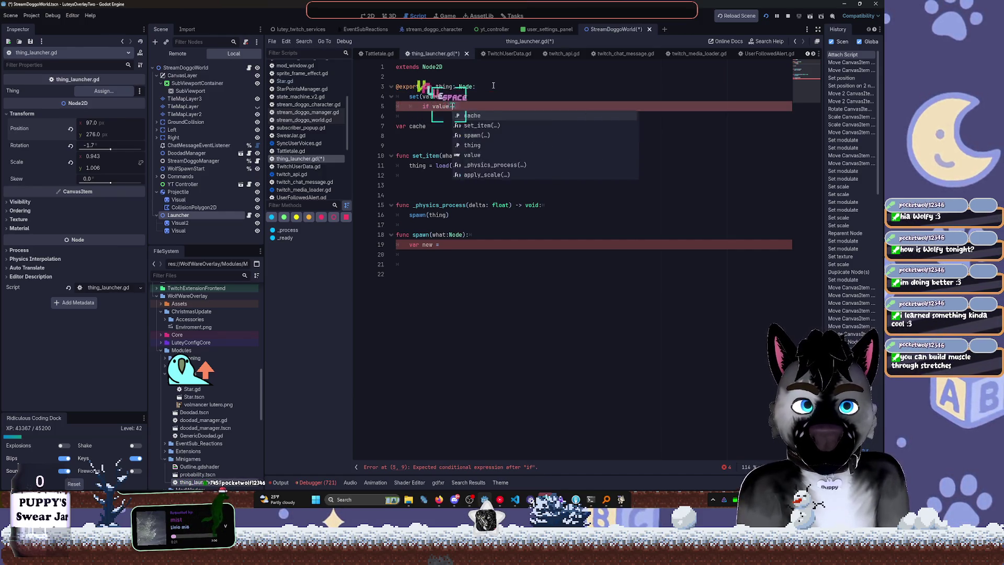
pyautogui.write('!= thi')
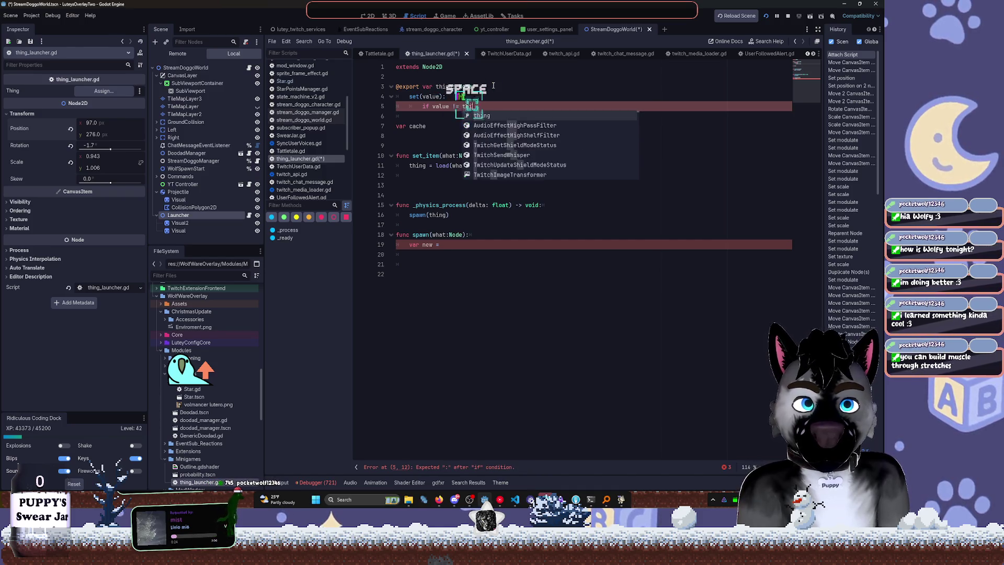
pyautogui.write('ng:')
pyautogui.press('Return')
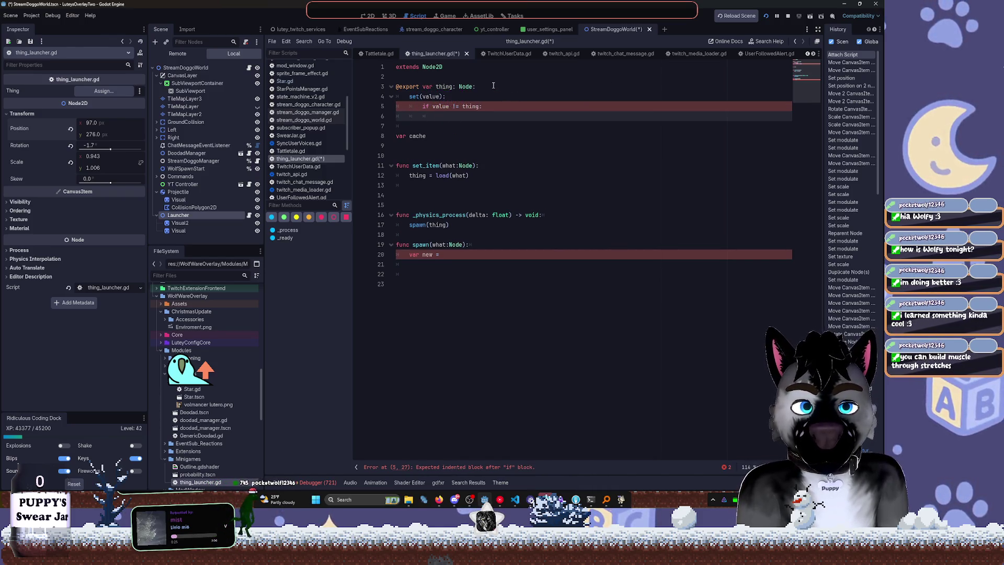
pyautogui.write('thing ')
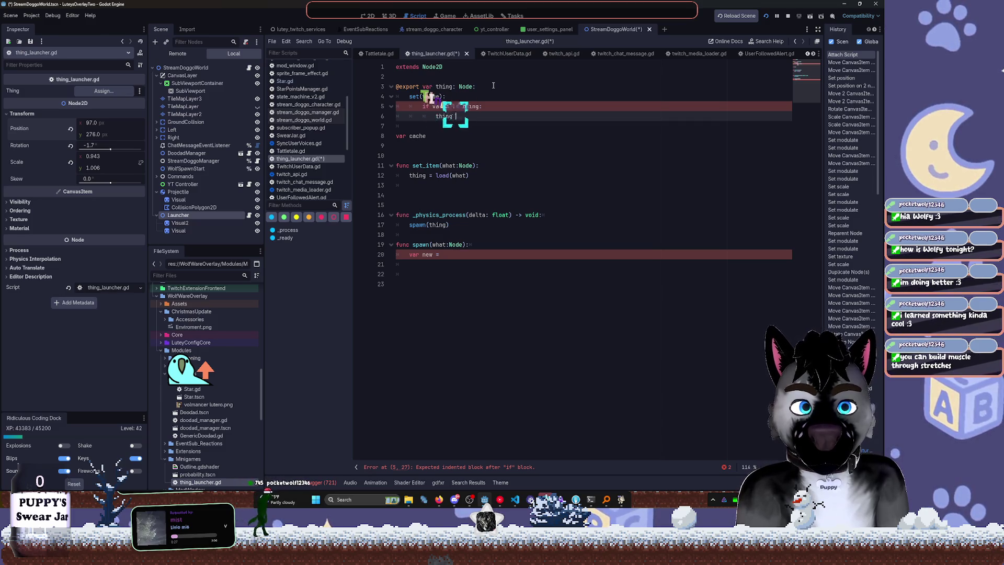
pyautogui.write('= value')
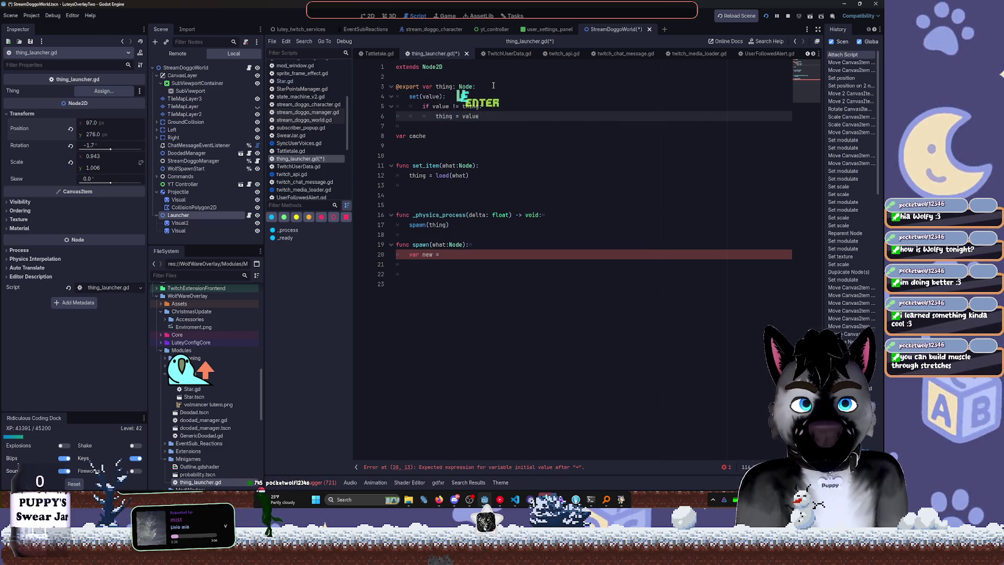
pyautogui.press('Return')
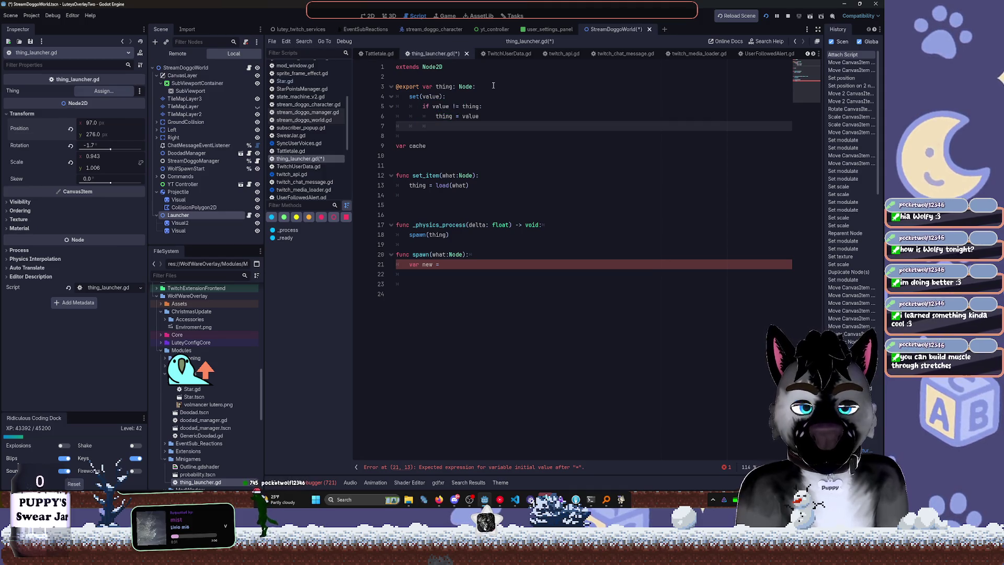
pyautogui.write('cache = t')
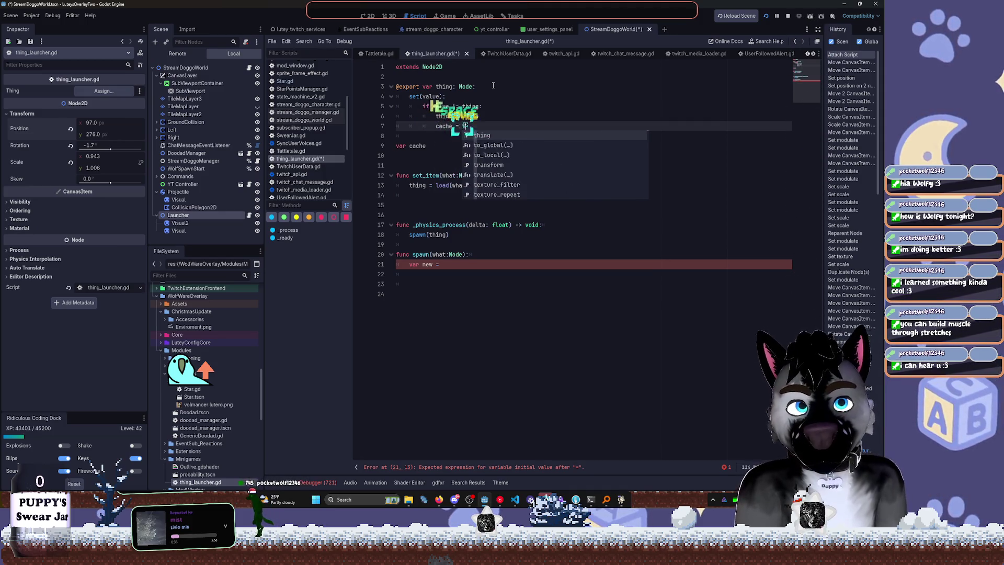
pyautogui.write('hing')
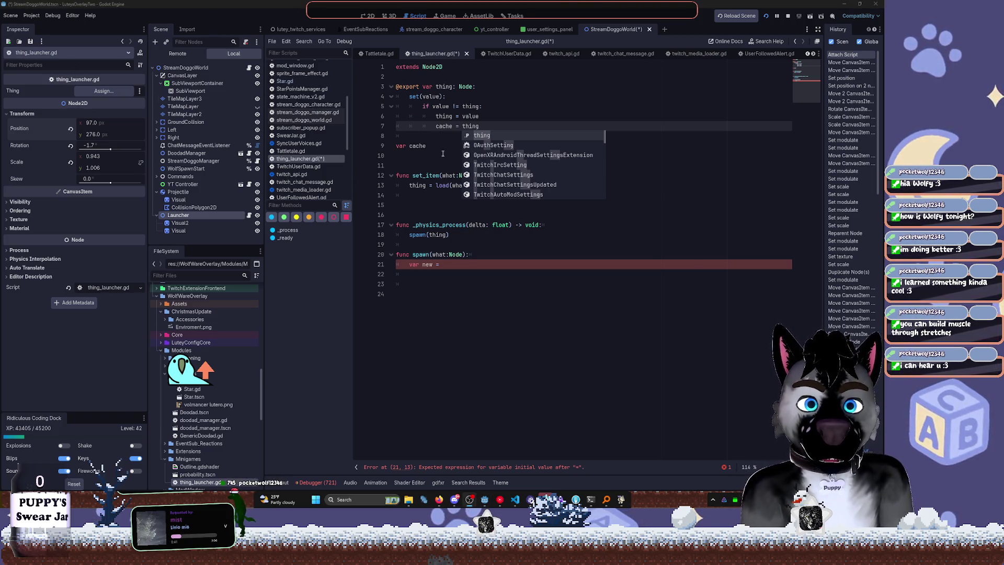
pyautogui.moveTo(409, 145); pyautogui.dragTo(372, 91)
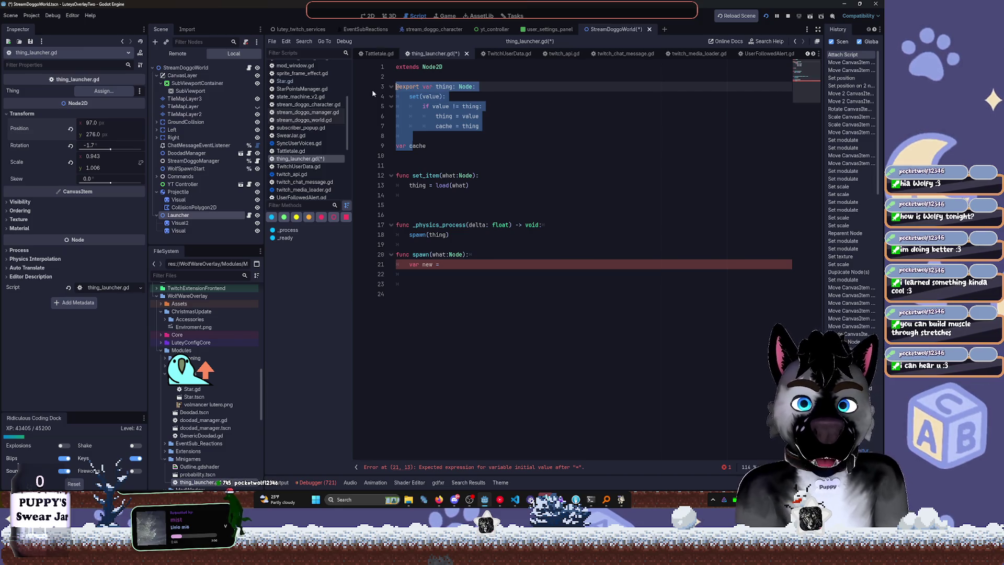
pyautogui.press('BackSpace')
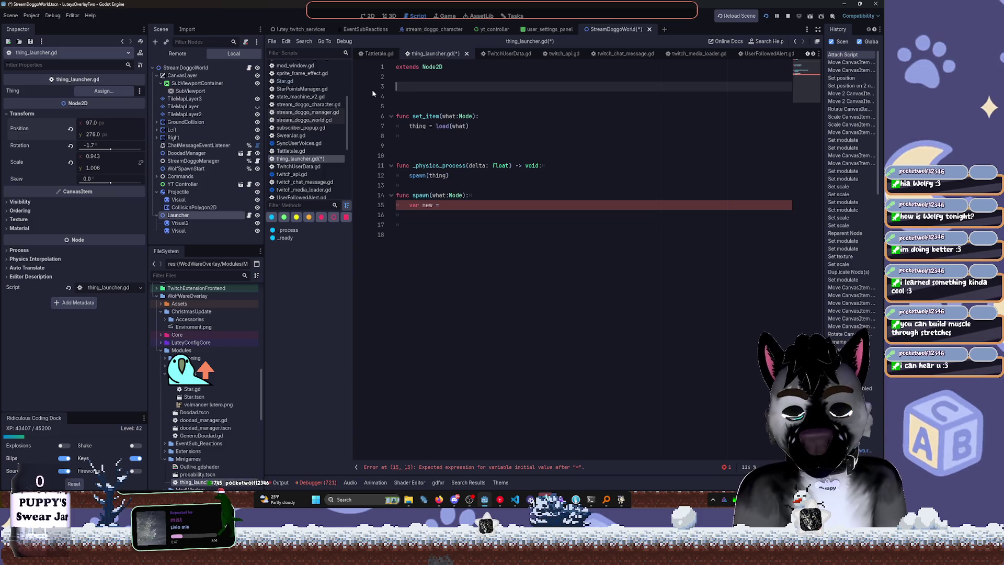
pyautogui.write('@export')
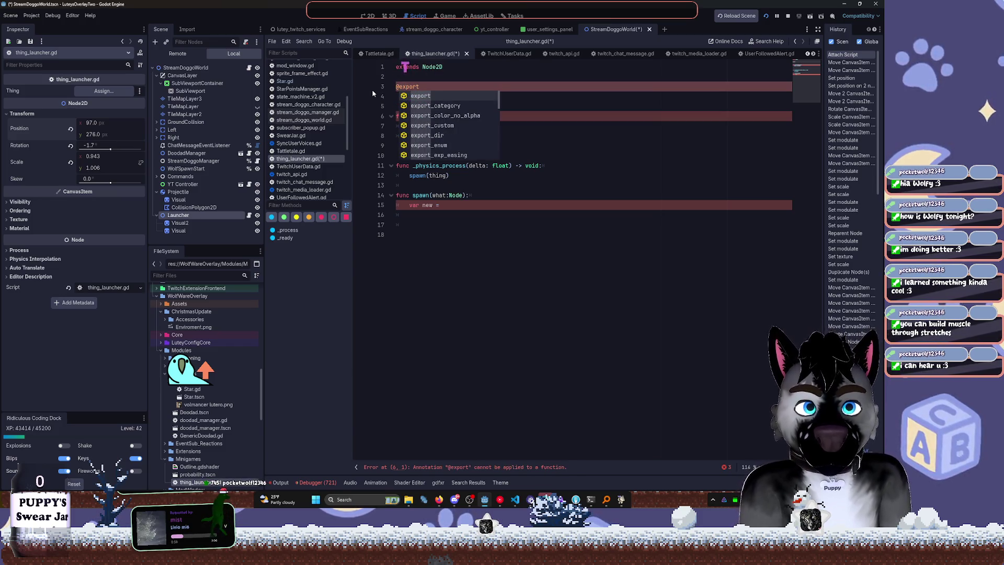
pyautogui.write('_ore')
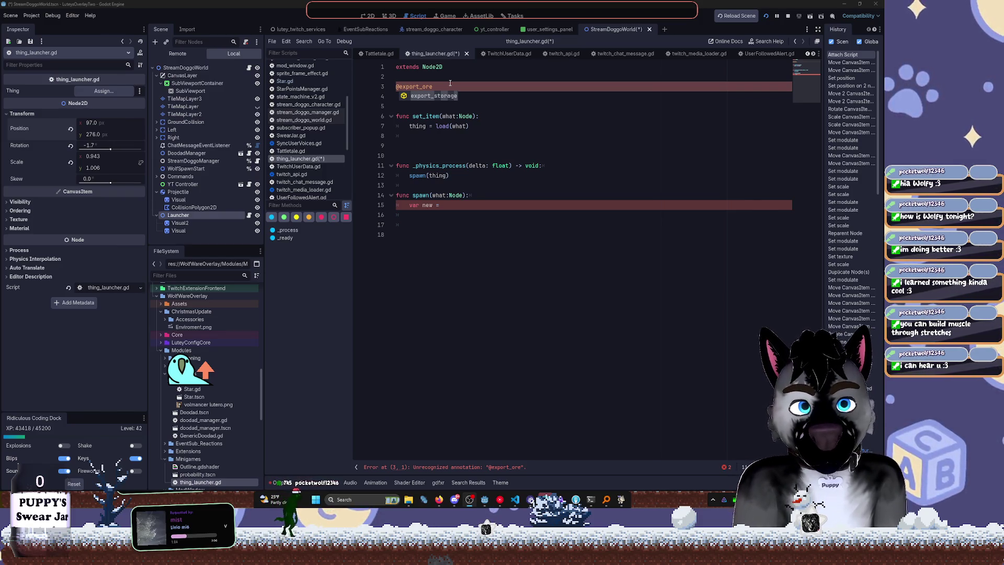
pyautogui.hotkey('ctrl', 'z')
pyautogui.hotkey('ctrl', 'z')
pyautogui.hotkey('ctrl', 'z')
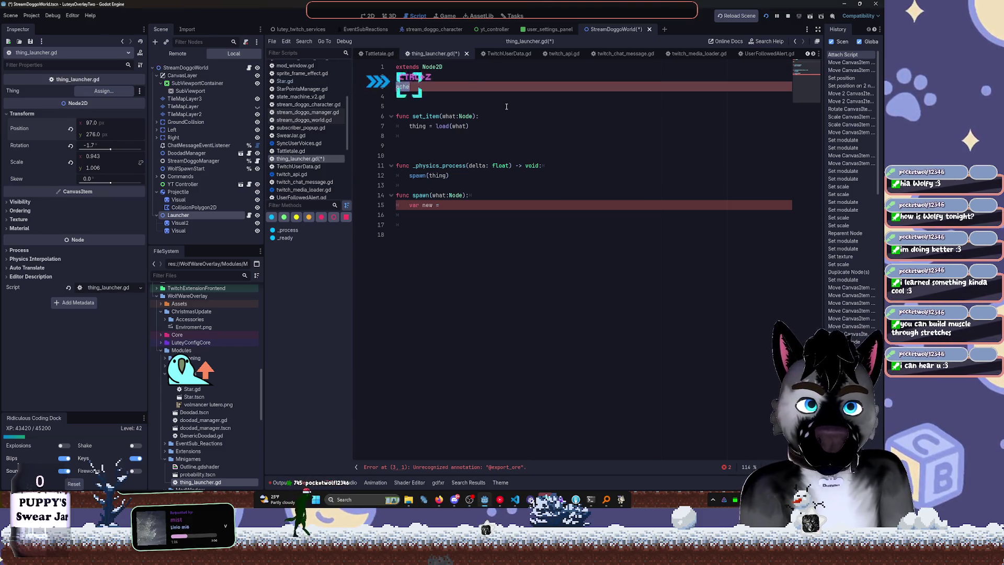
pyautogui.hotkey('ctrl', 'z')
pyautogui.hotkey('ctrl', 'z')
pyautogui.hotkey('ctrl', 'z')
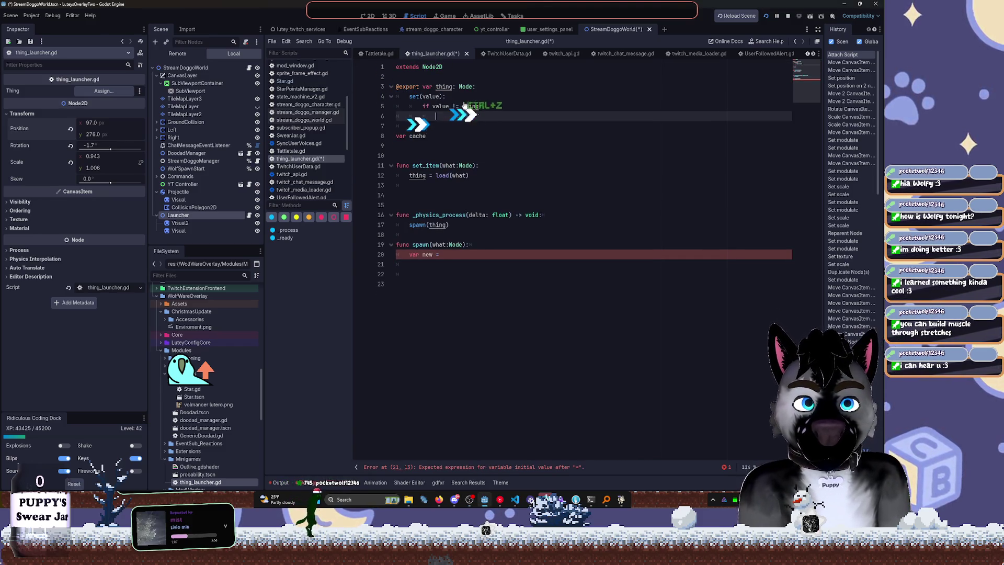
pyautogui.hotkey('ctrl', 'z')
pyautogui.moveTo(402, 137); pyautogui.dragTo(384, 98)
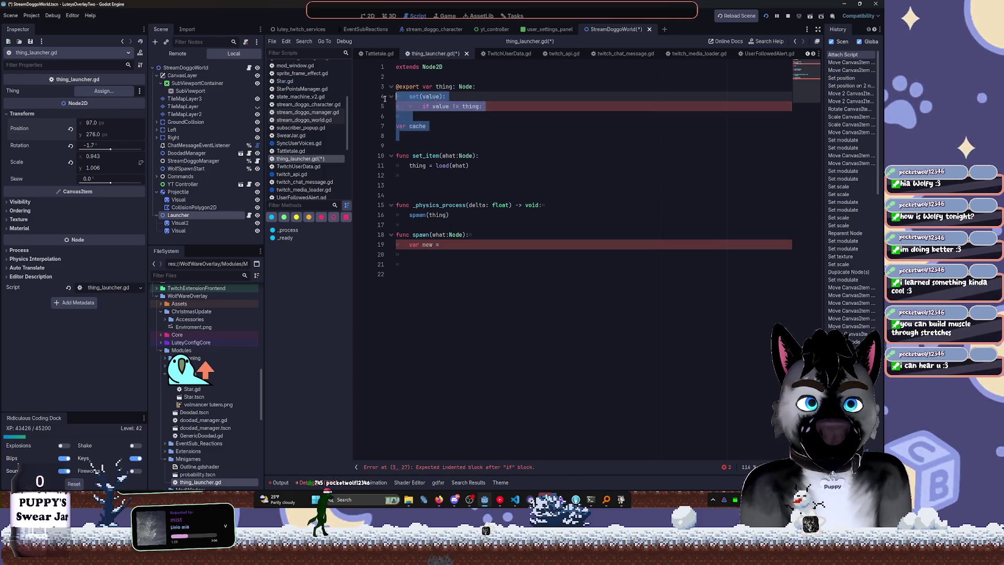
pyautogui.press('BackSpace')
pyautogui.press('BackSpace')
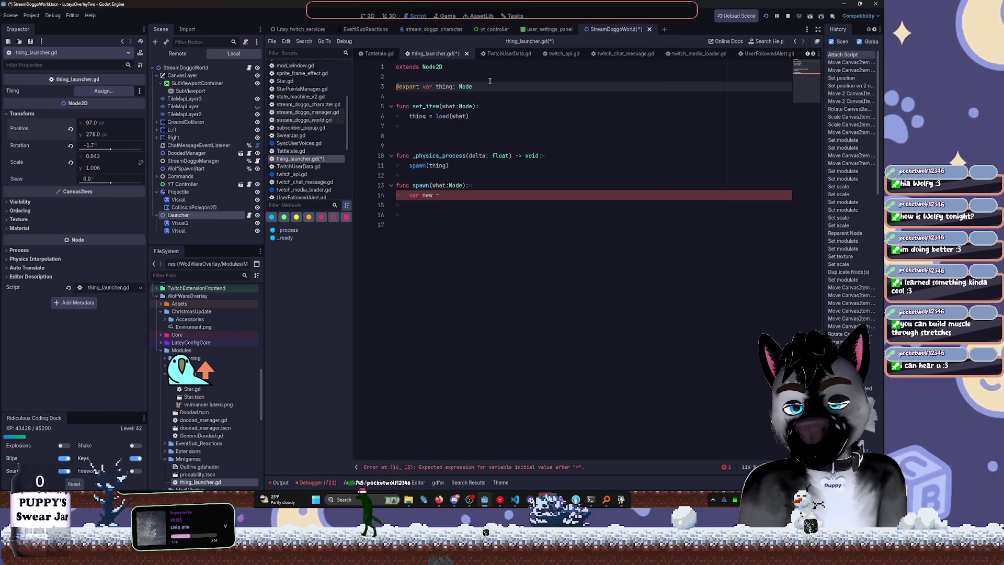
# Step: Save the script and assign the Projectile node to the launcher's Thing property
pyautogui.hotkey('ctrl', 's')
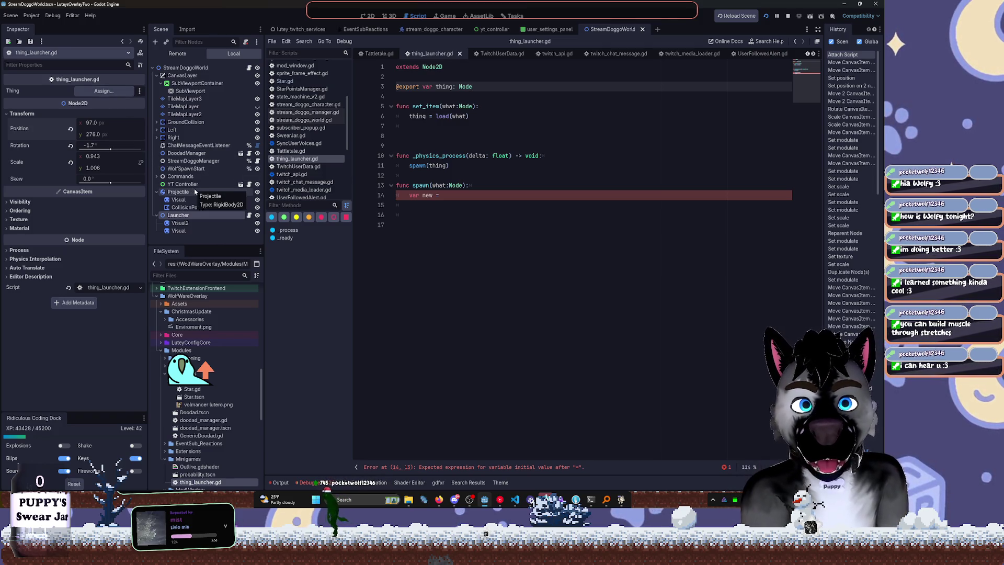
pyautogui.moveTo(191, 192); pyautogui.dragTo(102, 96)
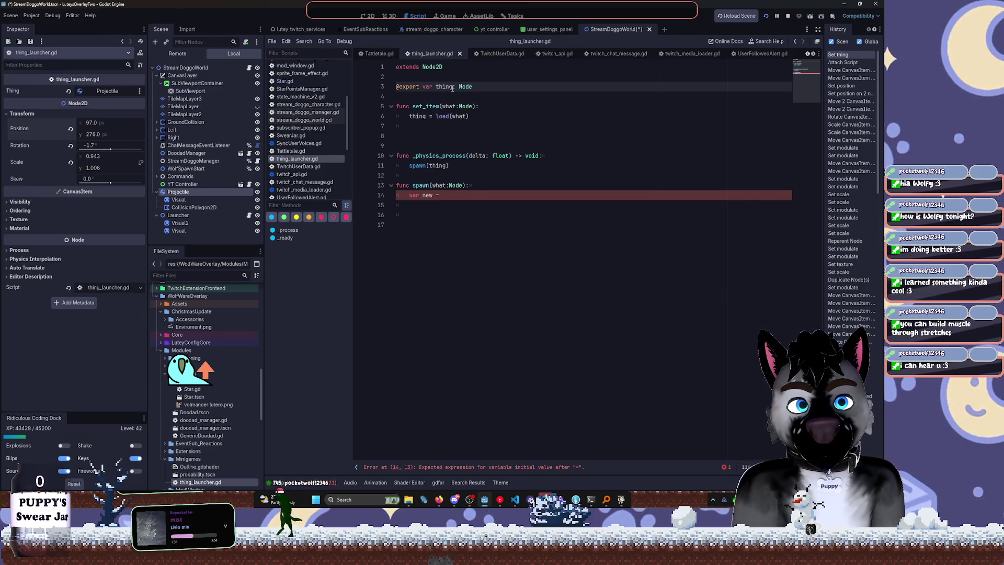
# Step: Insert blank lines below the thing export on line 4
pyautogui.click(443, 94)
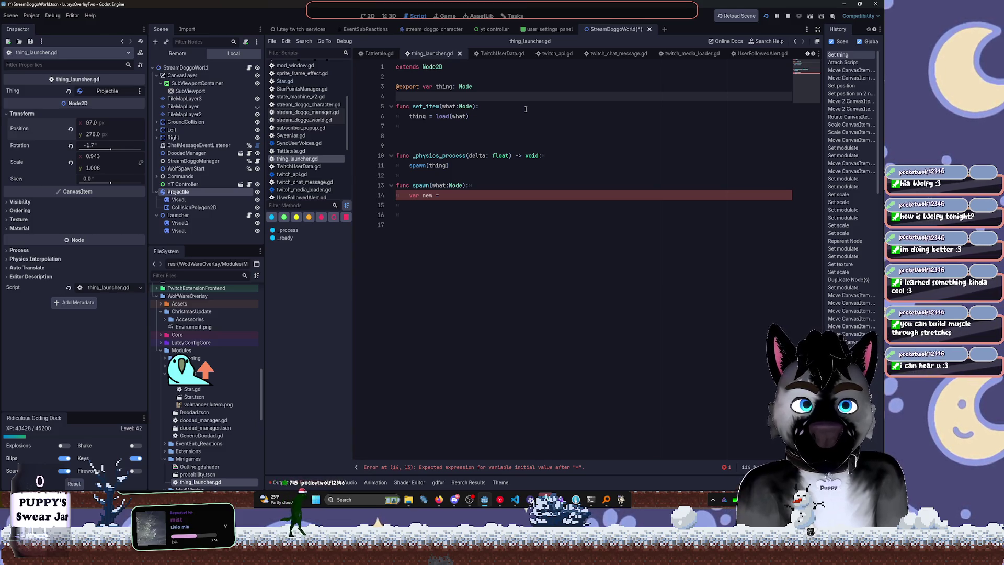
pyautogui.press('Return')
pyautogui.press('Return')
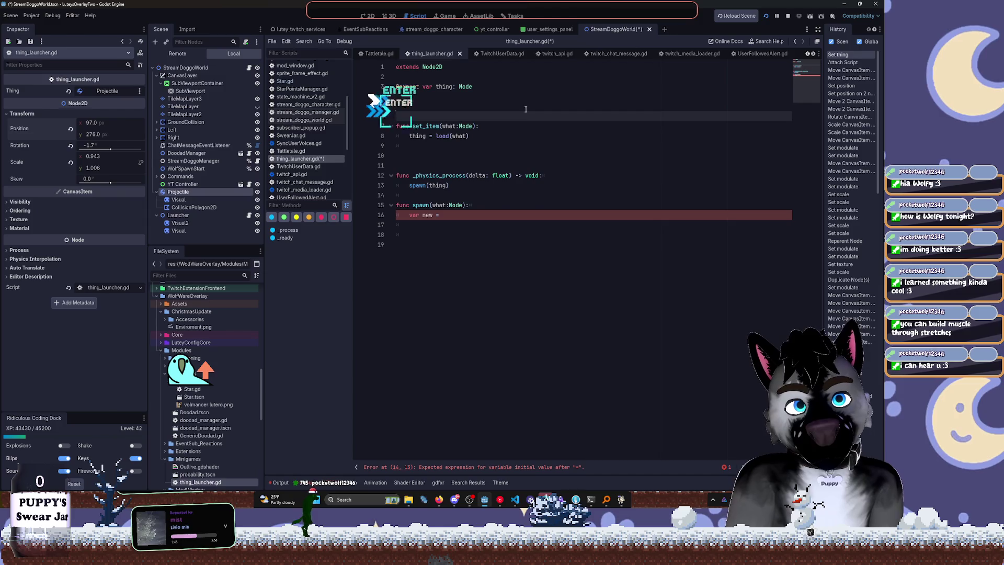
# Step: Add a 'func warm():' header and declare 'var cached_item : Node' above it
pyautogui.write('func warm():')
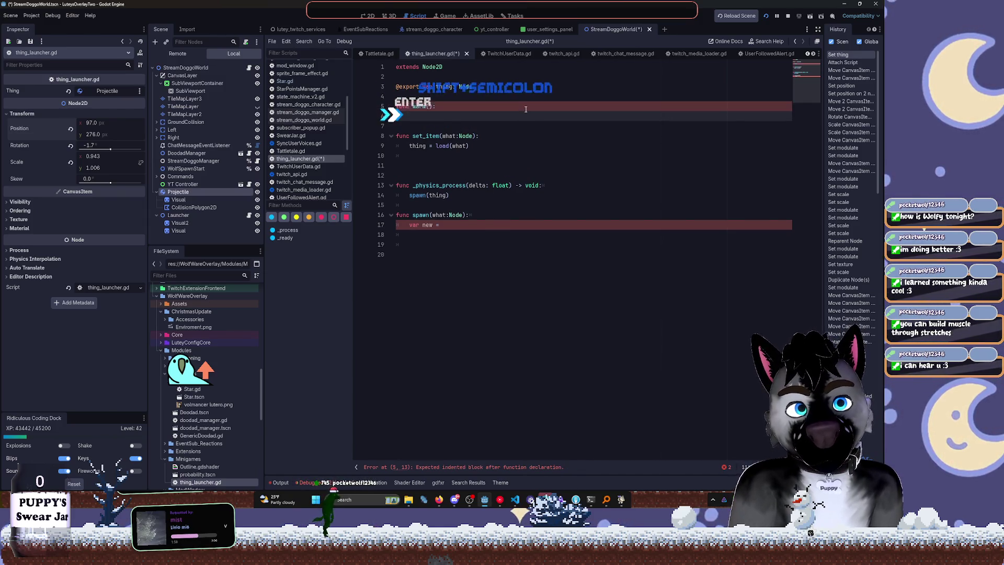
pyautogui.press('Return')
pyautogui.press('Up')
pyautogui.press('Up')
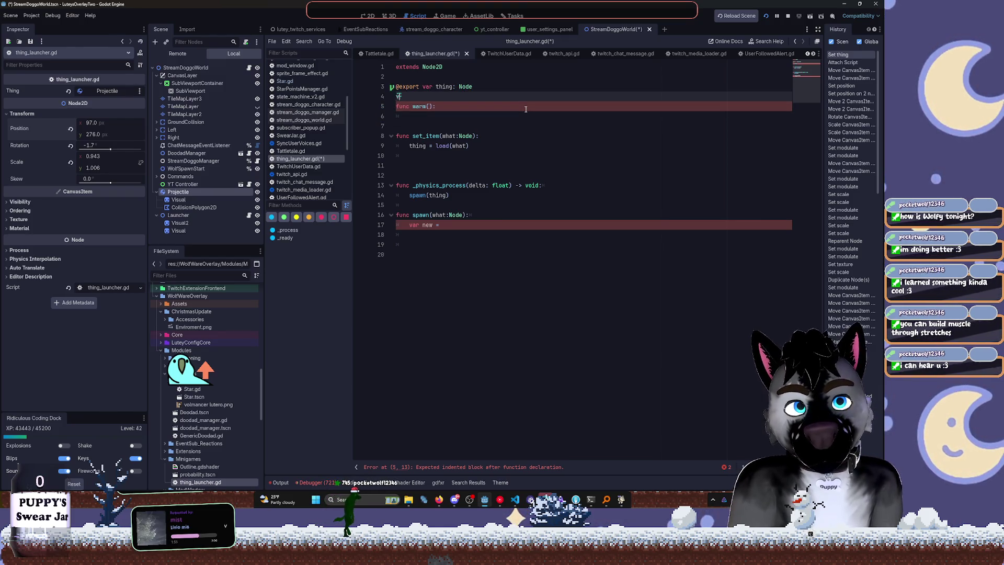
pyautogui.write('var cache')
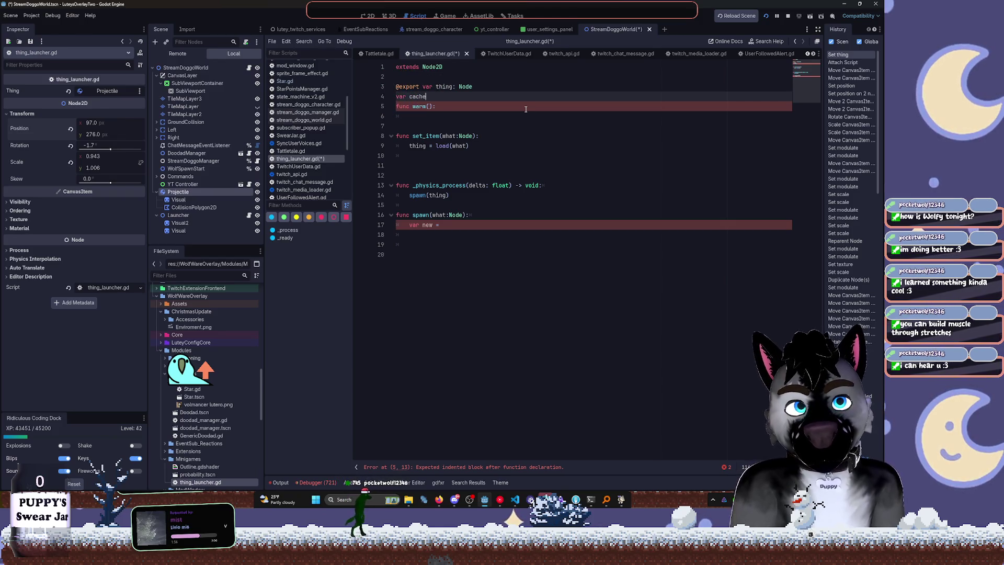
pyautogui.write(':')
pyautogui.press('BackSpace')
pyautogui.write('_item')
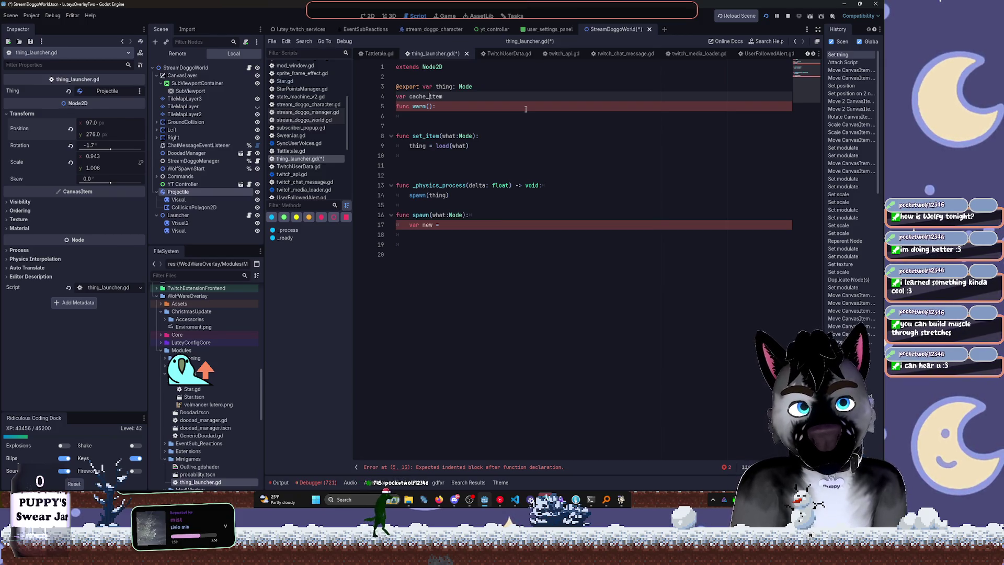
pyautogui.write('d')
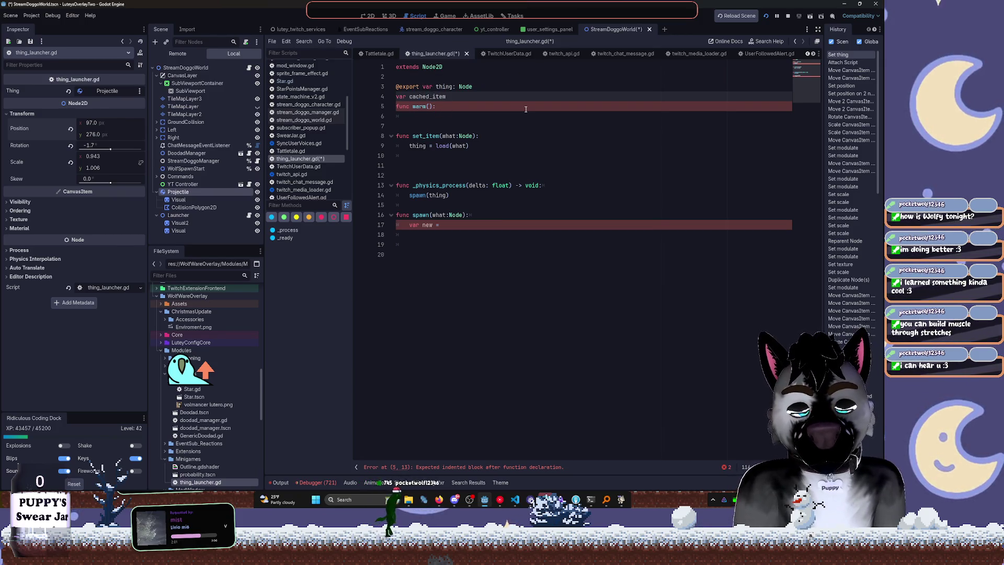
pyautogui.write(' : Node')
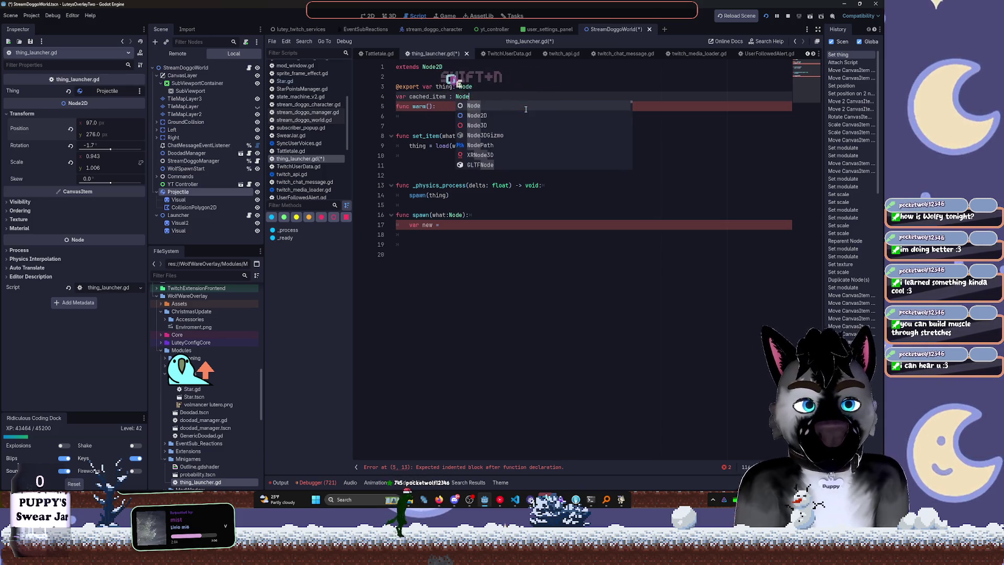
# Step: Begin warm()'s body with 'cached_item = load(thing', dropping a partial '.re', and open Search Help
pyautogui.click(525, 109)
pyautogui.press('Return')
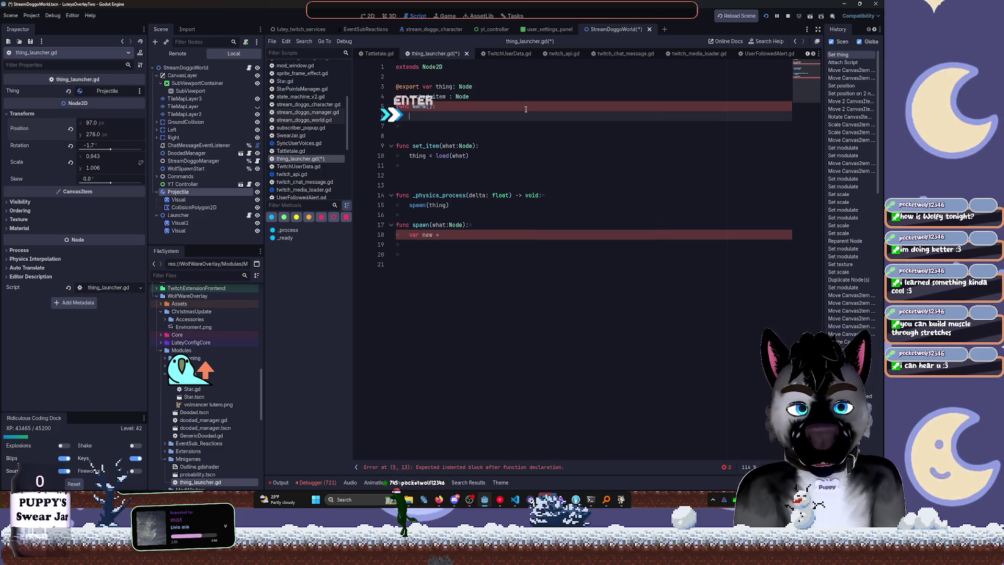
pyautogui.write('cach')
pyautogui.press('Tab')
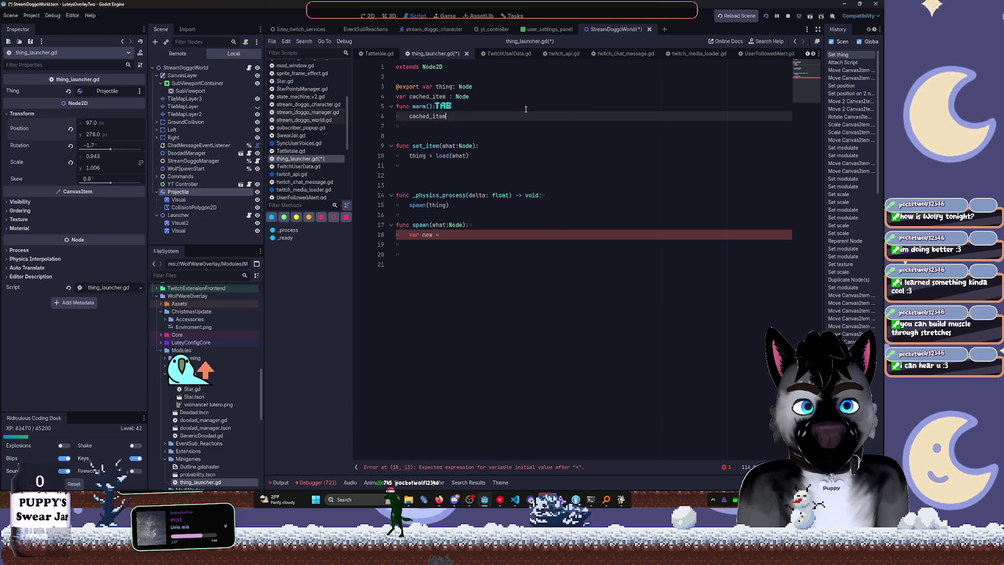
pyautogui.write('= ')
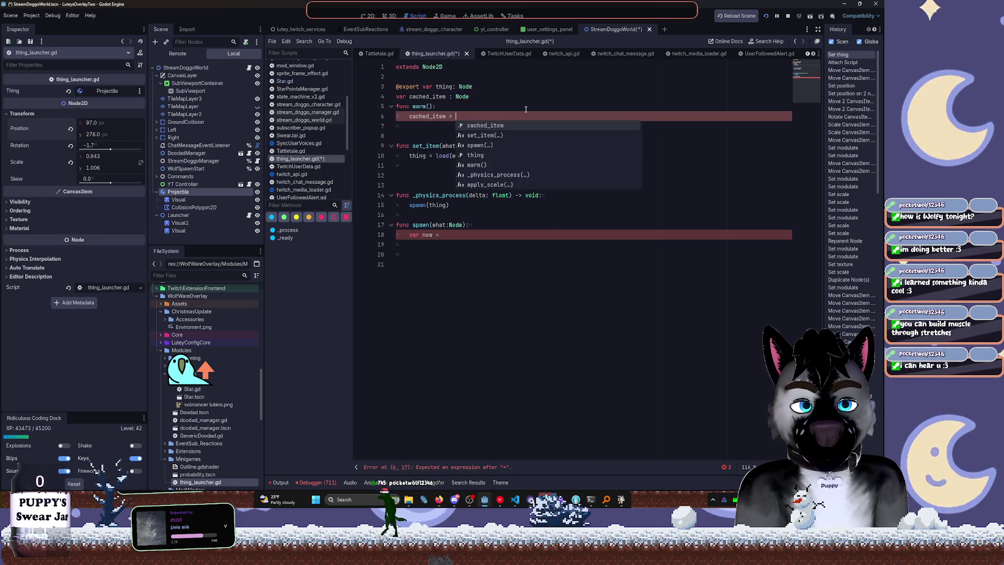
pyautogui.write('thing.')
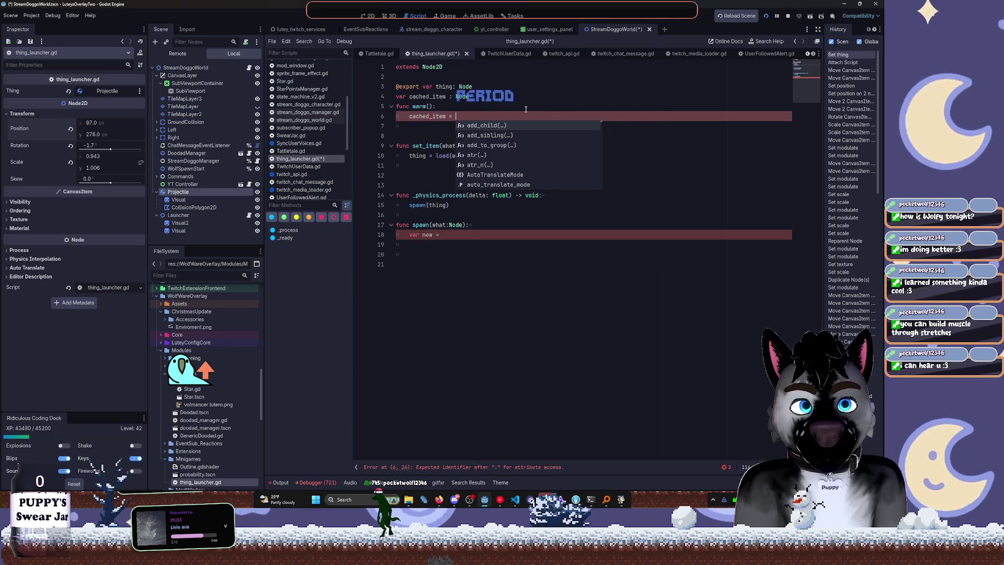
pyautogui.write('load(')
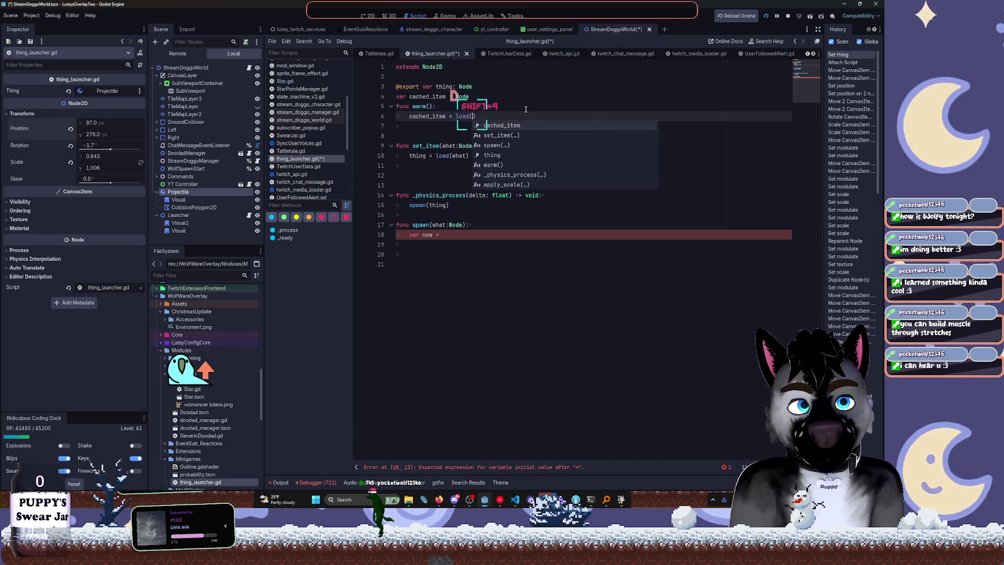
pyautogui.write('thing')
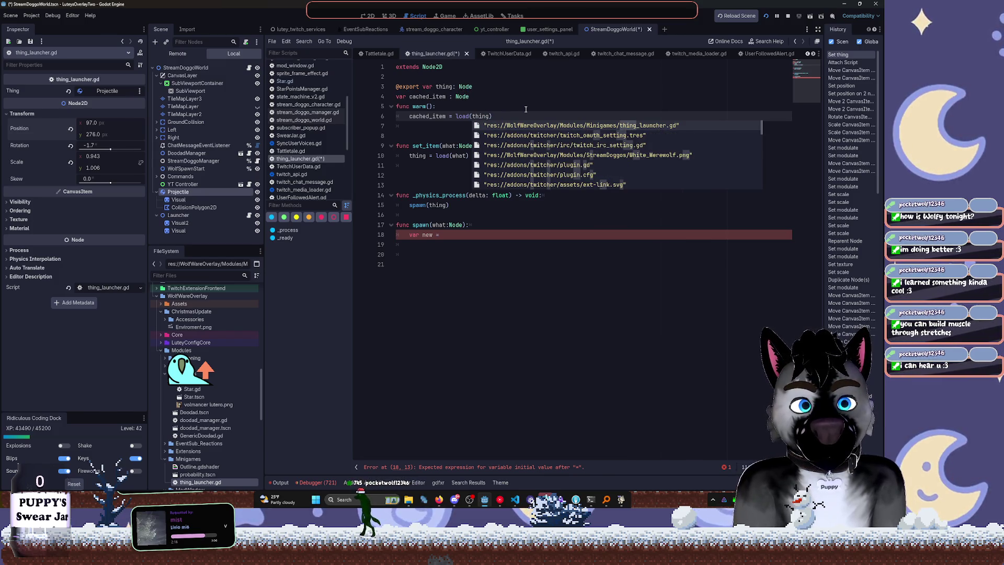
pyautogui.write('.re')
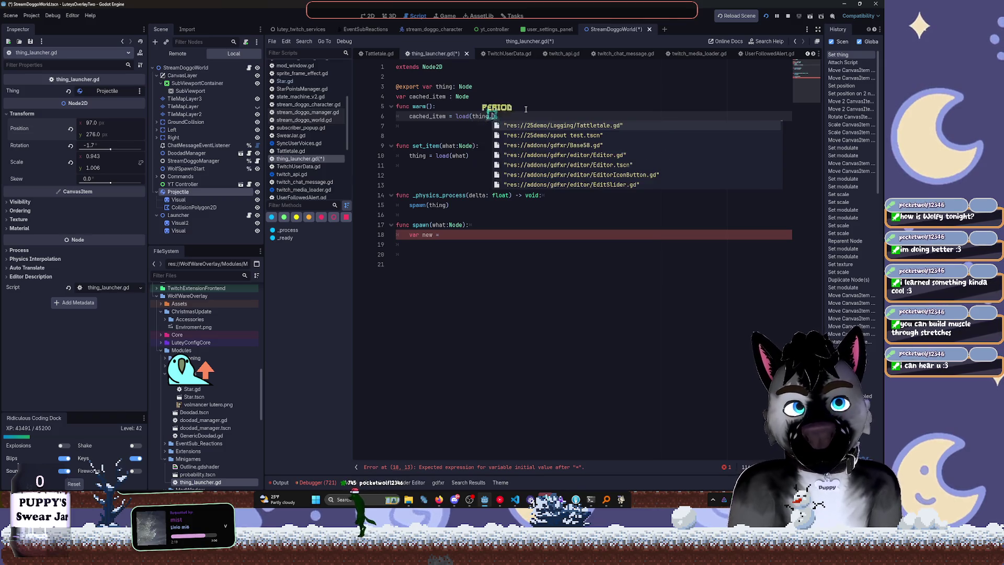
pyautogui.press('BackSpace')
pyautogui.press('BackSpace')
pyautogui.press('BackSpace')
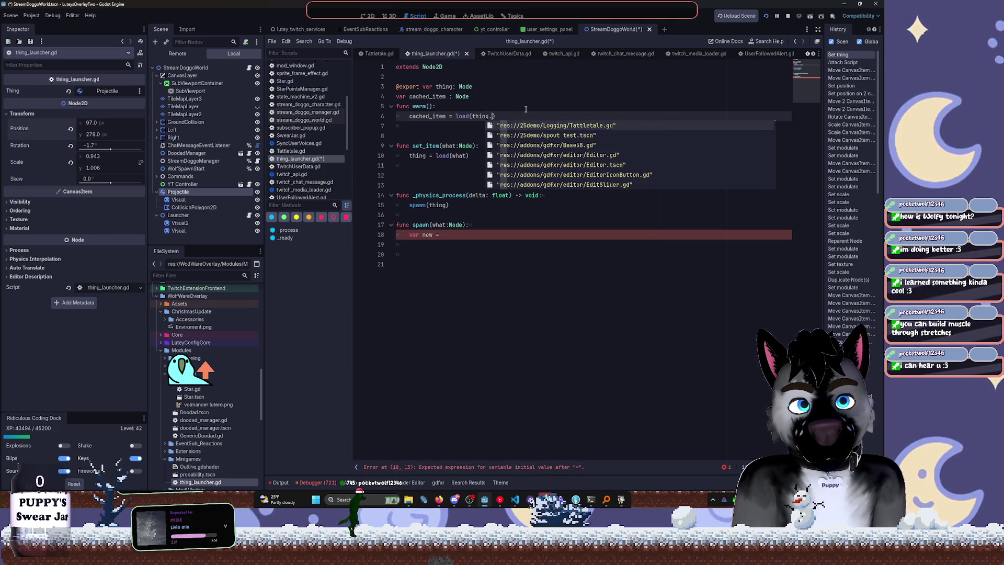
pyautogui.press('F1')
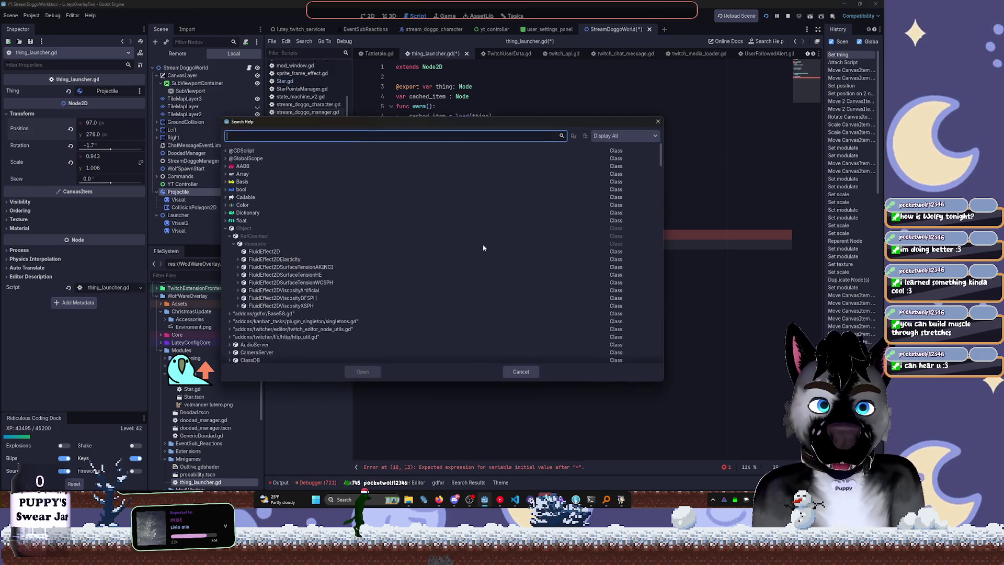
# Step: Look up 'resource path' in Search Help, read the resource_path docs, then return to thing_launcher.gd
pyautogui.write('resourc')
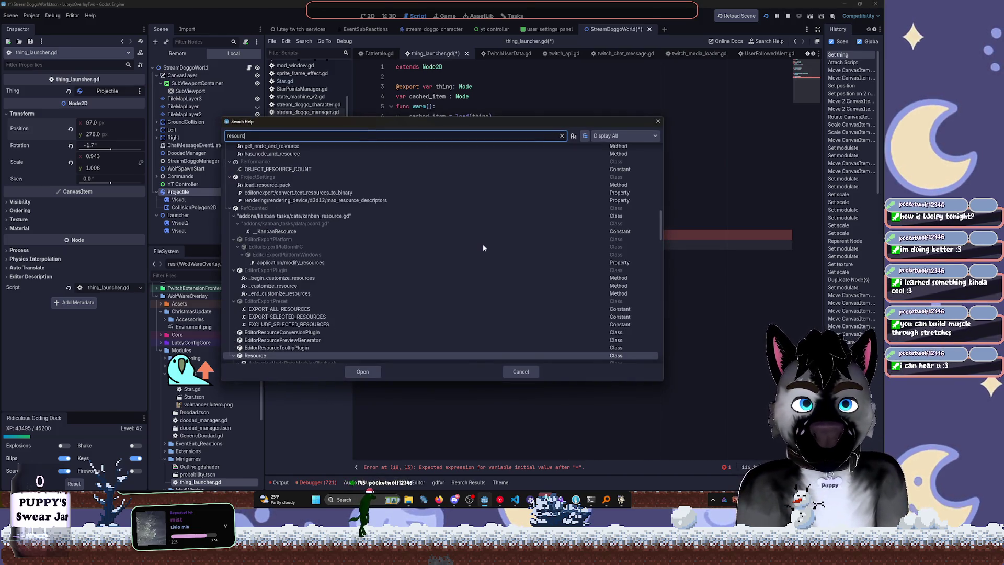
pyautogui.write('e path')
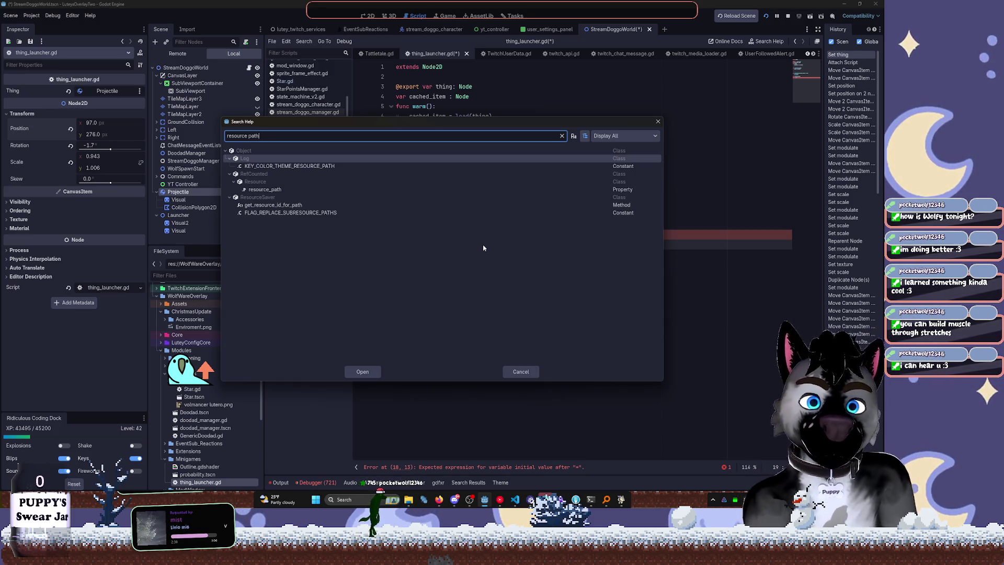
pyautogui.doubleClick(264, 189)
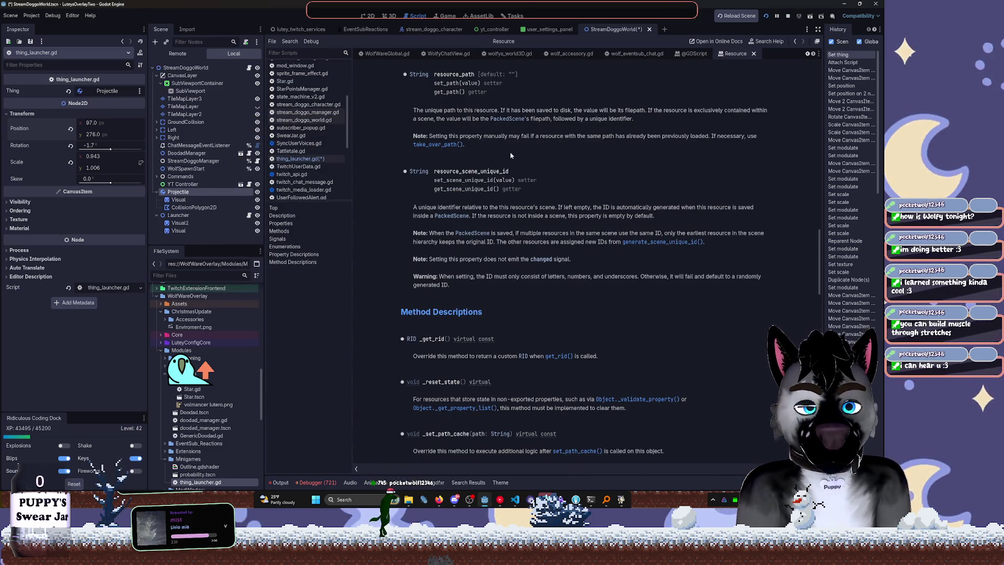
pyautogui.scroll(3, 524, 150)
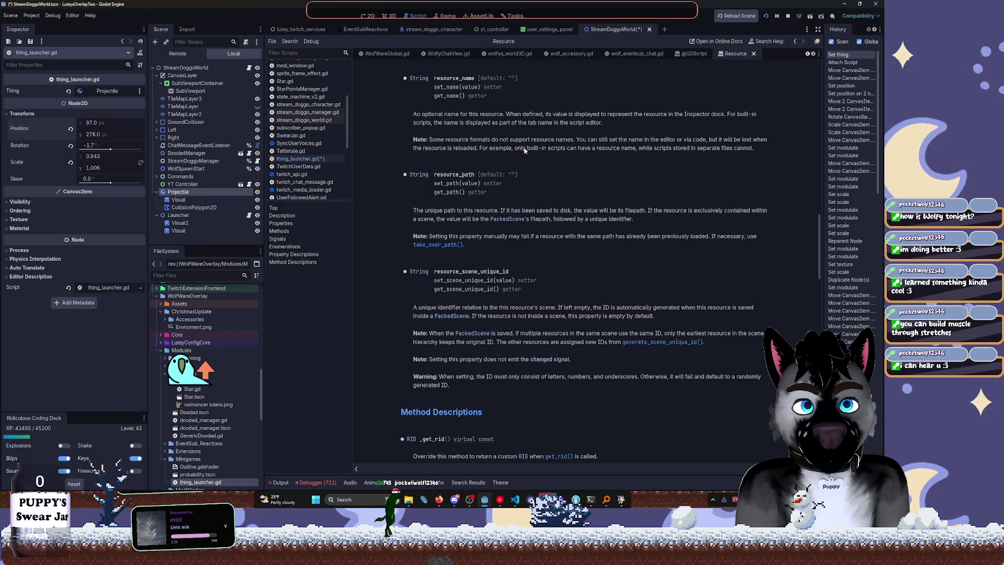
pyautogui.hotkey('ctrl', 'w')
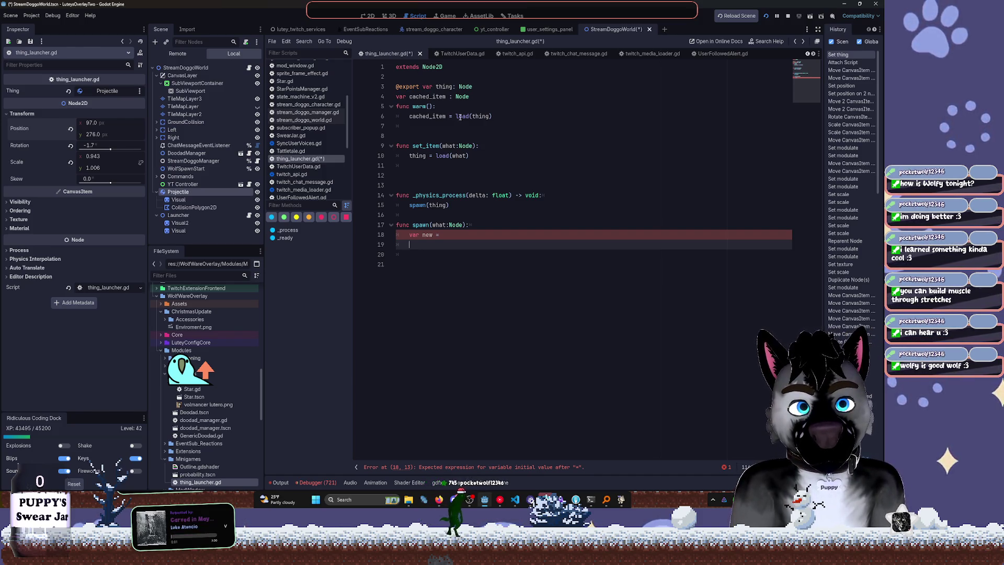
# Step: Delete the set_item function and move the _physics_process block below spawn
pyautogui.click(490, 96)
pyautogui.press('Return')
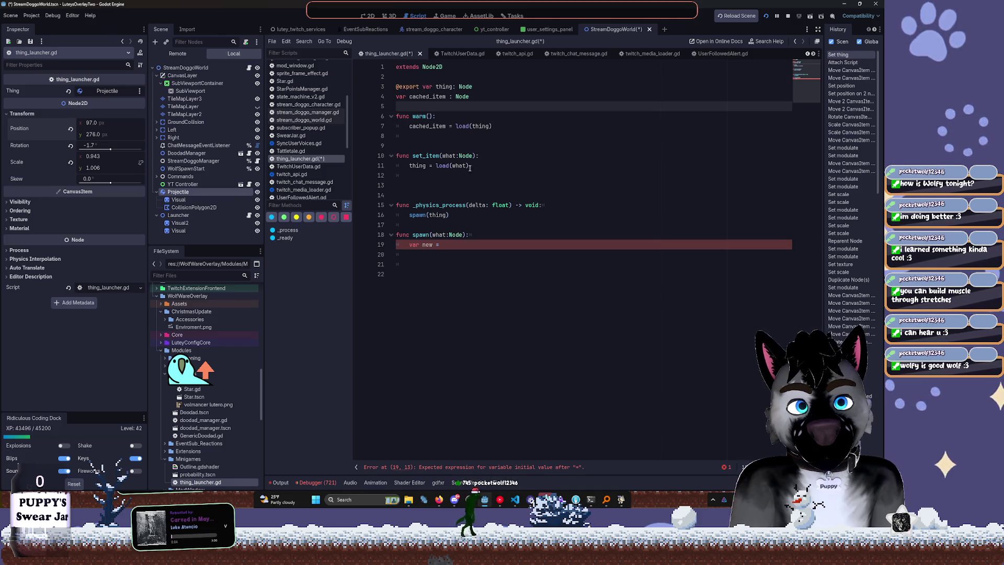
pyautogui.moveTo(413, 176)
pyautogui.mouseDown()
pyautogui.moveTo(418, 156)
pyautogui.moveTo(397, 147)
pyautogui.mouseUp()
pyautogui.moveTo(471, 165)
pyautogui.mouseDown()
pyautogui.moveTo(409, 165)
pyautogui.moveTo(450, 144)
pyautogui.moveTo(478, 187)
pyautogui.mouseUp()
pyautogui.press('BackSpace')
pyautogui.press('BackSpace')
pyautogui.press('BackSpace')
pyautogui.press('Delete')
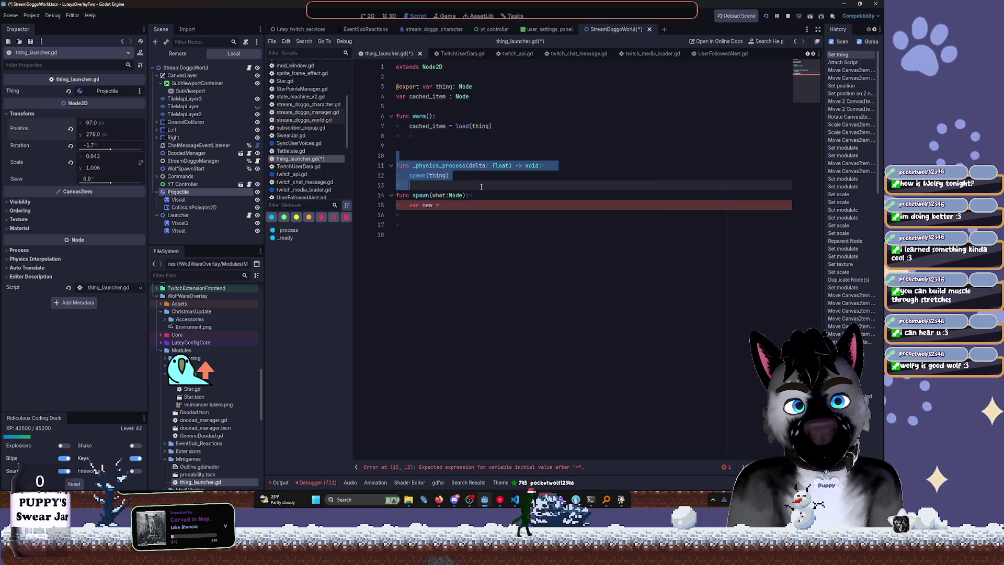
pyautogui.hotkey('alt', 'Down')
pyautogui.hotkey('alt', 'Down')
pyautogui.hotkey('alt', 'Down')
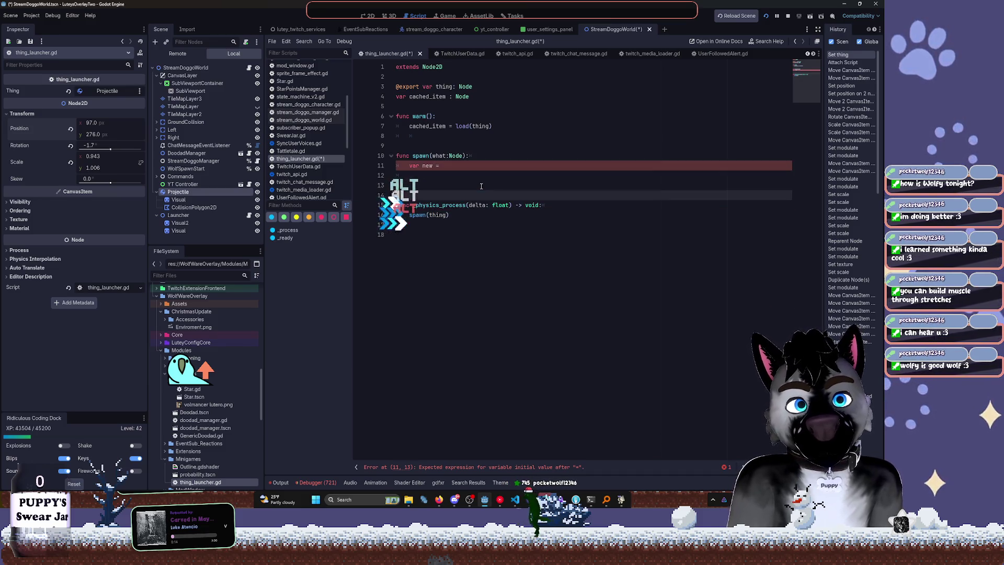
# Step: Complete spawn's line as 'var new = cached_item.duplicate()' and add a line after it
pyautogui.press('Up')
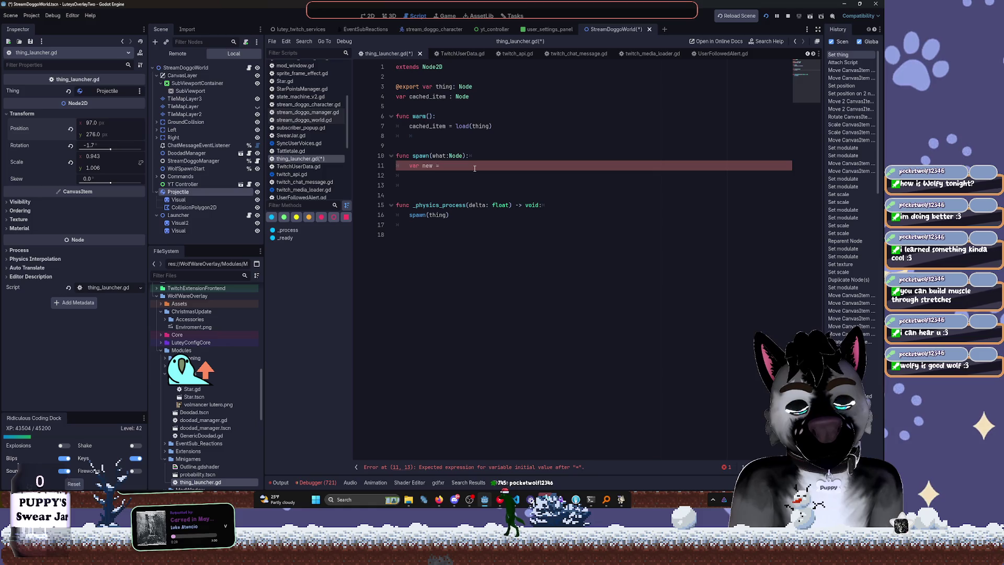
pyautogui.write('ca')
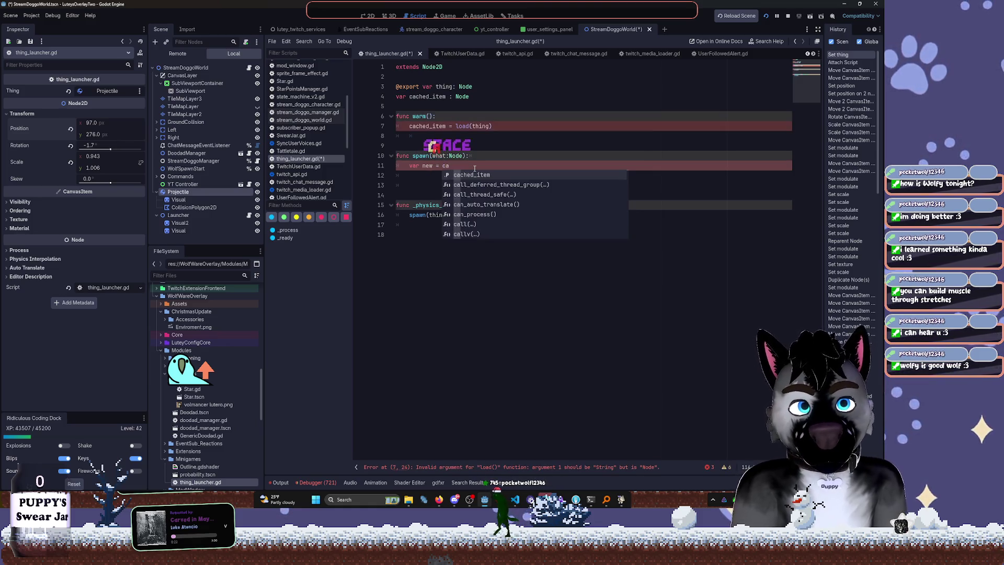
pyautogui.press('Tab')
pyautogui.write('.du')
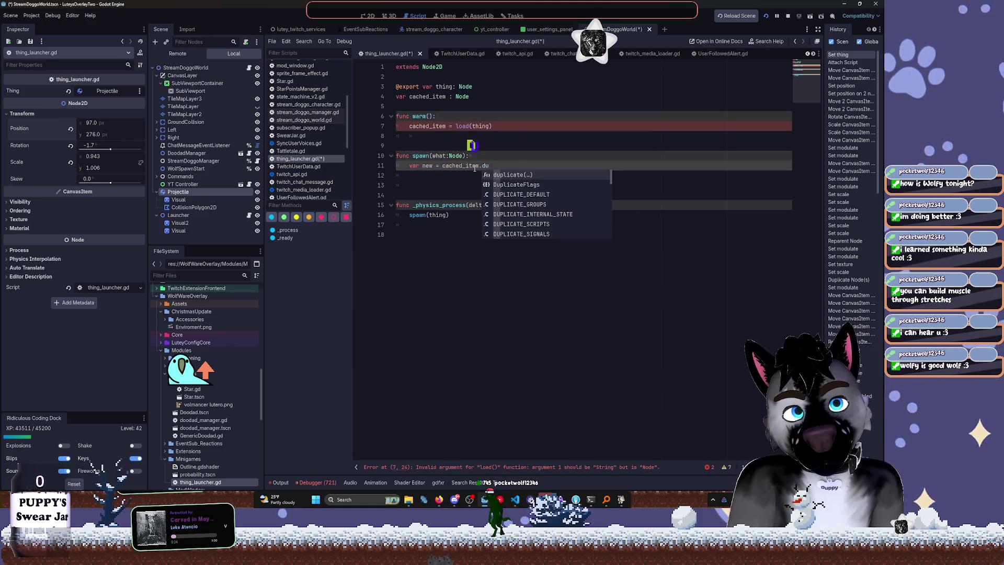
pyautogui.press('Tab')
pyautogui.press('Return')
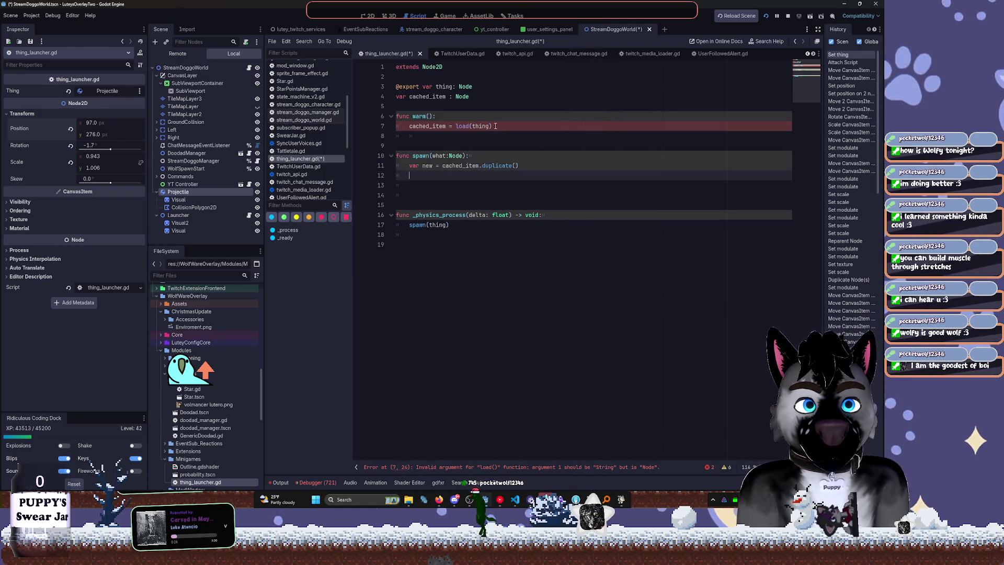
pyautogui.click(479, 120)
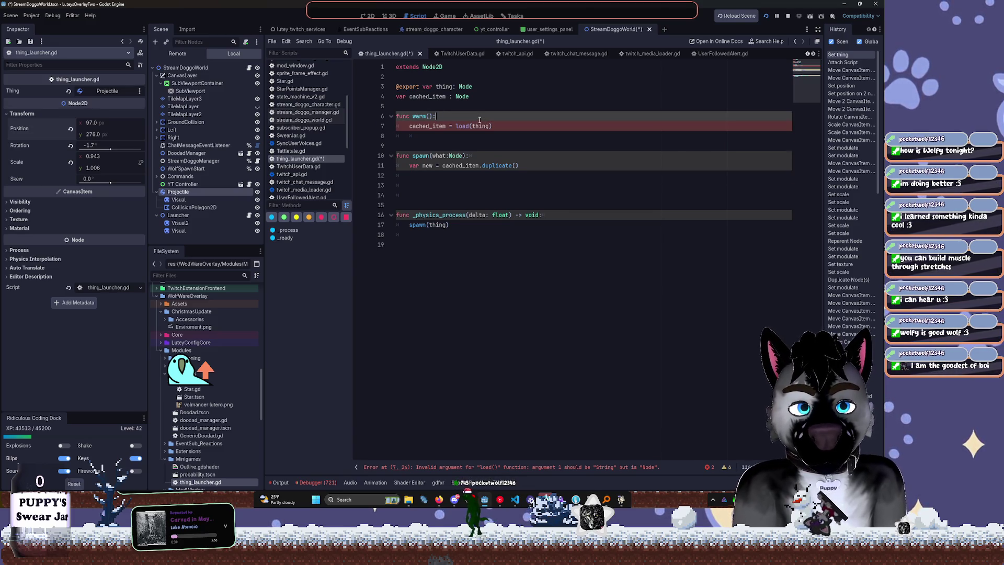
# Step: Add a 'thing.get_path_to()' line at the top of warm(), replacing a misspelled resource attempt
pyautogui.press('Return')
pyautogui.write('thing.re')
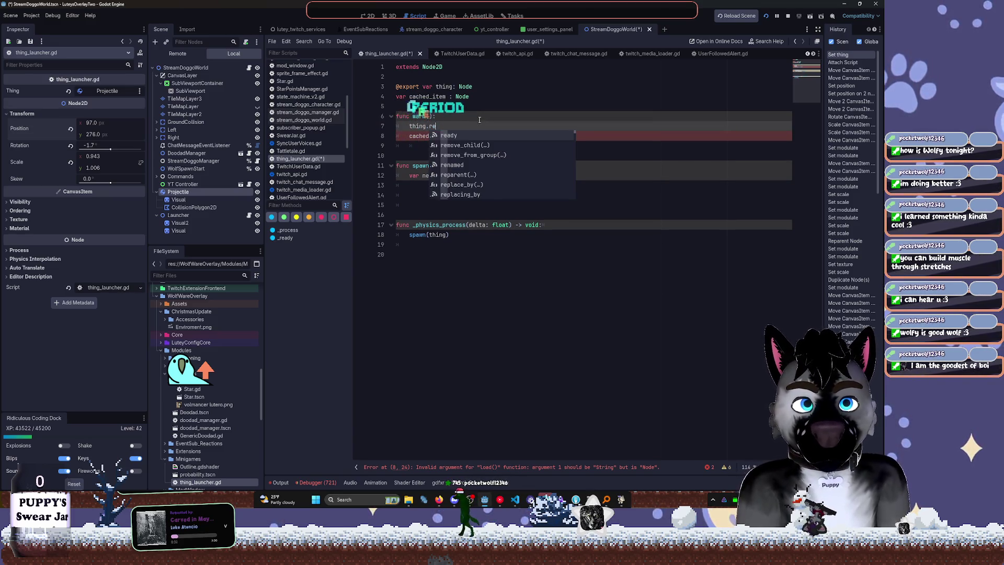
pyautogui.write('srouce')
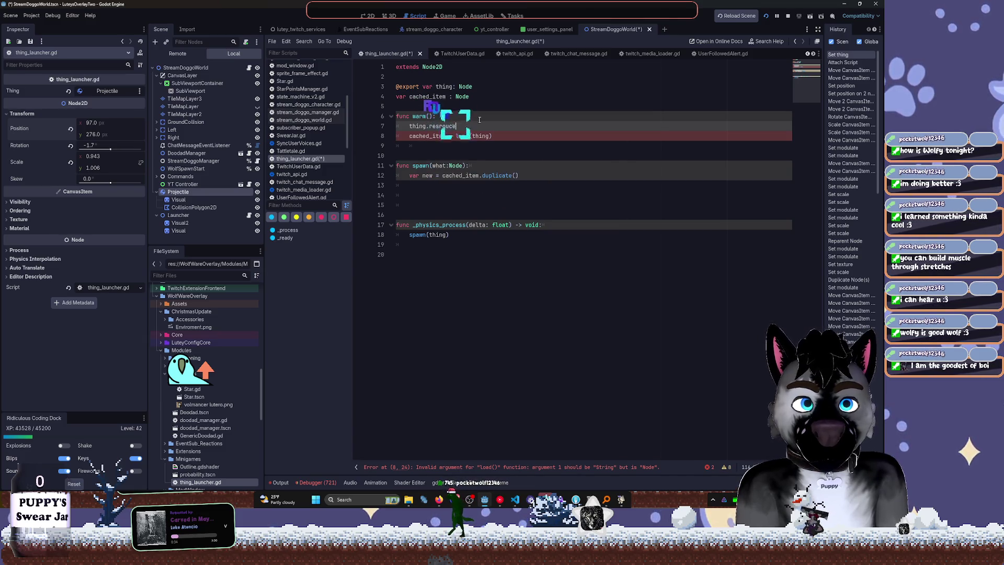
pyautogui.write('resource')
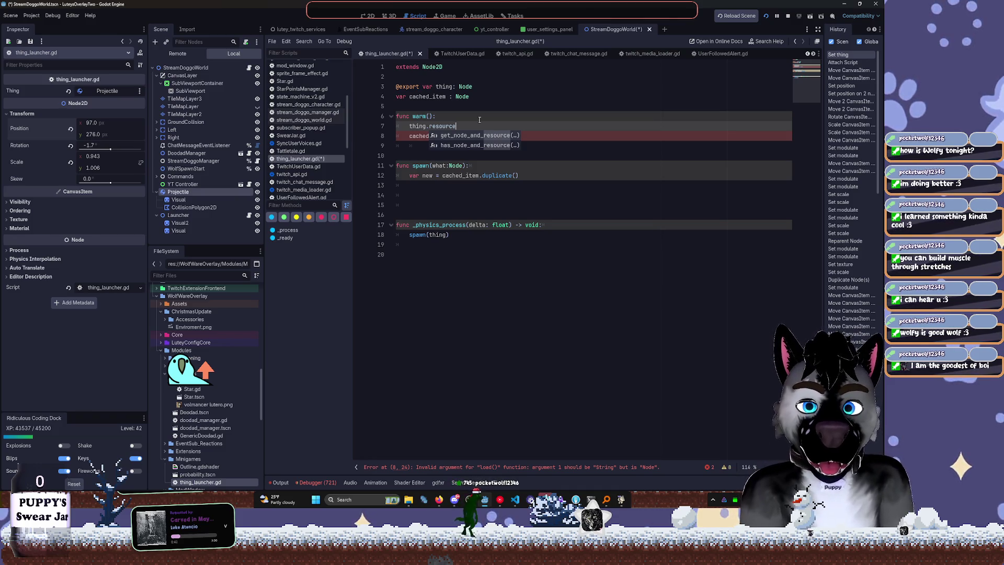
pyautogui.hotkey('ctrl', 'BackSpace')
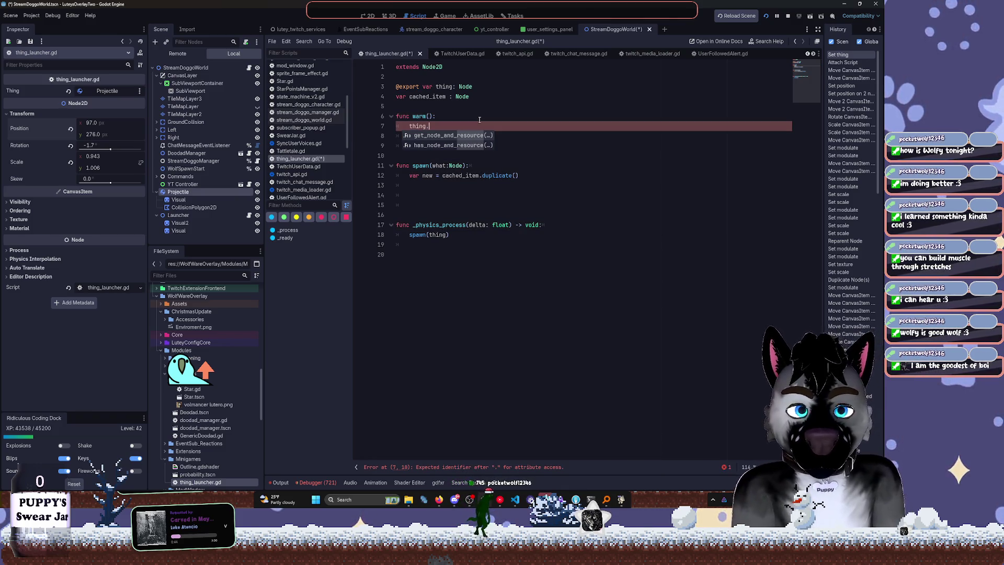
pyautogui.write('pa')
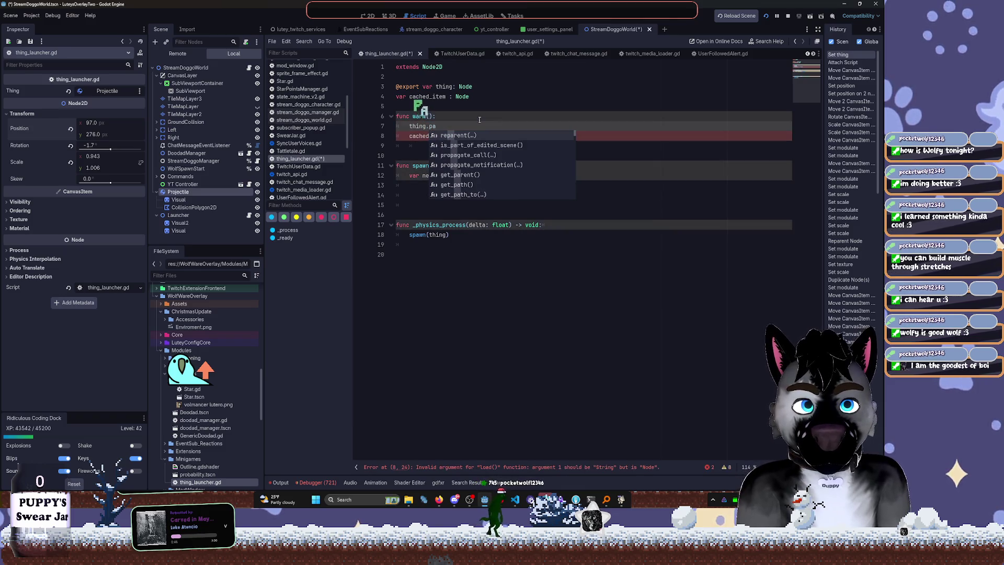
pyautogui.write('th')
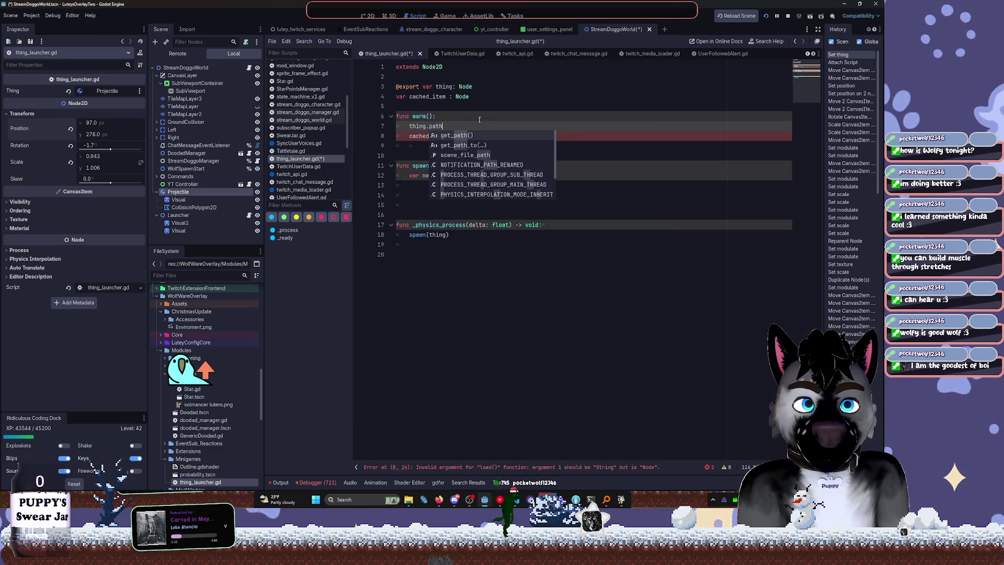
pyautogui.press('Down')
pyautogui.press('Return')
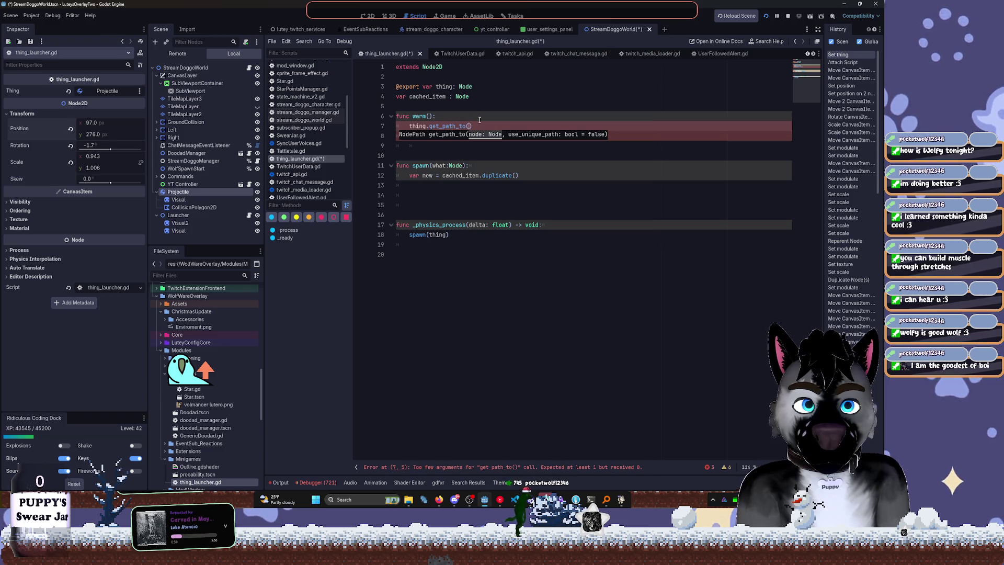
pyautogui.keyDown('ctrl'); pyautogui.click(451, 126); pyautogui.keyUp('ctrl')
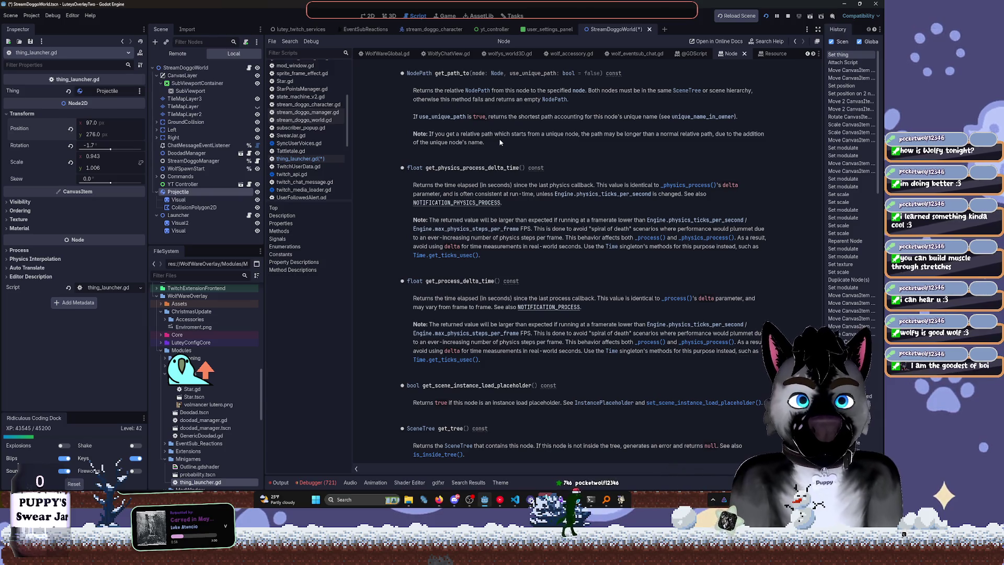
pyautogui.hotkey('alt', 'Left')
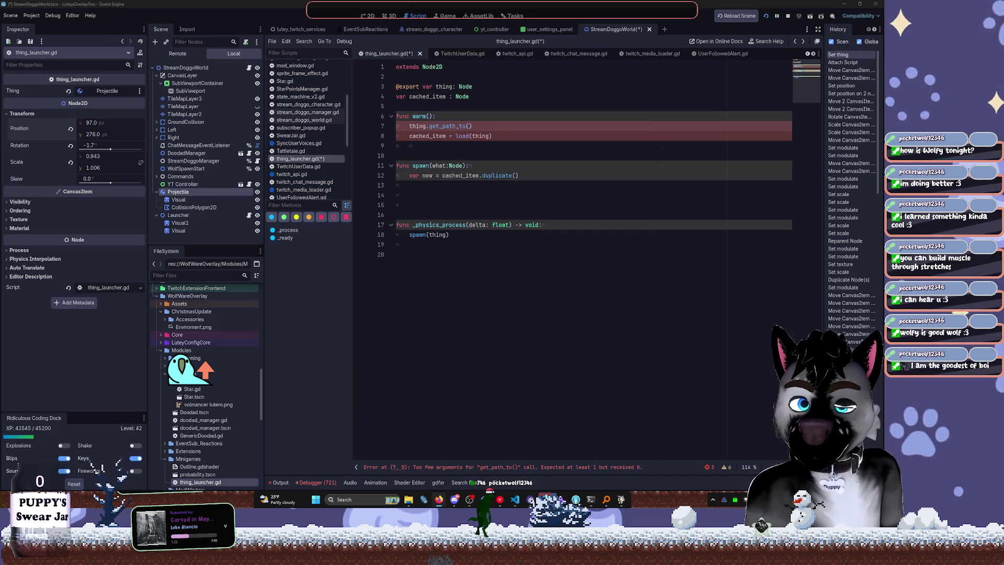
# Step: Change the thing export's type from Node to PackedScene and save
pyautogui.click(459, 87)
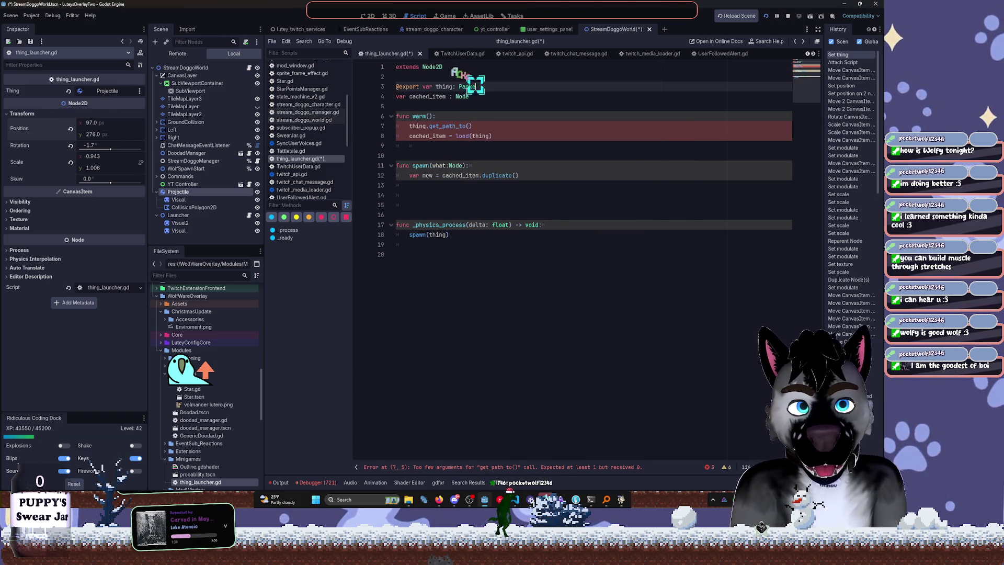
pyautogui.write('PackedScene')
pyautogui.press('Tab')
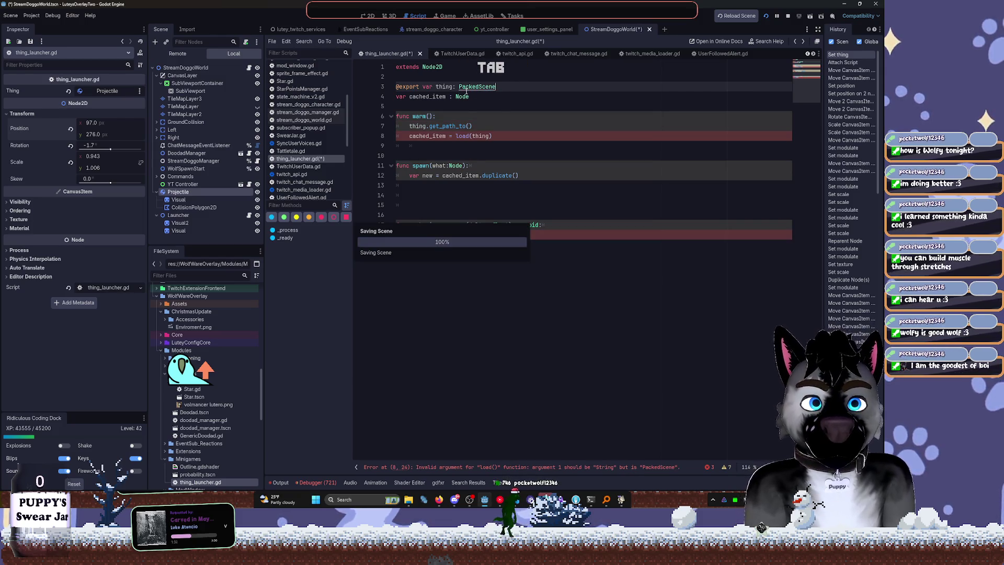
pyautogui.hotkey('ctrl', 's')
# Step: Remove the type hint from the cached_item declaration and save the script
pyautogui.click(570, 120)
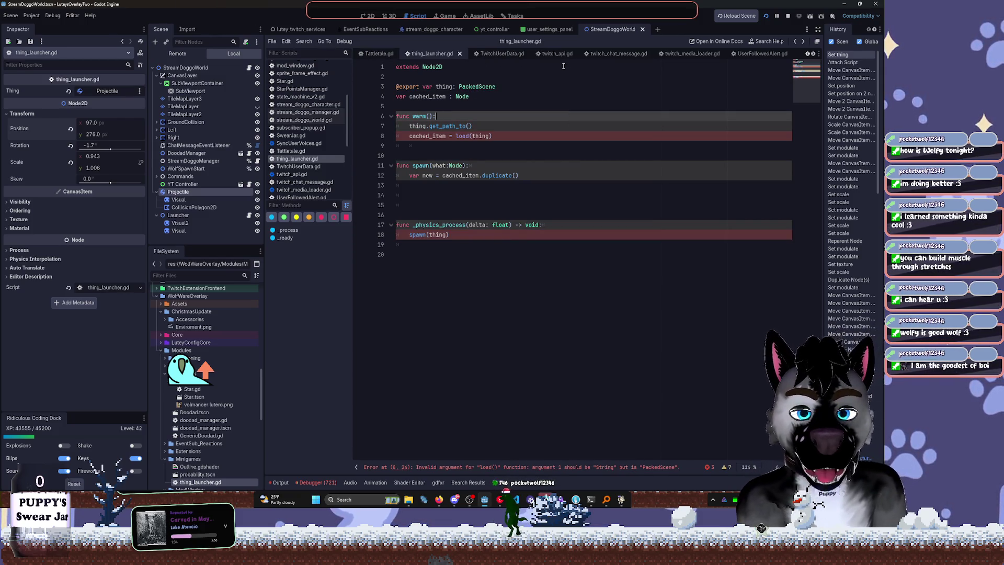
pyautogui.click(461, 96)
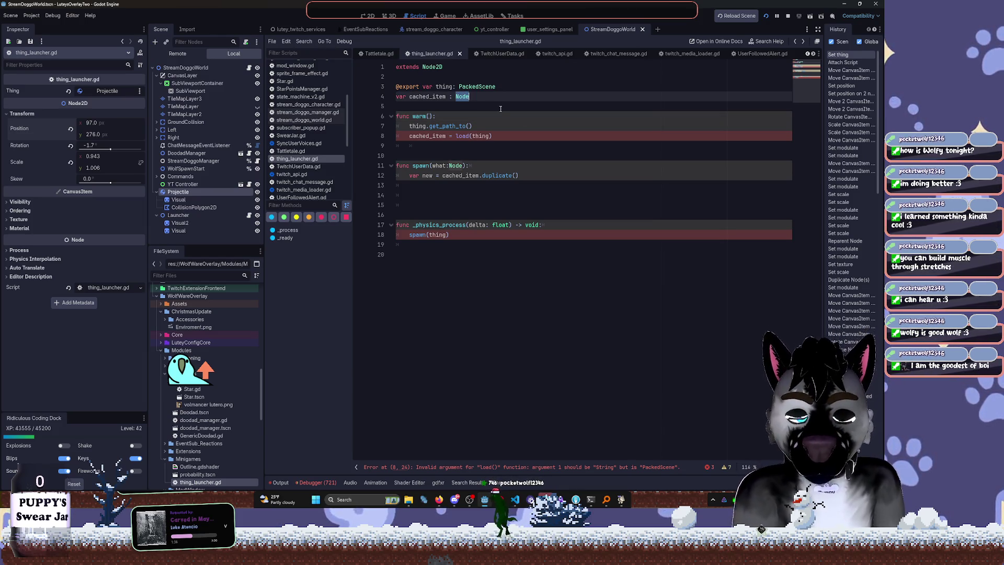
pyautogui.write('Packed')
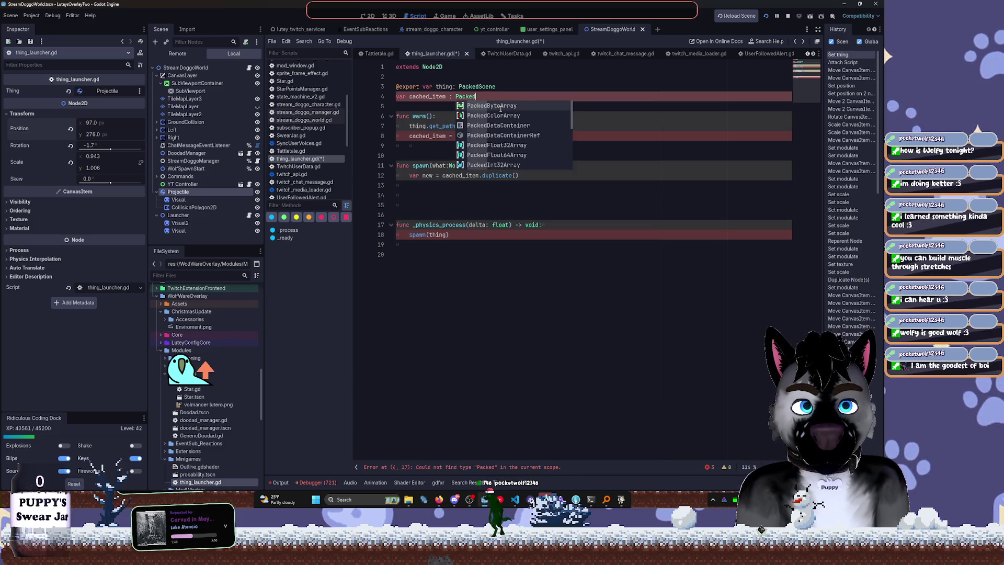
pyautogui.press('BackSpace')
pyautogui.press('BackSpace')
pyautogui.press('BackSpace')
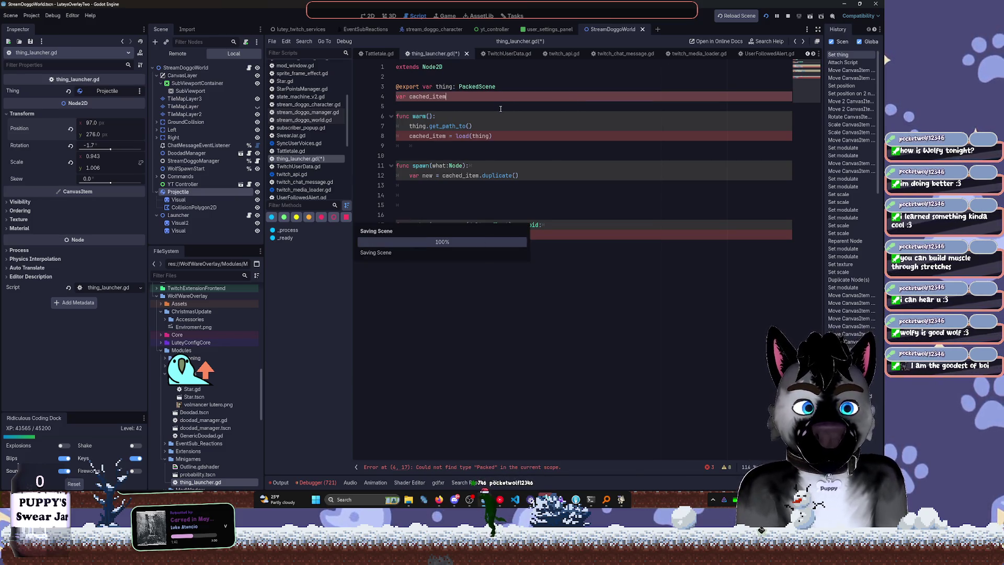
pyautogui.hotkey('ctrl', 's')
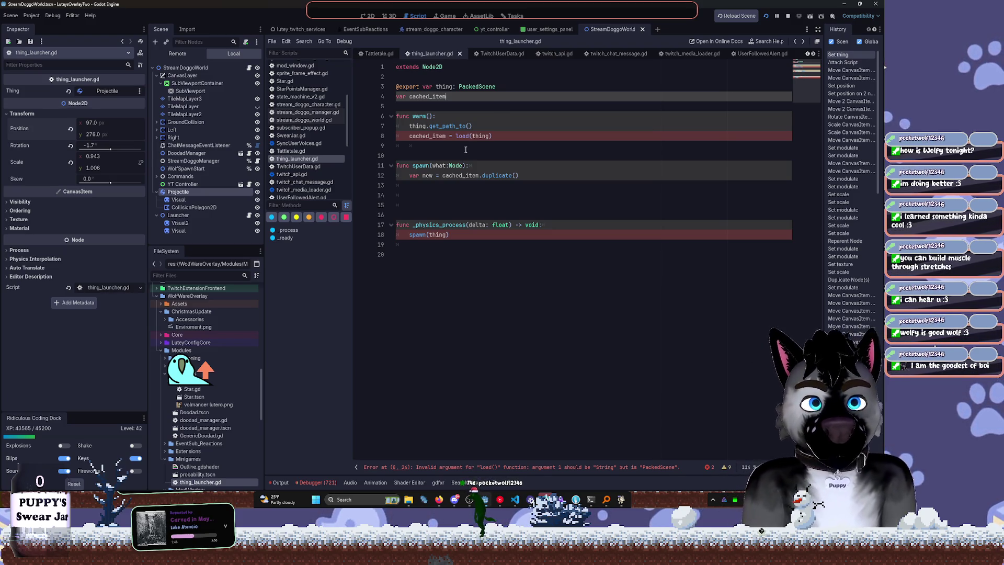
# Step: Experiment with load()'s argument, then delete the cached_item = load() line in warm()
pyautogui.moveTo(463, 136)
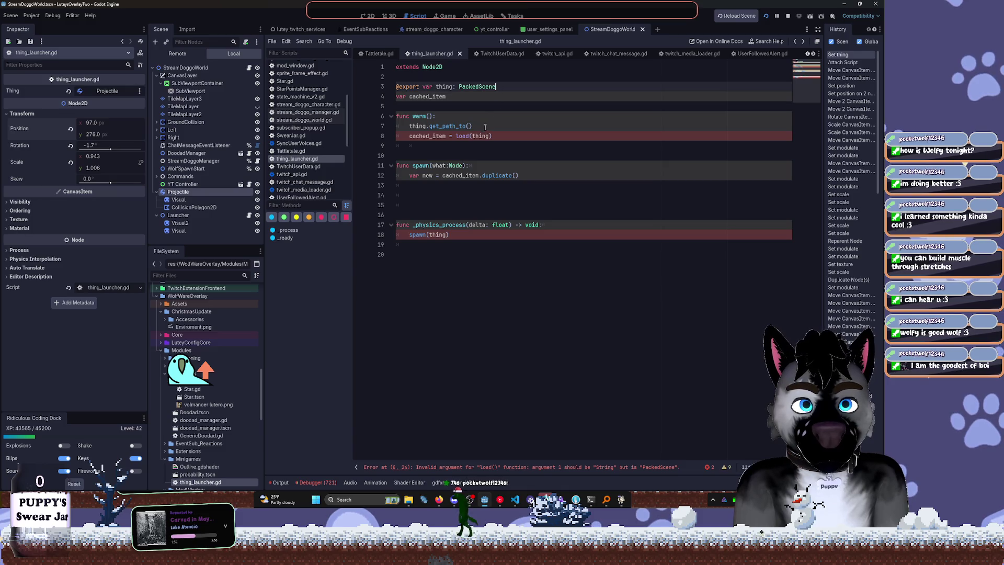
pyautogui.doubleClick(481, 136)
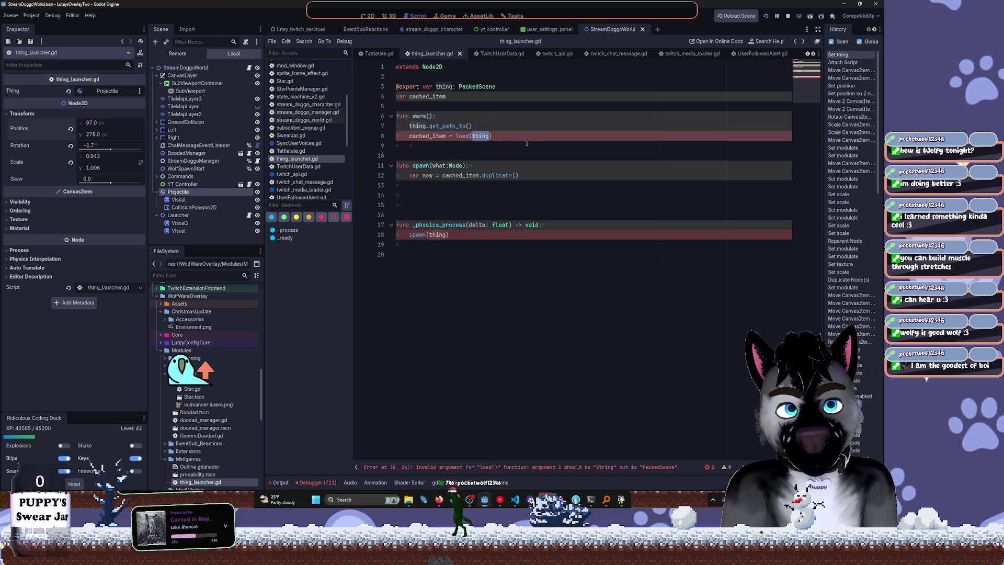
pyautogui.press('BackSpace')
pyautogui.write('(thing')
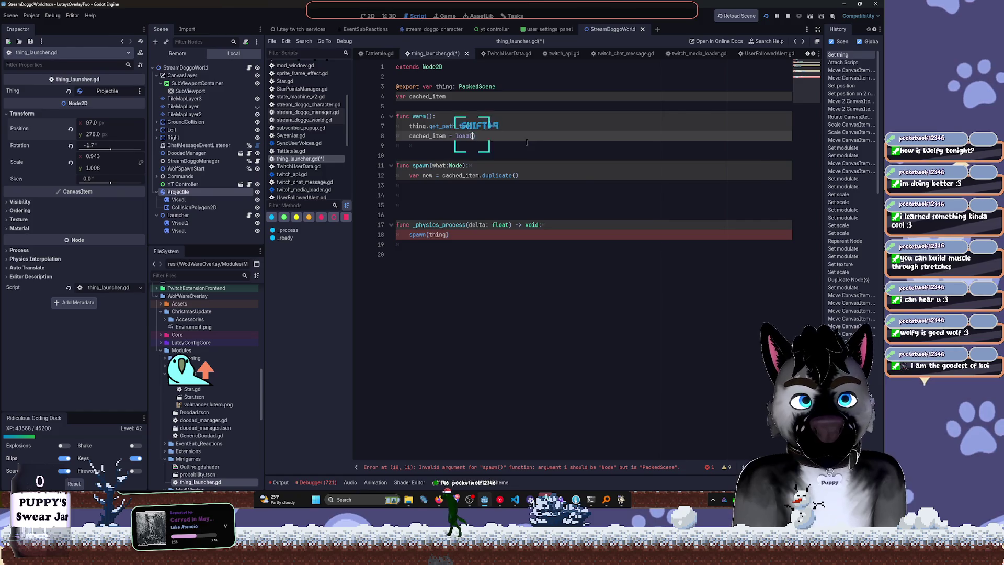
pyautogui.write('.')
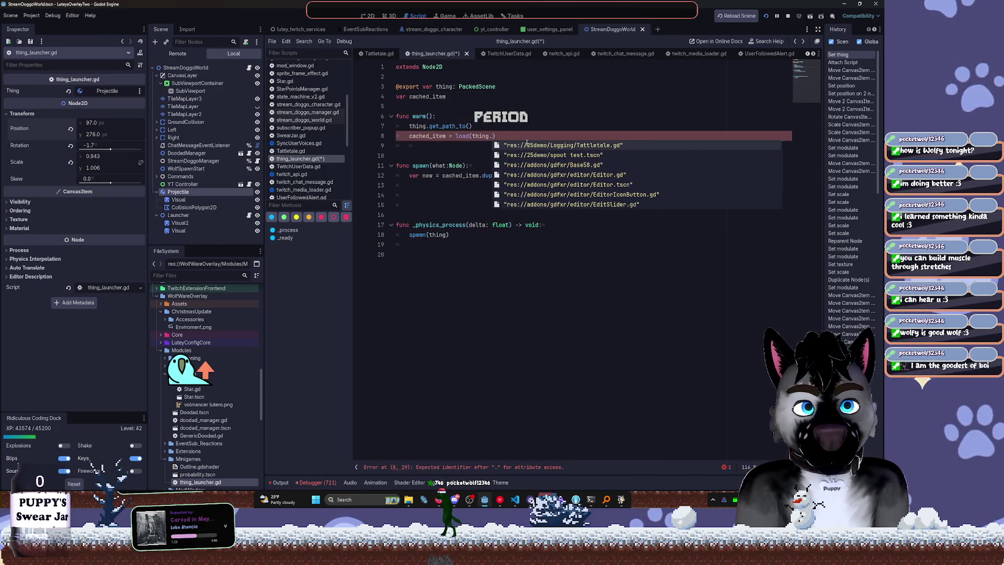
pyautogui.hotkey('ctrl', 'space')
pyautogui.hotkey('ctrl', 'space')
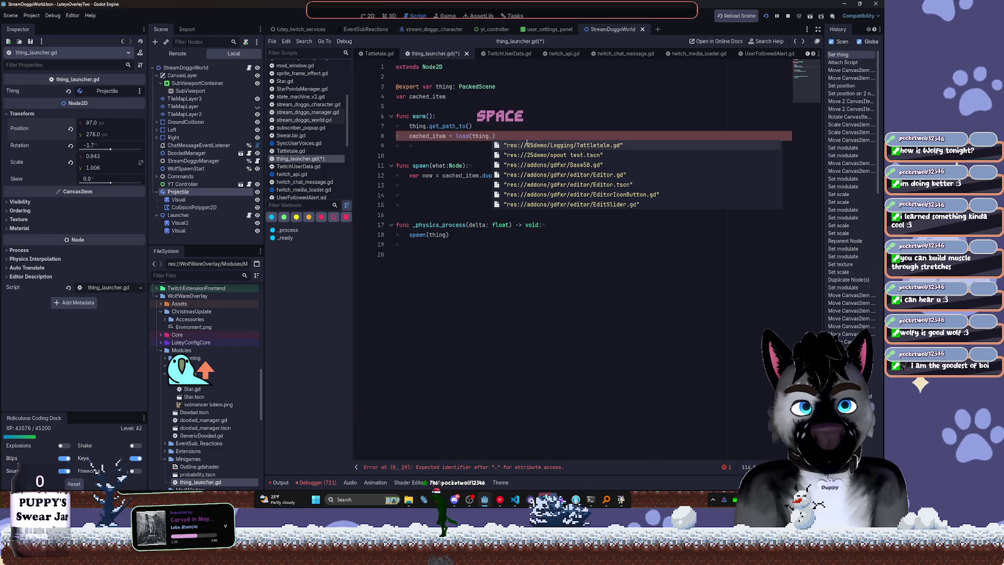
pyautogui.press('BackSpace')
pyautogui.press('BackSpace')
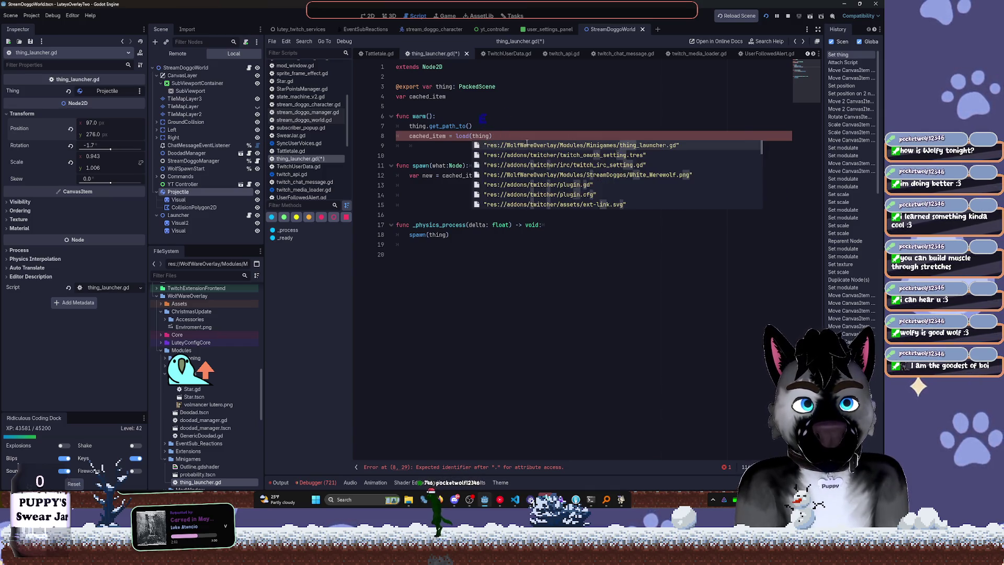
pyautogui.press('BackSpace')
pyautogui.press('BackSpace')
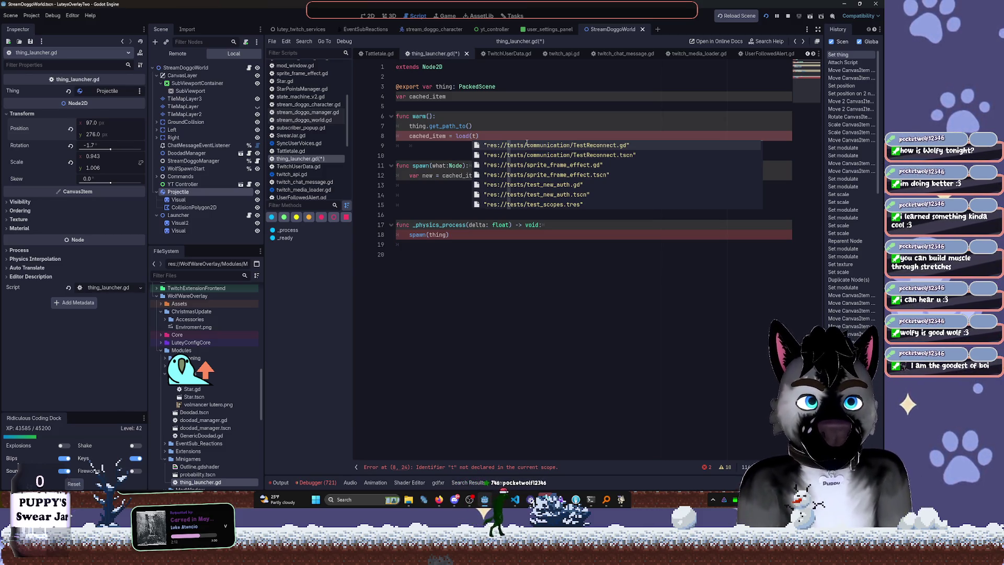
pyautogui.press('BackSpace')
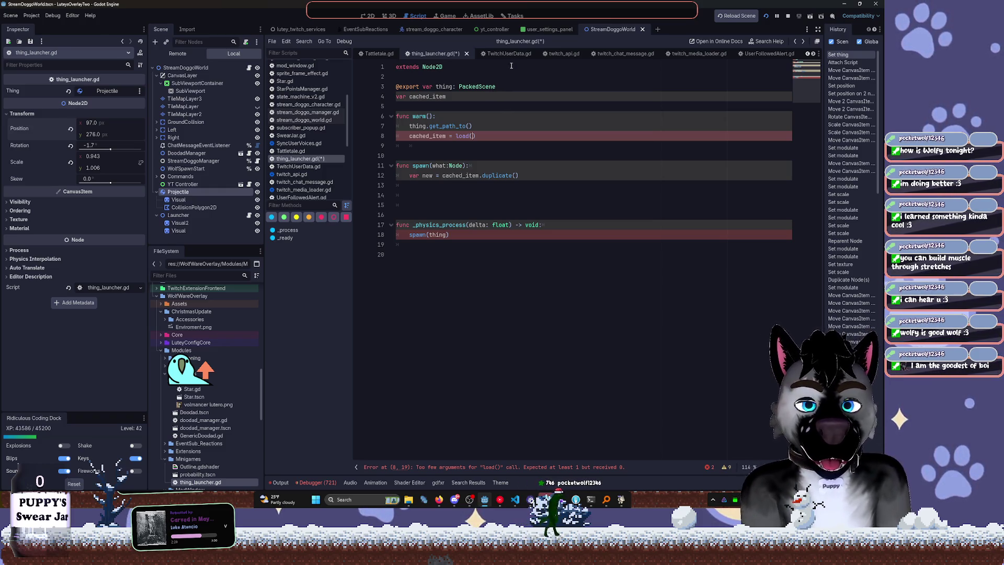
pyautogui.moveTo(478, 135); pyautogui.dragTo(409, 139)
pyautogui.press('BackSpace')
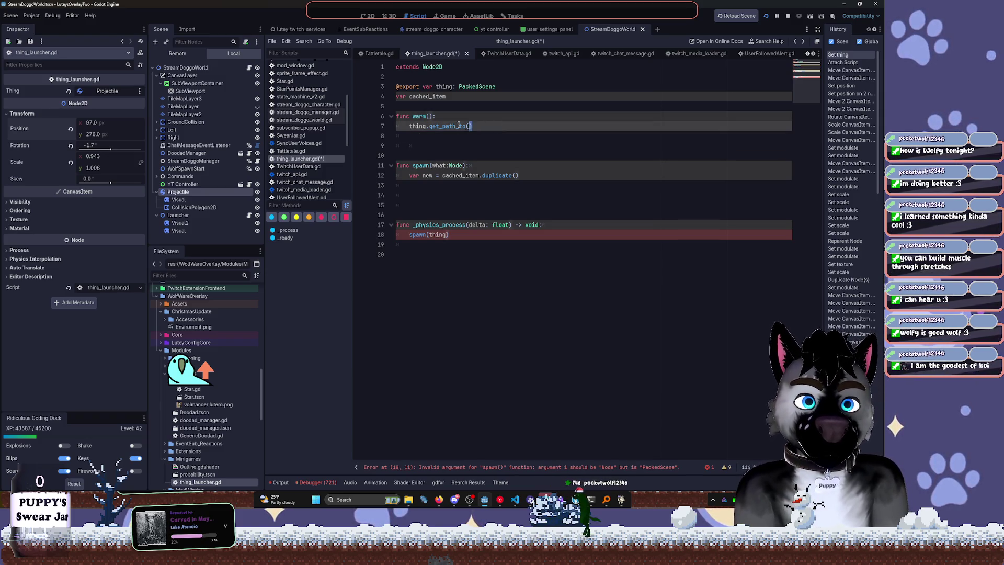
pyautogui.moveTo(473, 126)
pyautogui.mouseDown()
pyautogui.moveTo(387, 119)
pyautogui.moveTo(393, 86)
pyautogui.moveTo(703, 253)
pyautogui.mouseUp()
pyautogui.press('BackSpace')
pyautogui.press('BackSpace')
pyautogui.press('BackSpace')
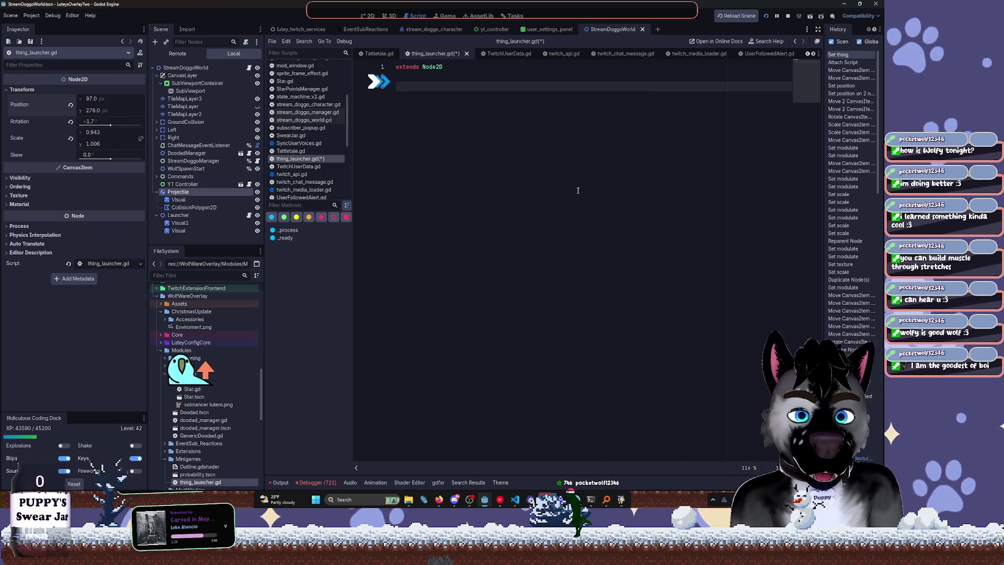
pyautogui.press('Return')
pyautogui.write('func spawn(')
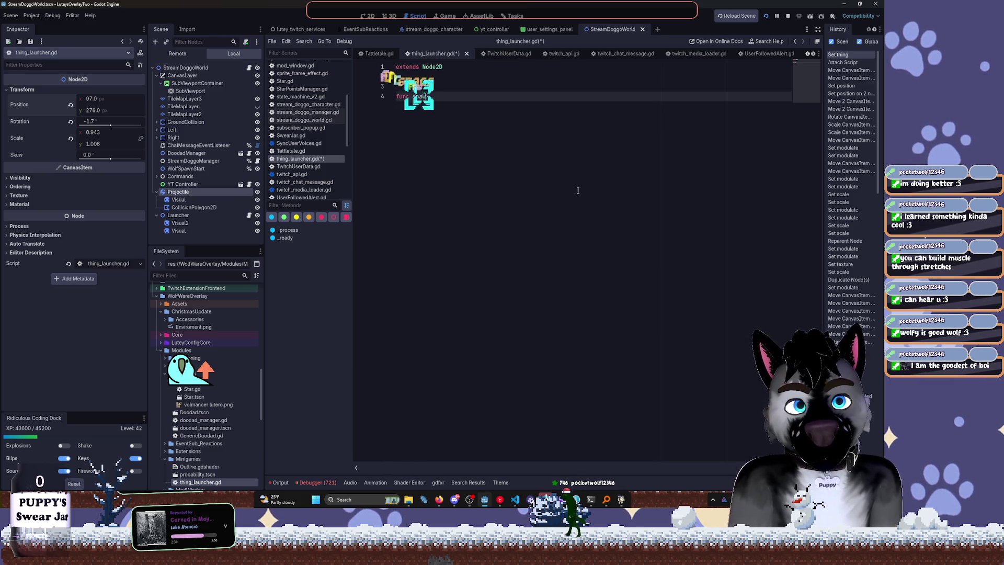
pyautogui.write('):')
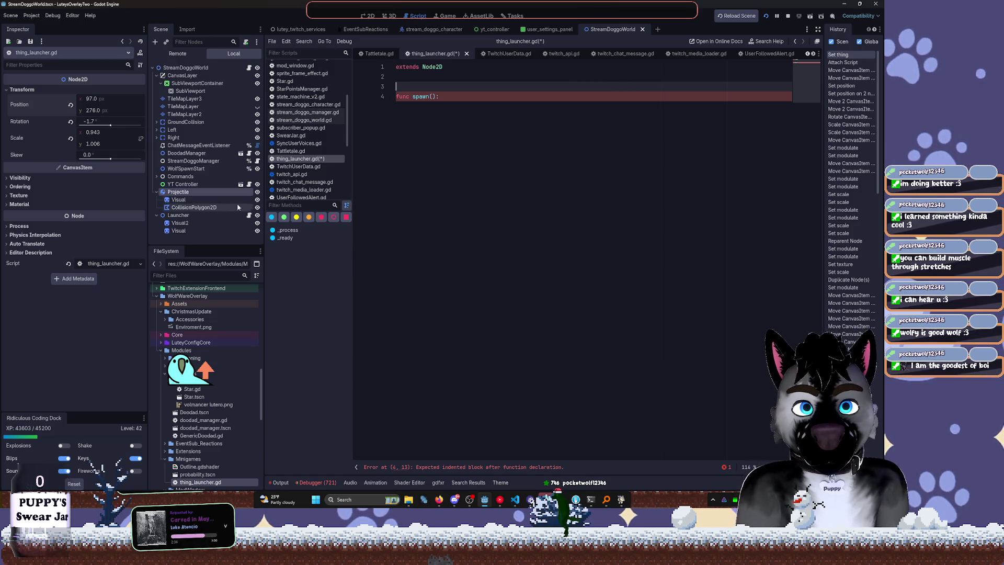
pyautogui.moveTo(187, 196); pyautogui.dragTo(426, 89)
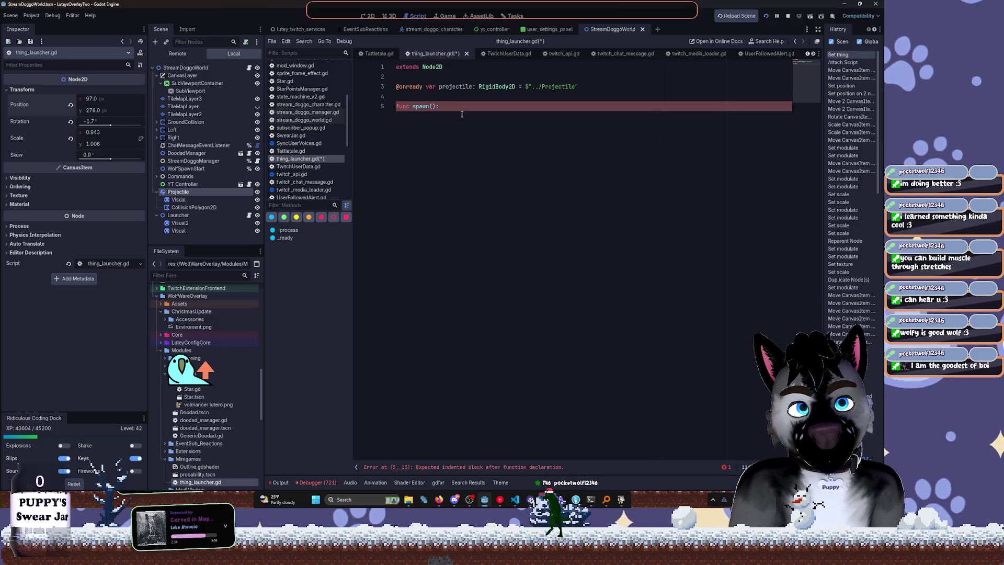
# Step: In spawn(), store projectile.duplicate() in a variable named new and call add_child(projectile)
pyautogui.press('Return')
pyautogui.write('var ')
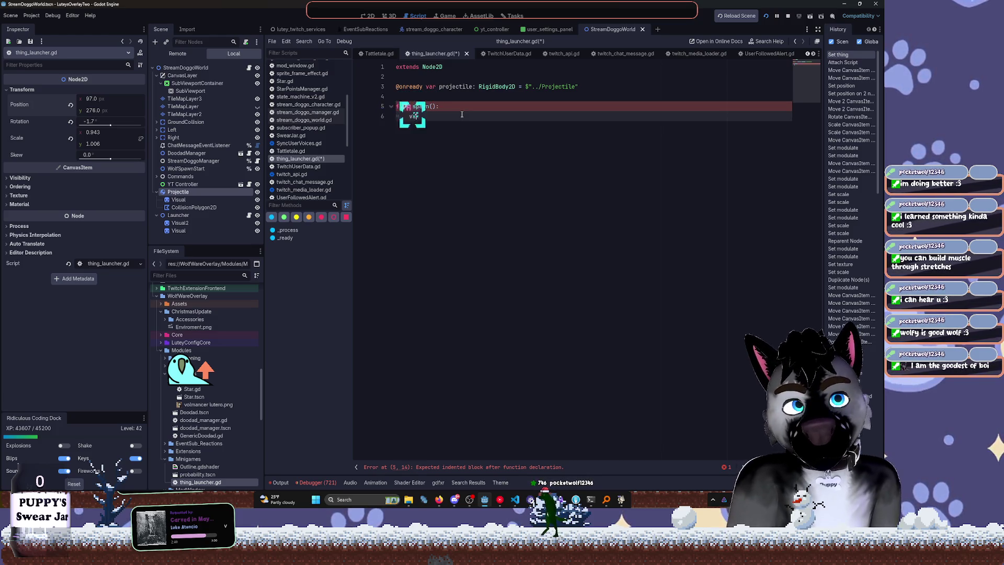
pyautogui.write('new = projectile.')
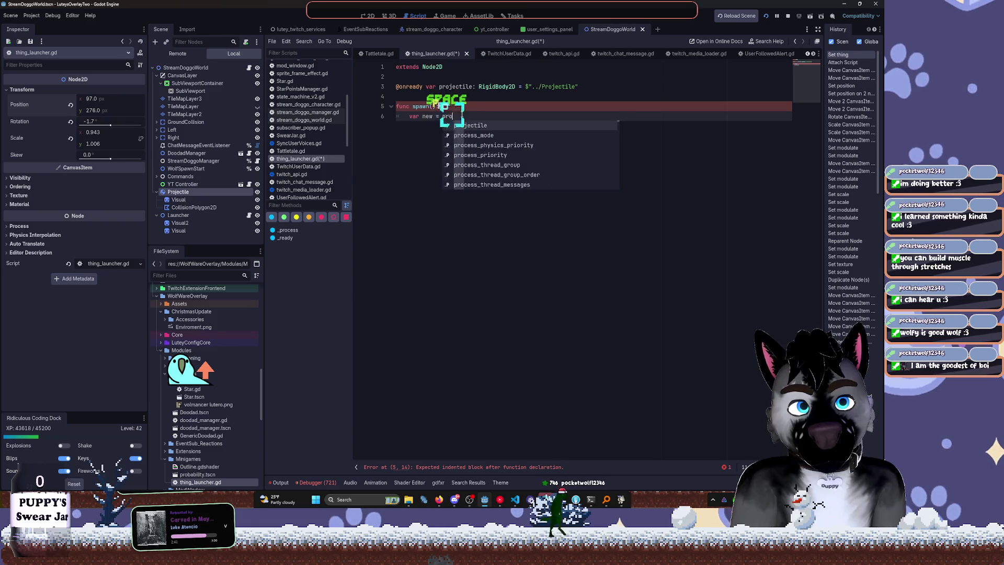
pyautogui.write('dup')
pyautogui.press('Return')
pyautogui.press('Return')
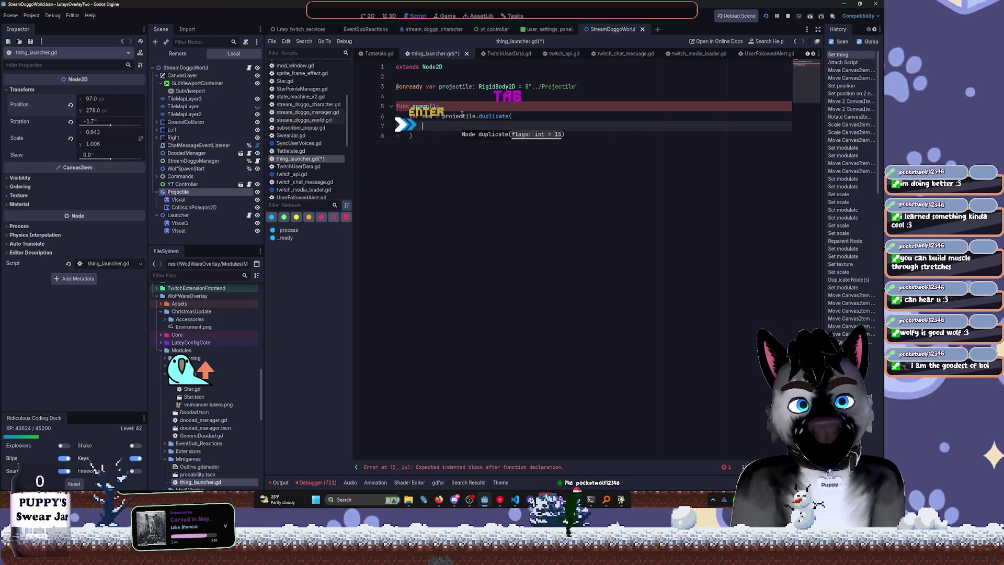
pyautogui.hotkey('ctrl', 'z')
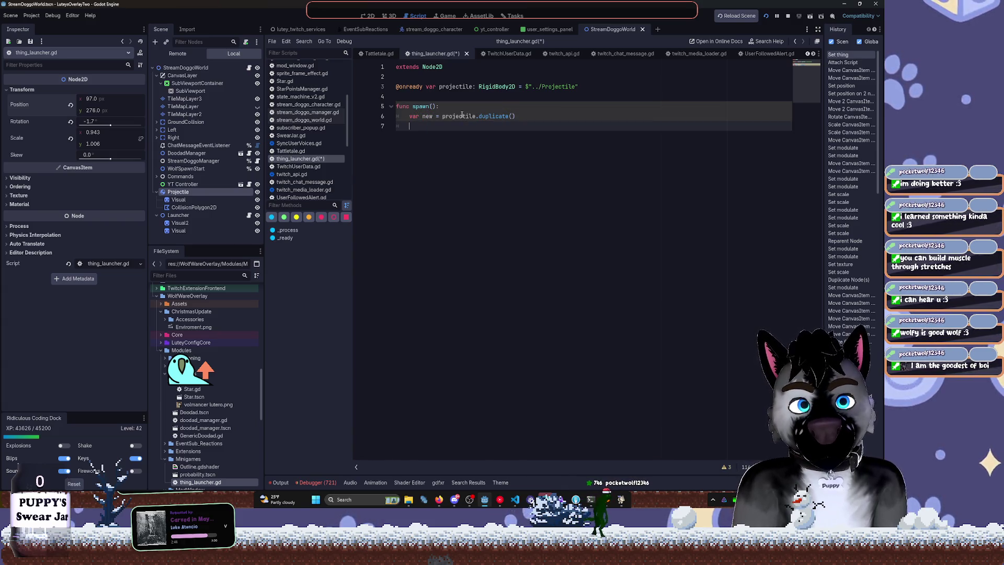
pyautogui.write('add')
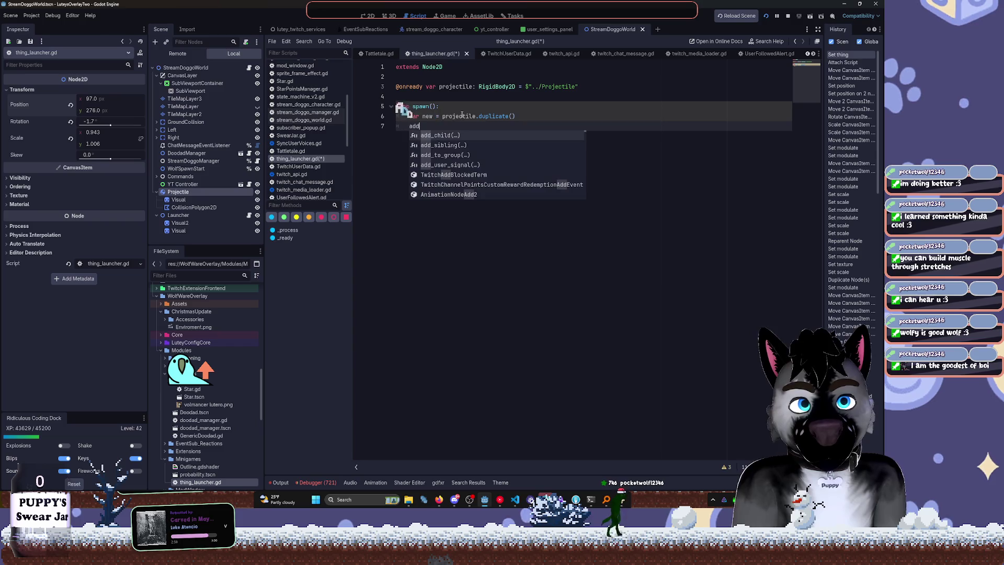
pyautogui.press('Tab')
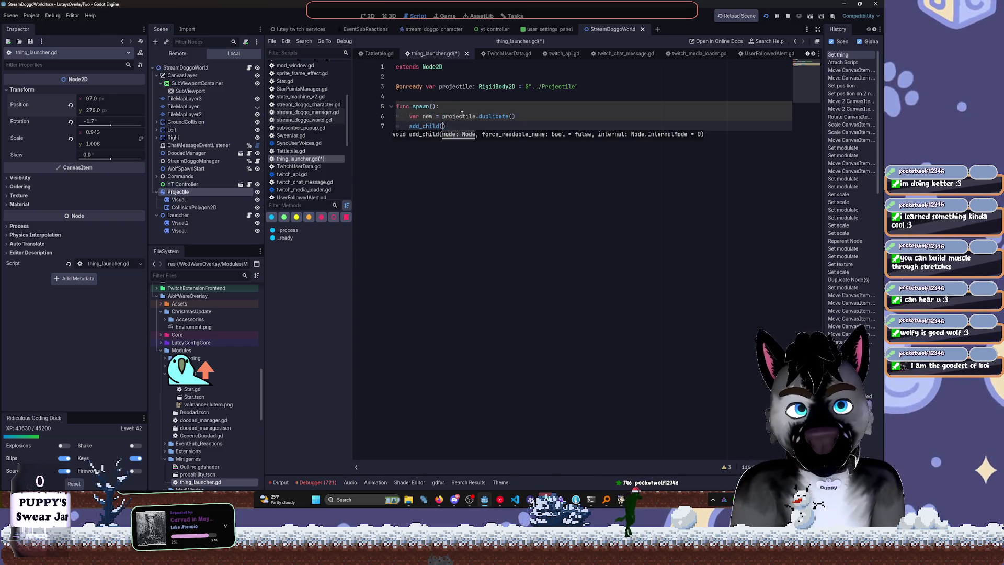
pyautogui.write('pr')
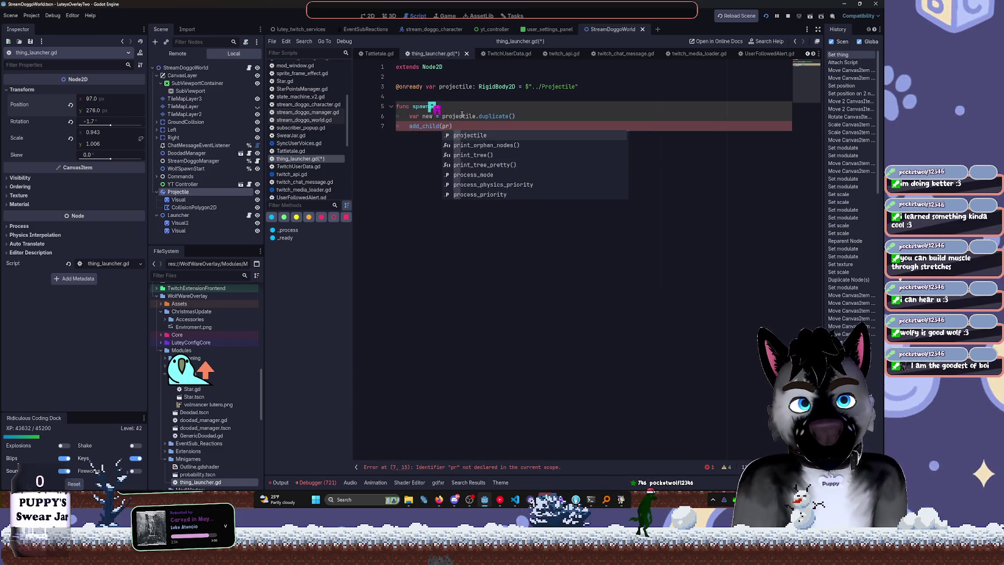
pyautogui.press('Tab')
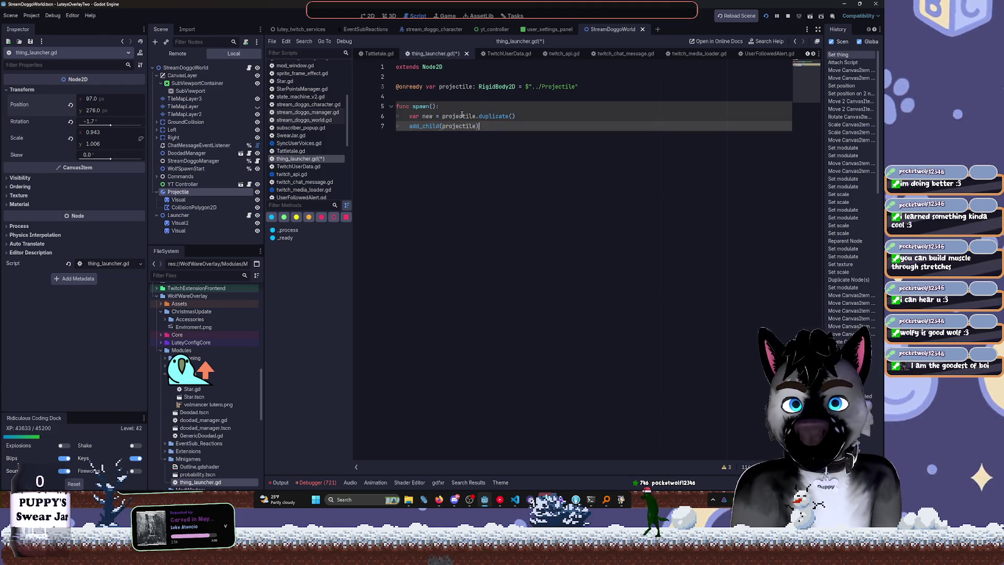
pyautogui.press('Return')
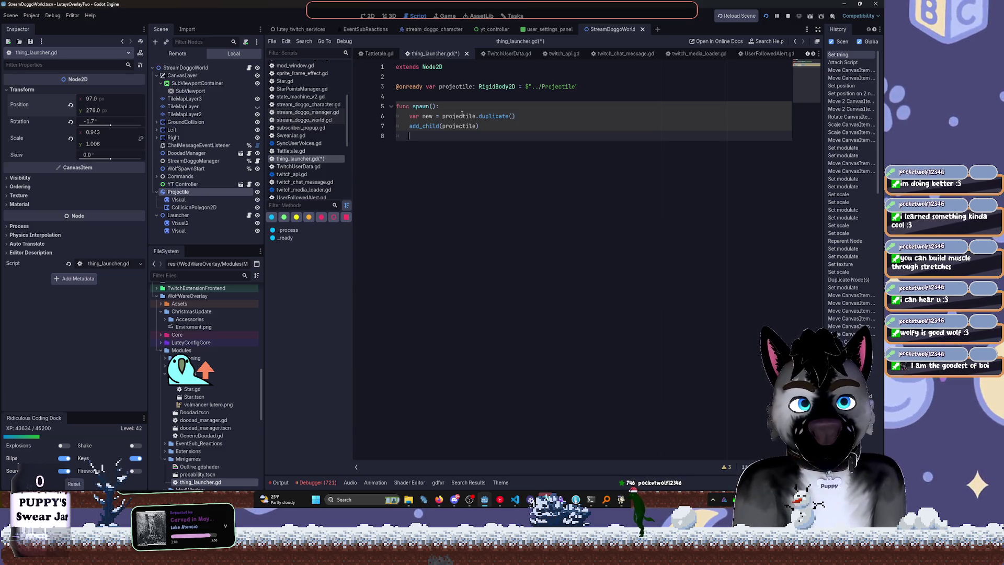
# Step: Pass the duplicate new to add_child instead of projectile
pyautogui.write('new')
pyautogui.press('Up')
pyautogui.press('End')
pyautogui.press('Left')
pyautogui.hotkey('ctrl', 'BackSpace')
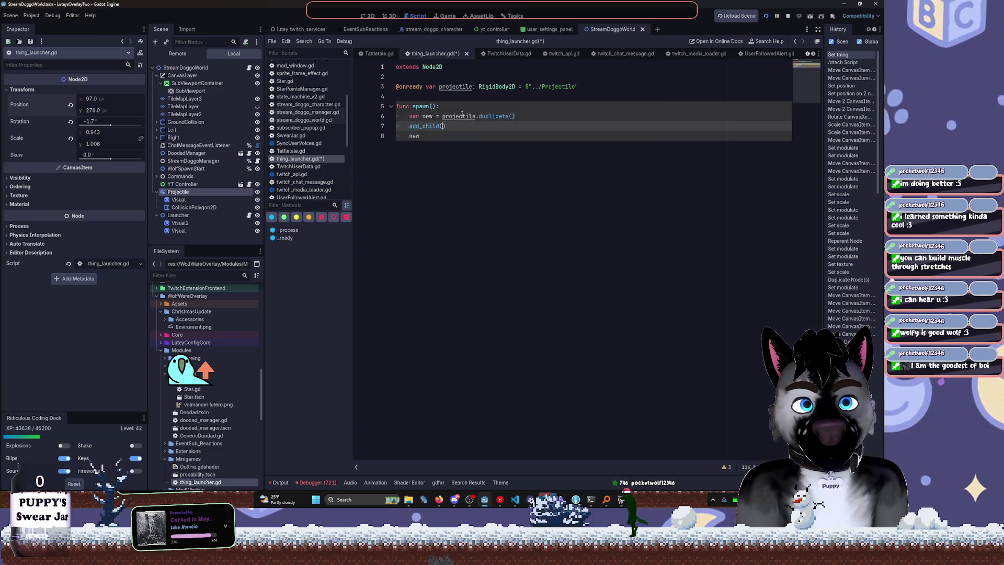
pyautogui.write('new')
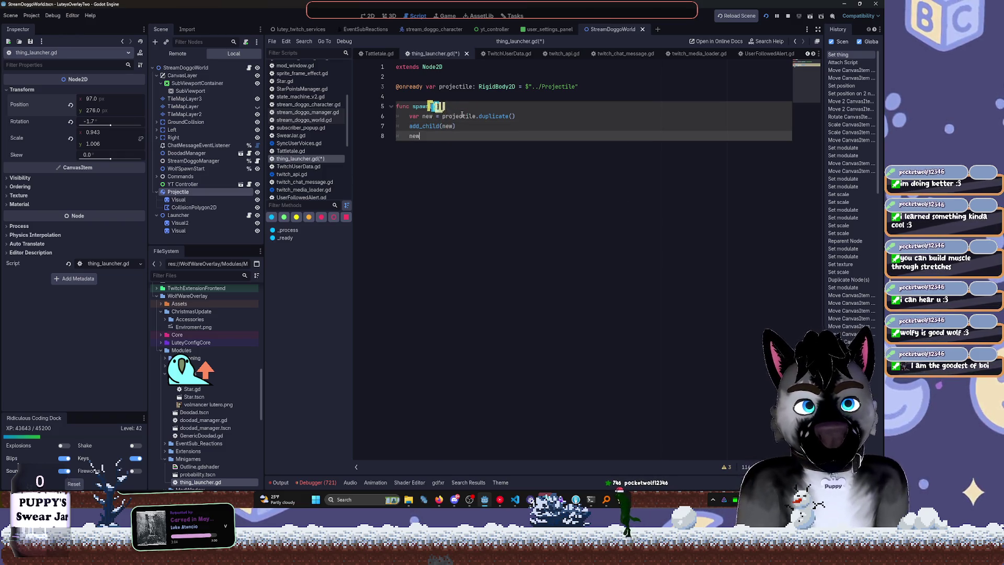
# Step: Rename the variable to new_bone in every usage, then show the 2D scene view
pyautogui.press('Up')
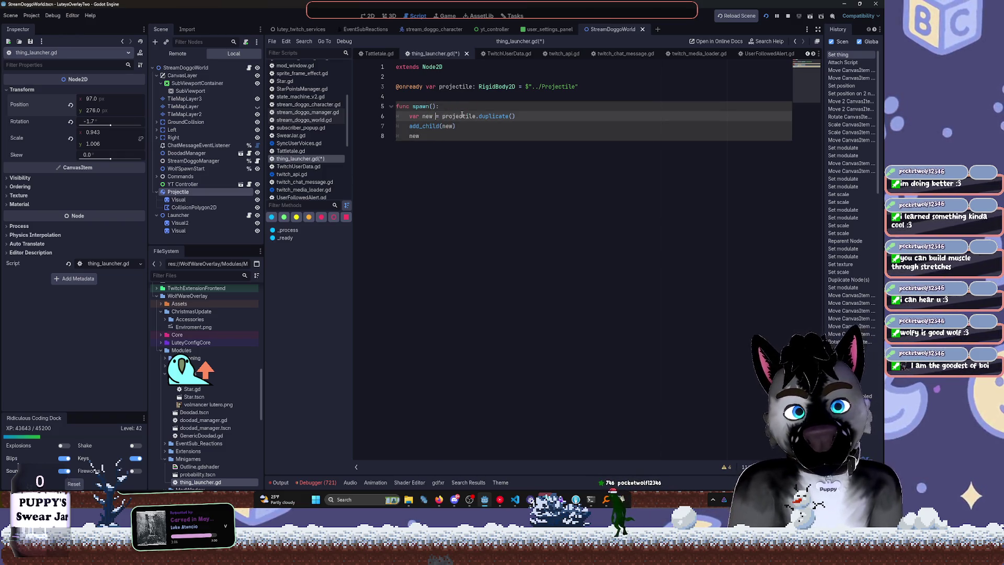
pyautogui.write('_pro')
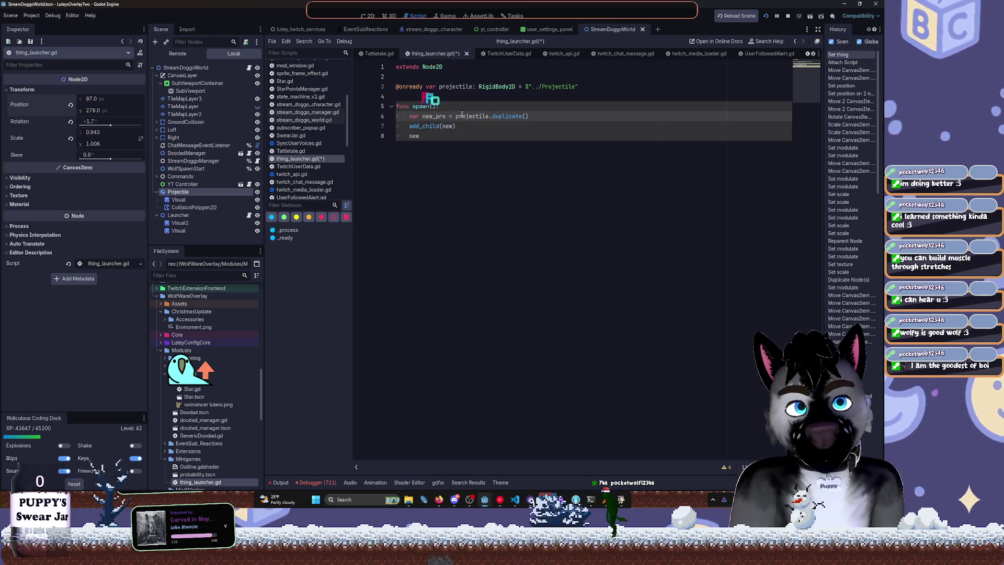
pyautogui.press('BackSpace')
pyautogui.press('BackSpace')
pyautogui.press('BackSpace')
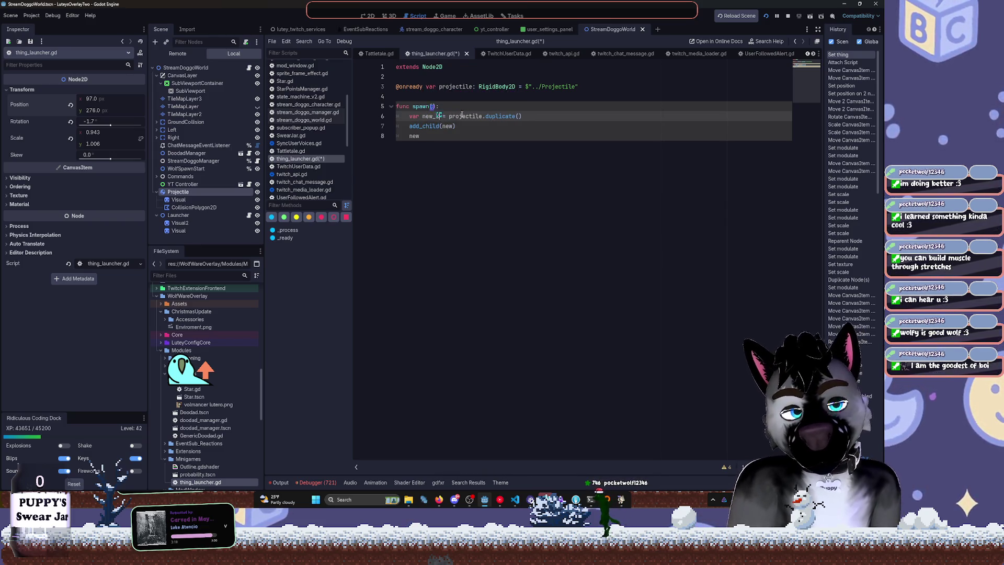
pyautogui.write('bone')
pyautogui.press('Down')
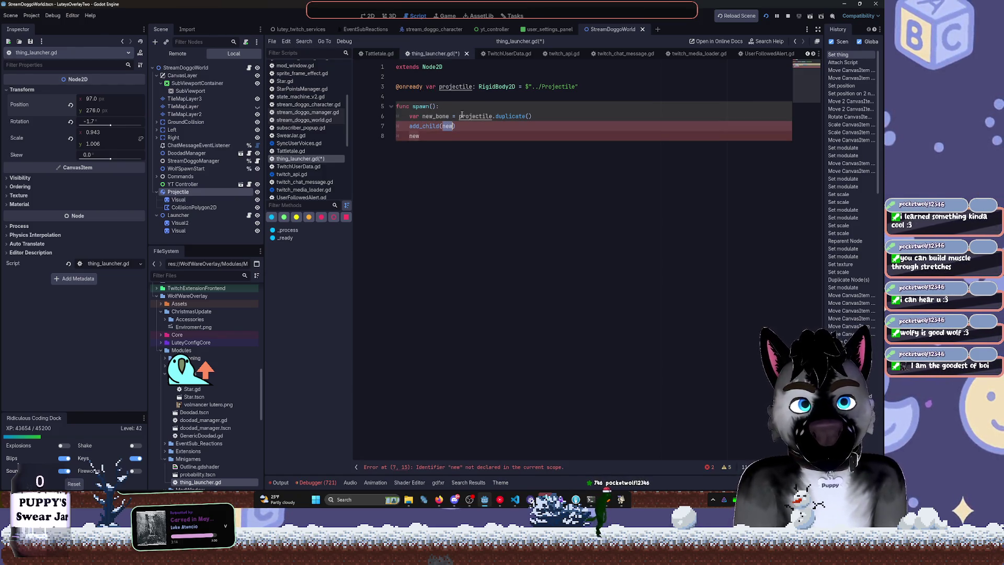
pyautogui.hotkey('ctrl', 'd')
pyautogui.hotkey('ctrl', 'v')
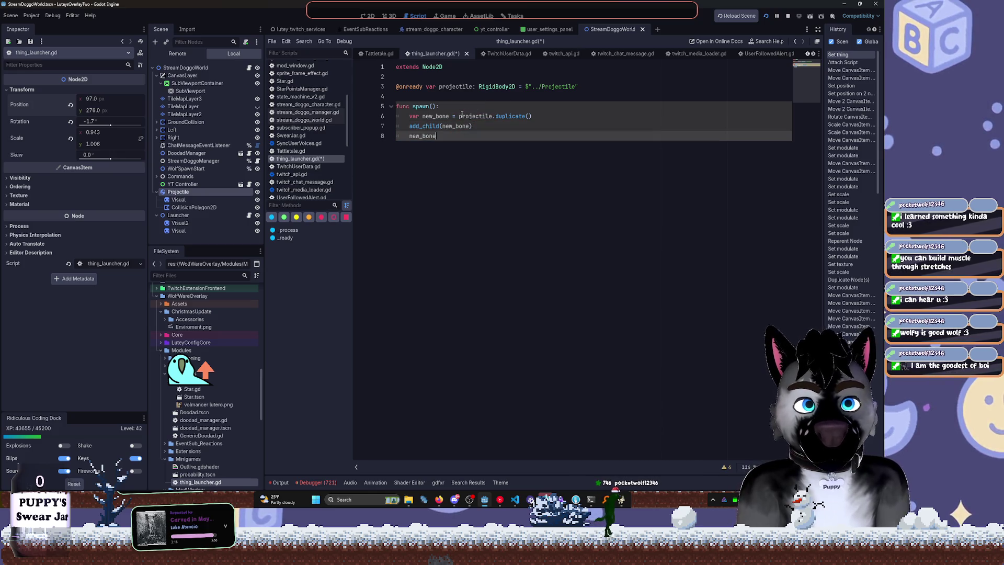
pyautogui.write('.ad')
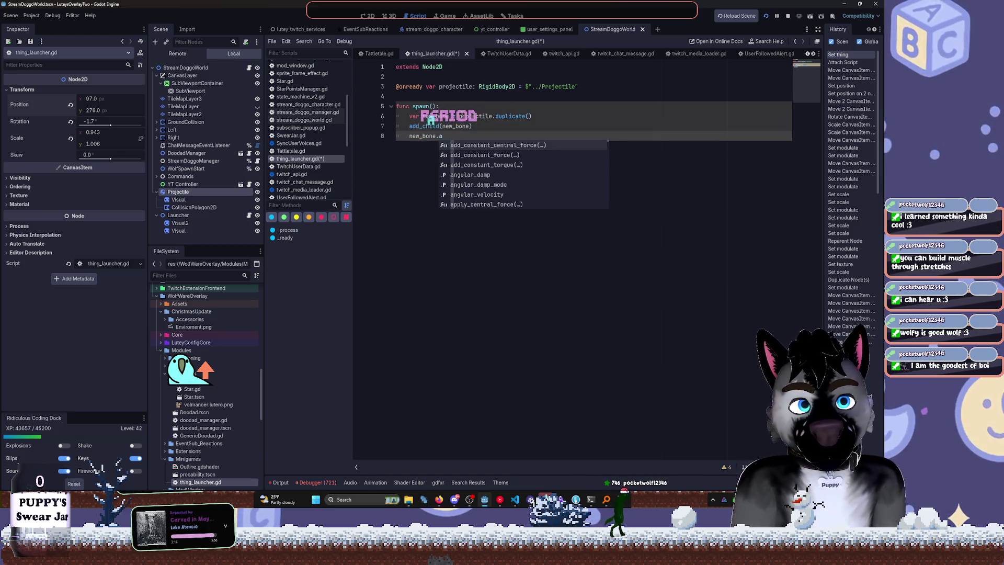
pyautogui.write('d')
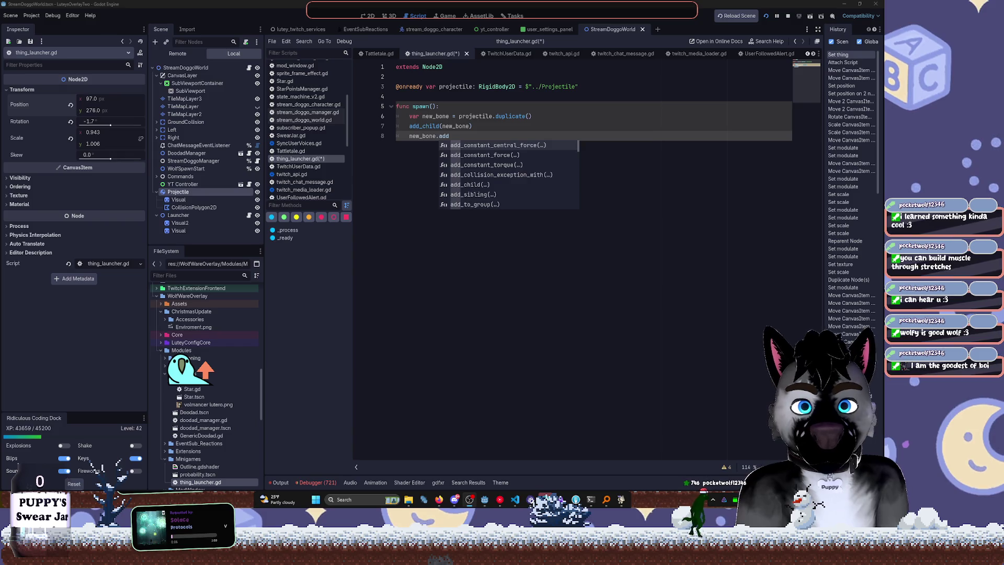
pyautogui.press('Escape')
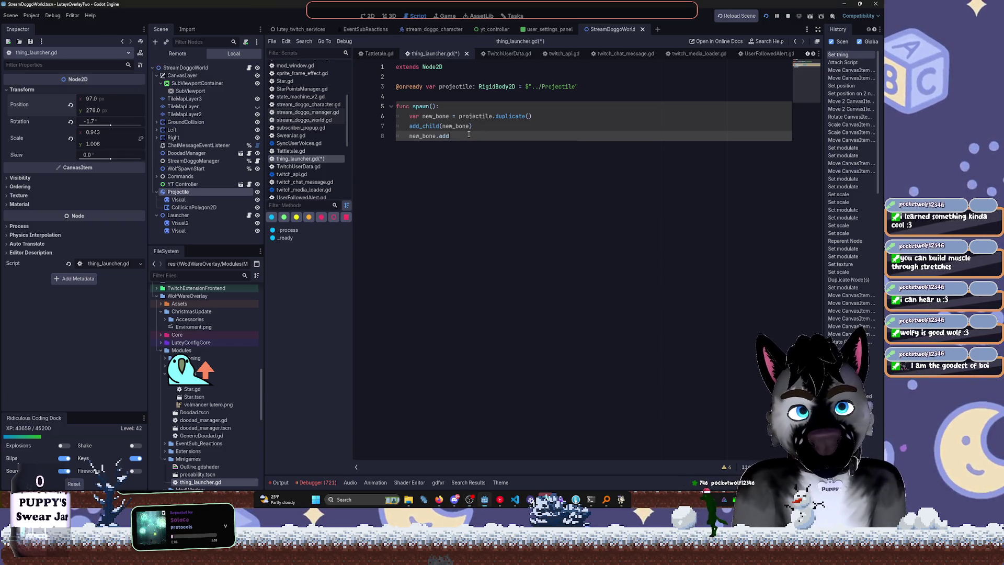
pyautogui.hotkey('ctrl', 'F1')
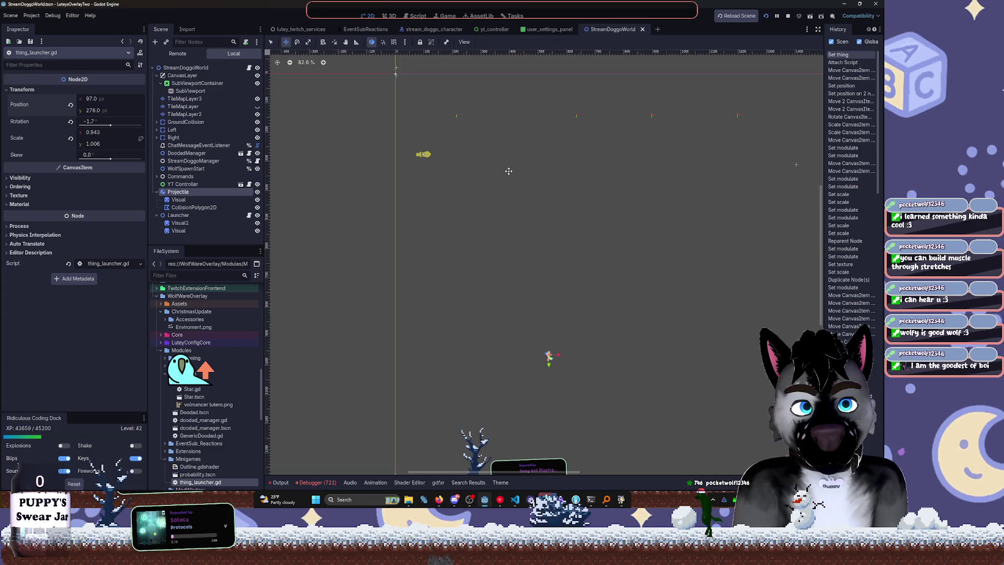
# Step: Move the launcher up beside the yellow projectile in the 2D view
pyautogui.moveTo(548, 355)
pyautogui.mouseDown()
pyautogui.moveTo(457, 168)
pyautogui.moveTo(437, 153)
pyautogui.mouseUp()
pyautogui.scroll(5, 450, 174)
pyautogui.scroll(8, 450, 174)
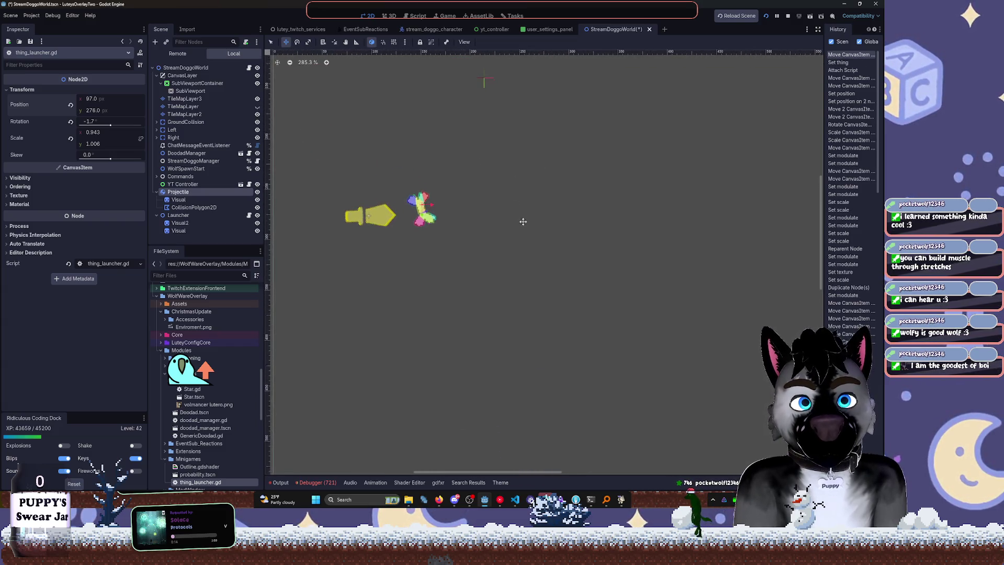
pyautogui.moveTo(420, 207); pyautogui.dragTo(411, 209)
# Step: Save the scene and duplicate the Launcher node, keeping the name Launcher2
pyautogui.click(188, 216)
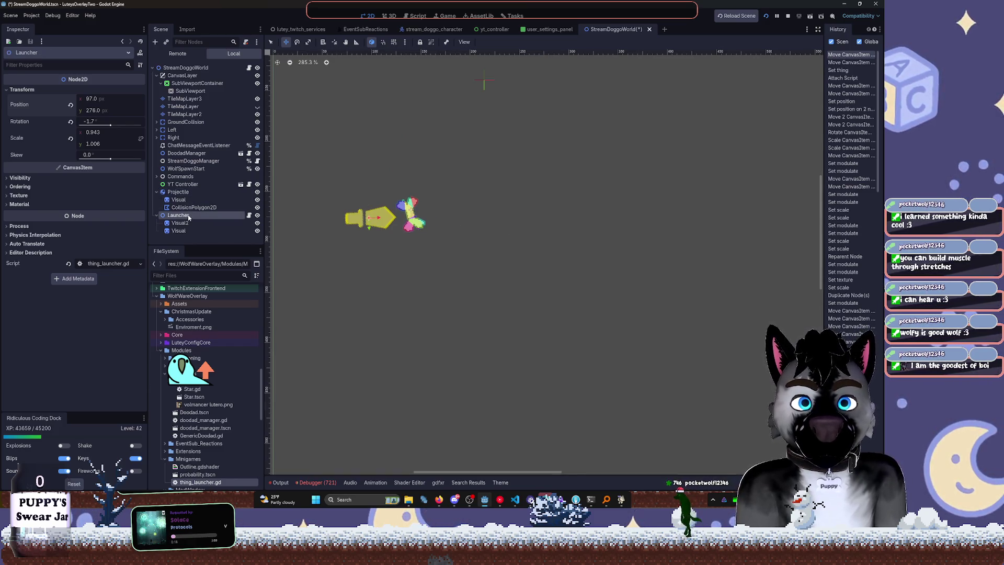
pyautogui.hotkey('ctrl', 's')
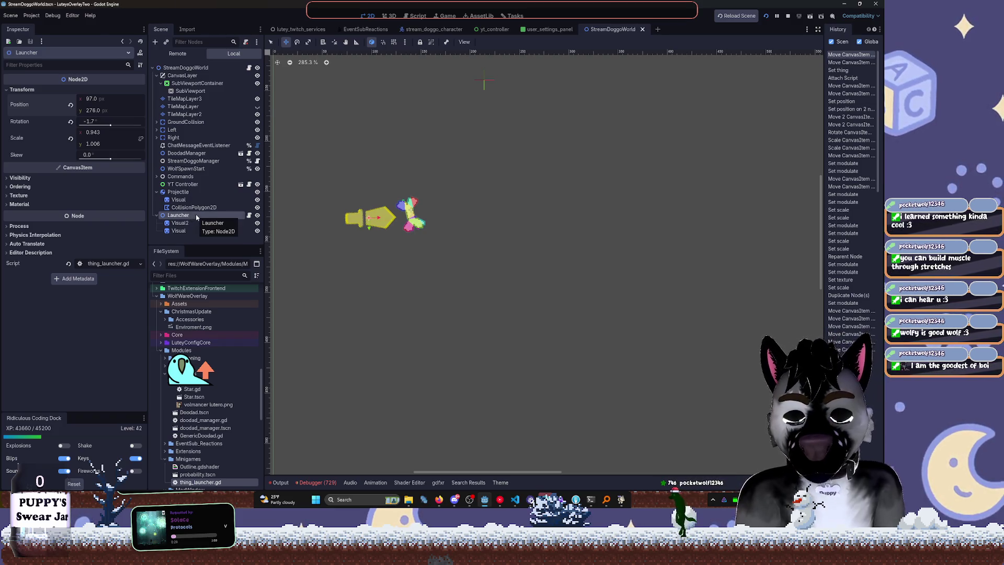
pyautogui.hotkey('ctrl', 'd')
pyautogui.scroll(-1, 248, 224)
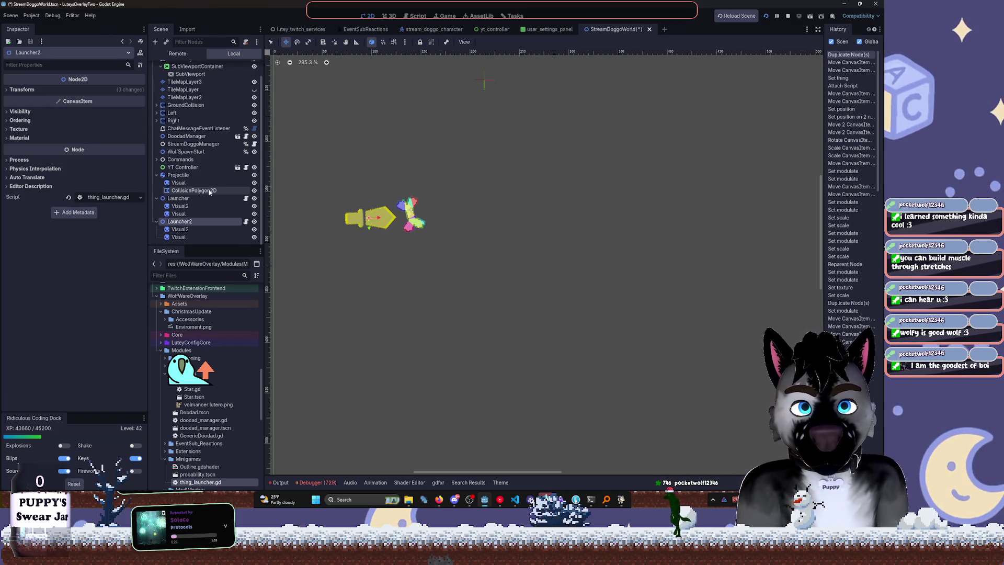
pyautogui.press('F2')
pyautogui.press('Return')
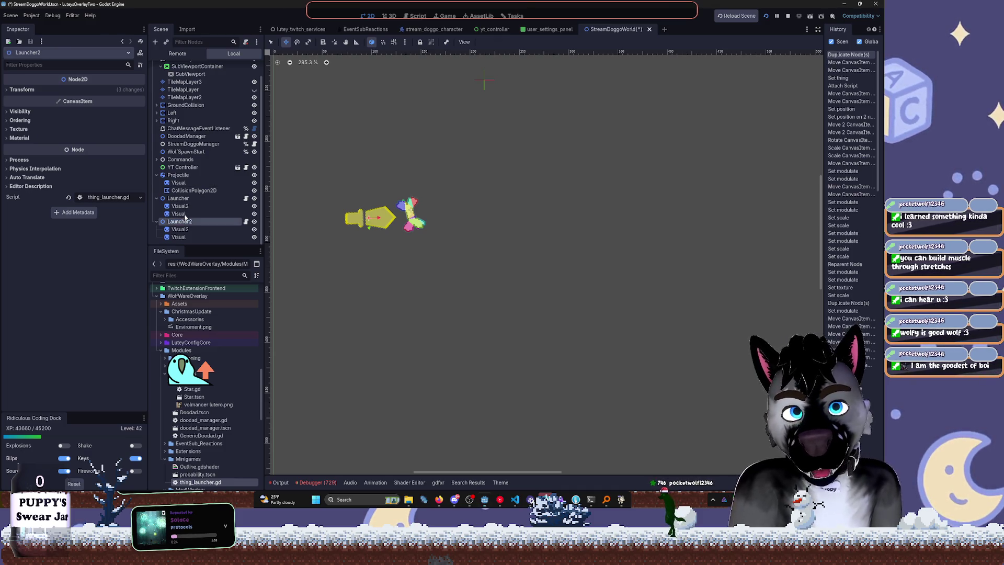
# Step: Add a Node2D child under Launcher2 and move it onto the flower sprite
pyautogui.hotkey('ctrl', 'a')
pyautogui.write('m')
pyautogui.press('BackSpace')
pyautogui.write('node')
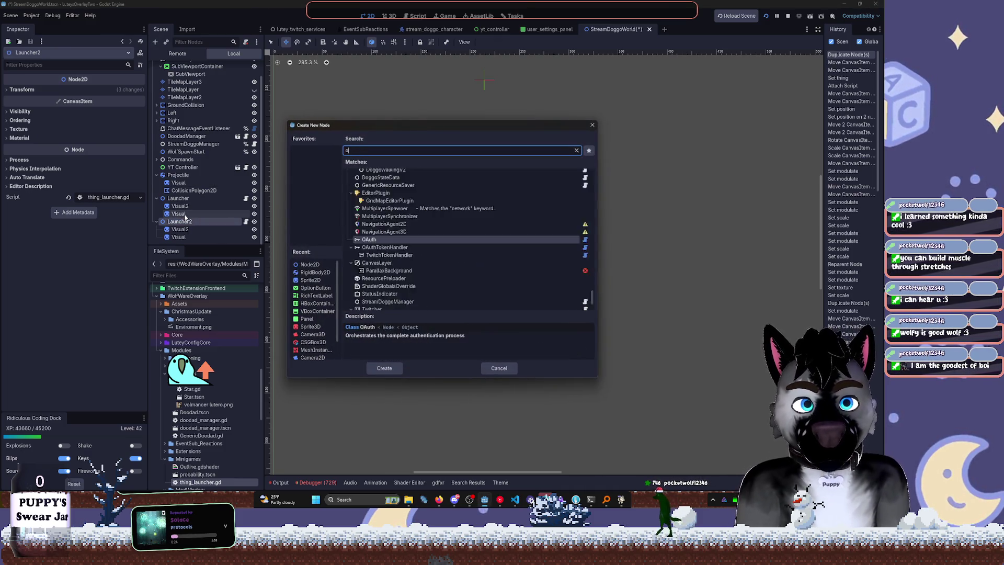
pyautogui.write('2d')
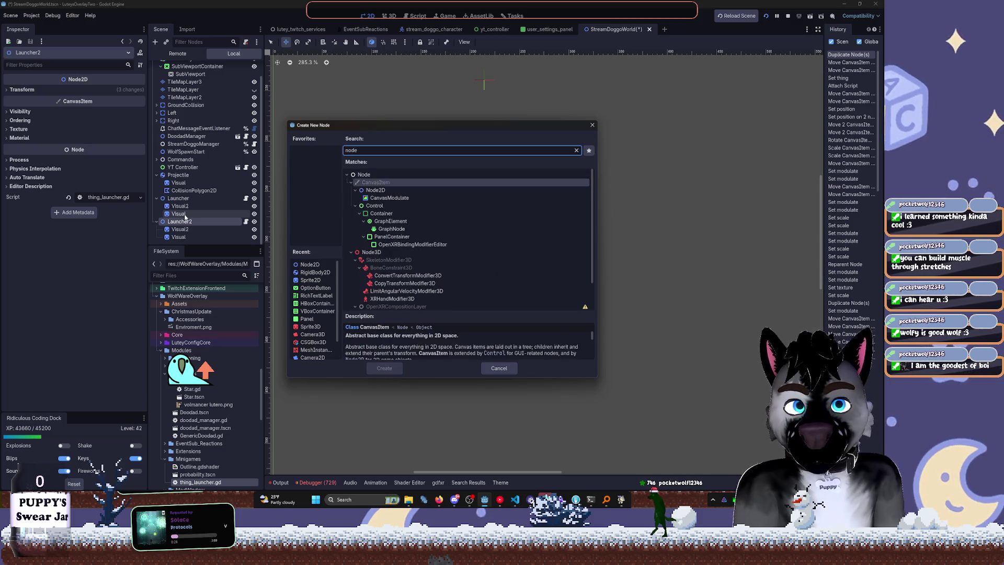
pyautogui.press('Return')
pyautogui.scroll(2, 177, 309)
pyautogui.scroll(4, 426, 205)
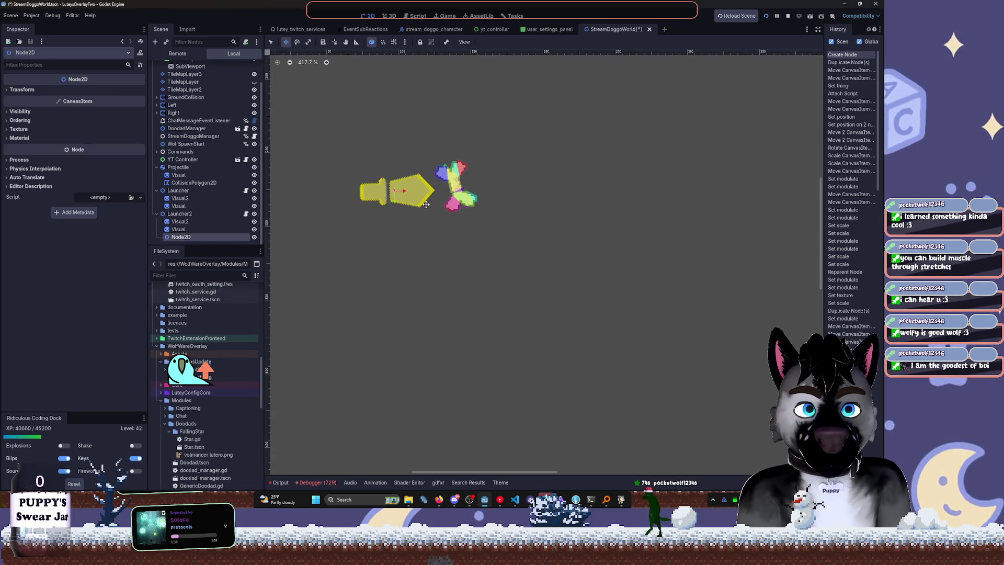
pyautogui.moveTo(400, 189); pyautogui.dragTo(451, 189)
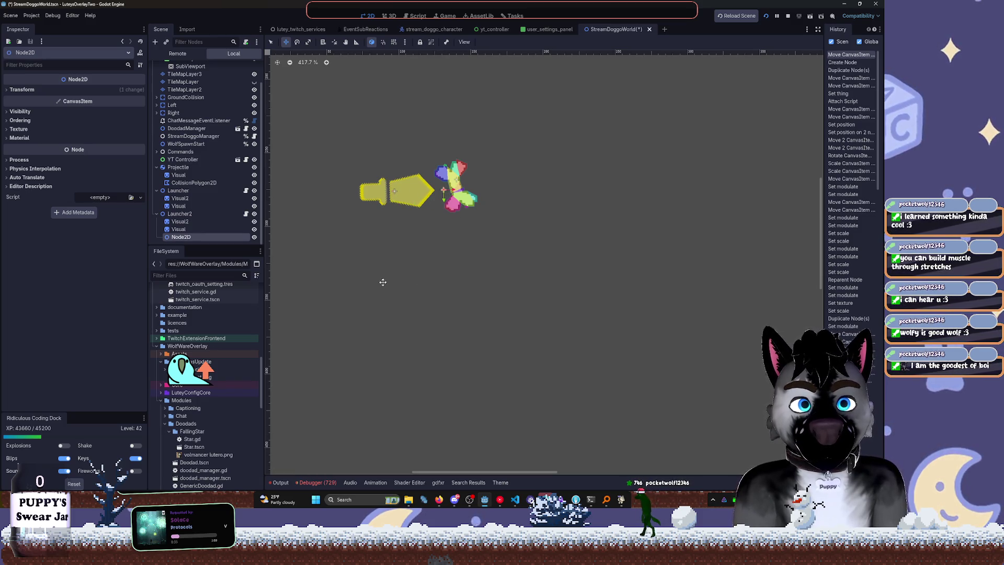
# Step: Rename the Node2D to pivot and enable Access as Unique Name
pyautogui.doubleClick(197, 238)
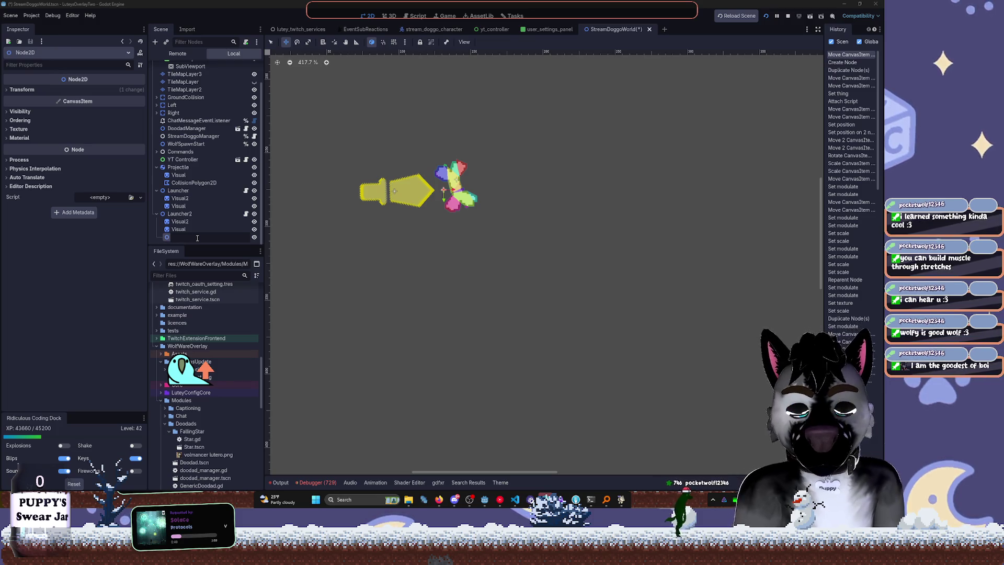
pyautogui.press('Return')
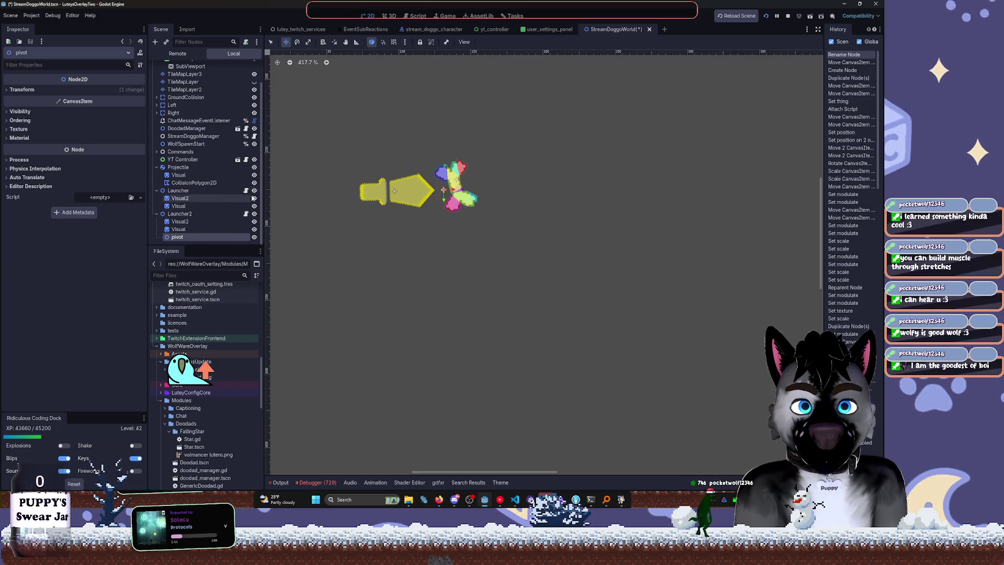
pyautogui.rightClick(204, 237)
pyautogui.click(246, 407)
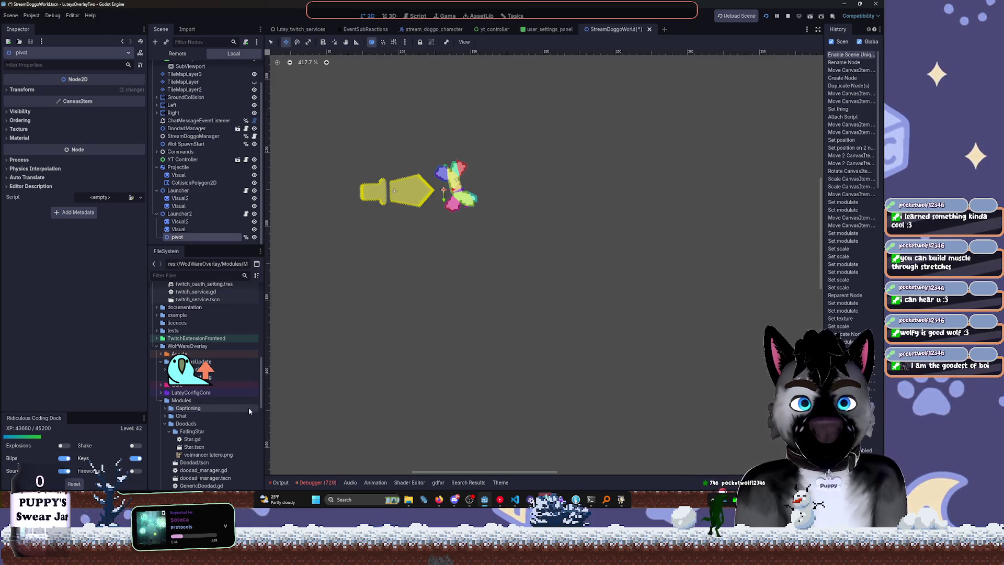
pyautogui.click(245, 213)
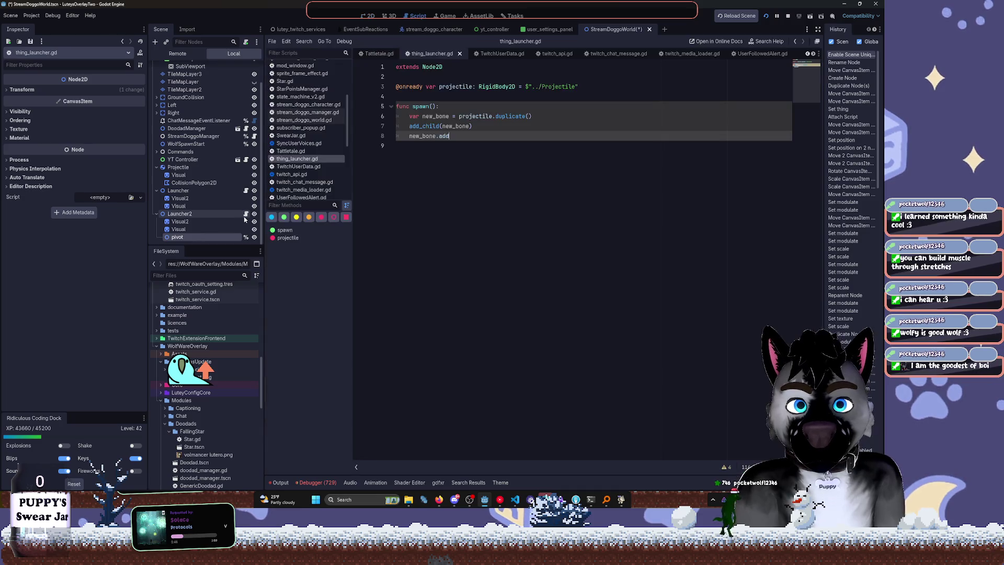
# Step: Write %pivot.add_child(new_bone) in spawn() using a dragged-in pivot reference
pyautogui.moveTo(177, 237)
pyautogui.mouseDown()
pyautogui.moveTo(389, 147)
pyautogui.moveTo(450, 144)
pyautogui.moveTo(436, 150)
pyautogui.moveTo(449, 155)
pyautogui.mouseUp()
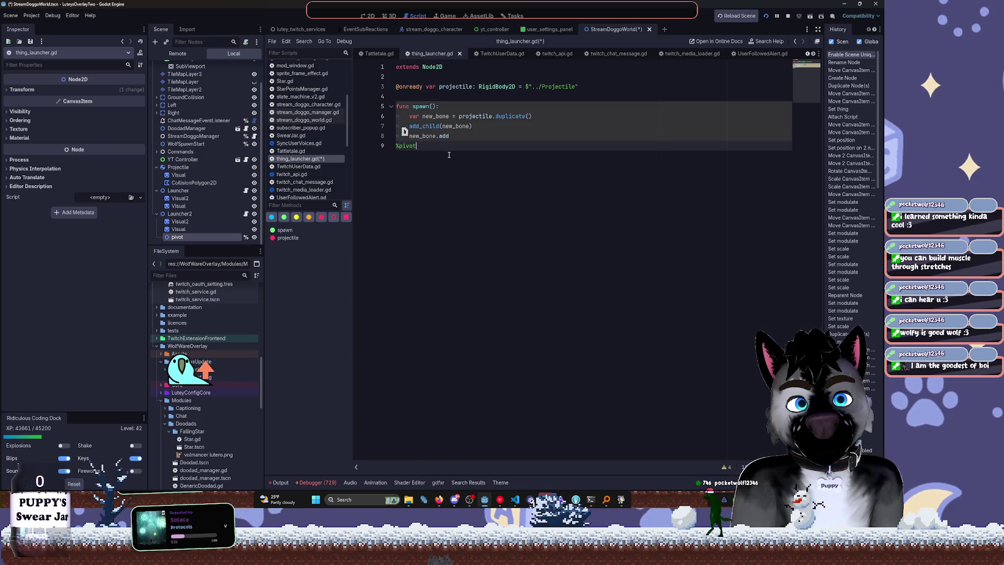
pyautogui.press('Tab')
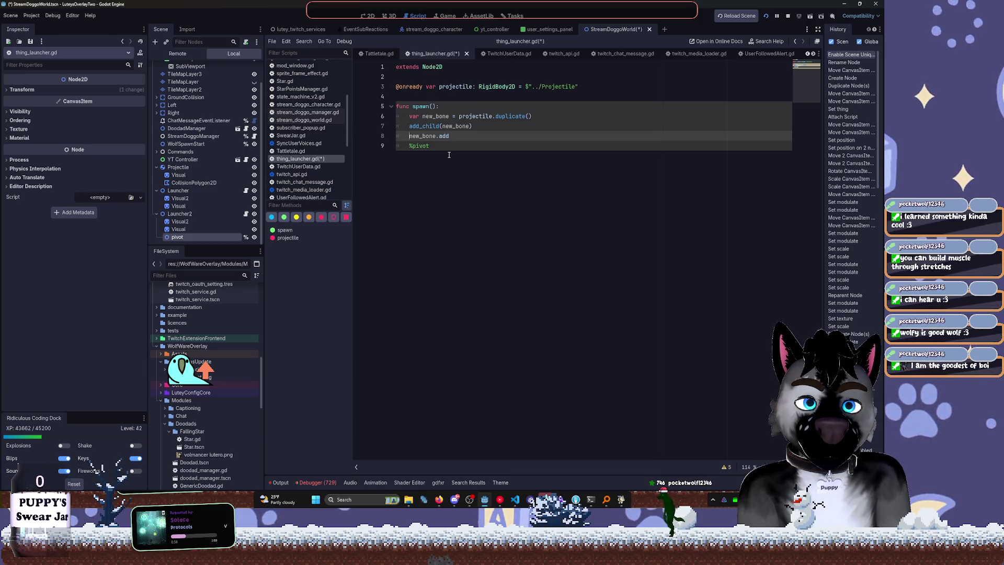
pyautogui.hotkey('shift', 'Home')
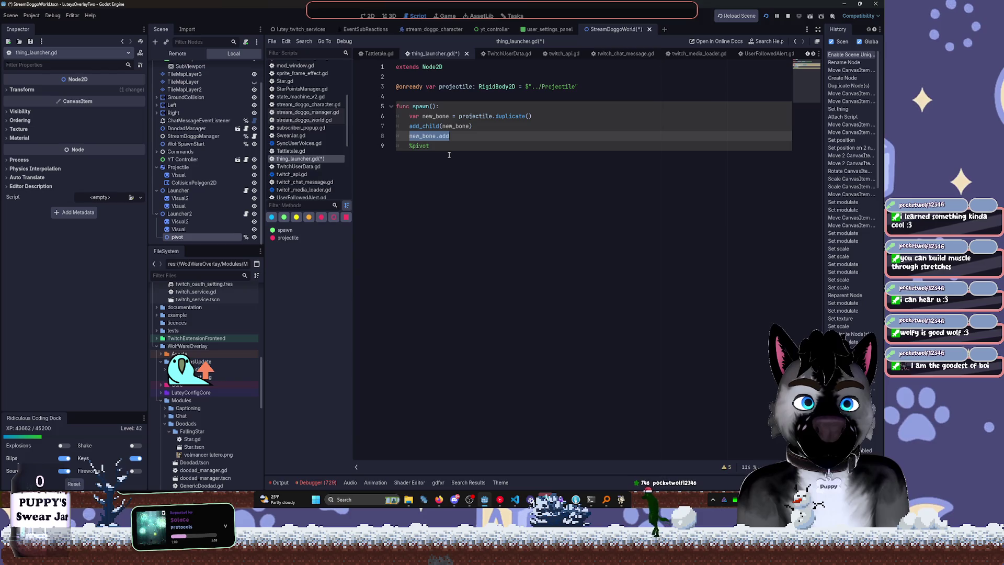
pyautogui.press('BackSpace')
pyautogui.press('Delete')
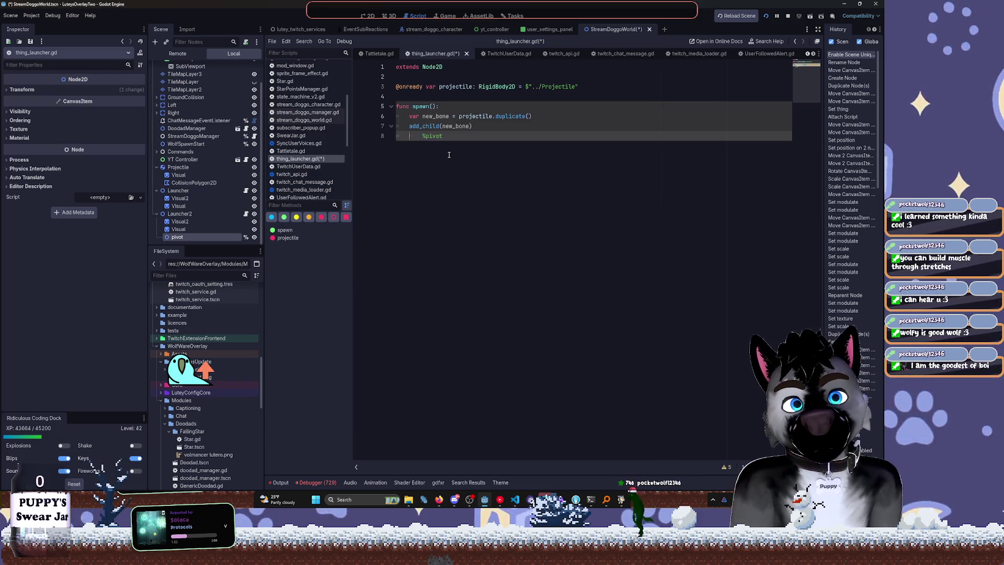
pyautogui.write('.add')
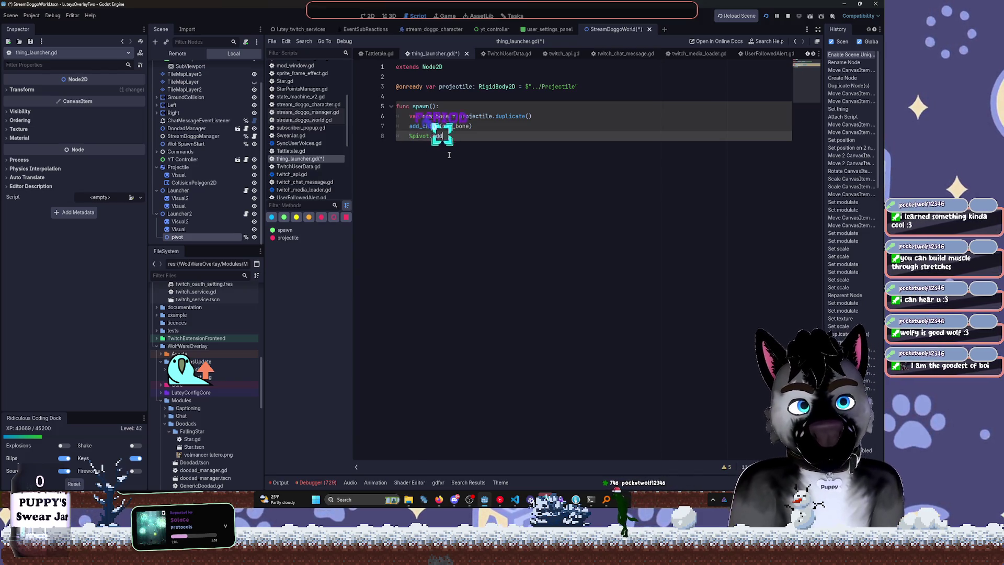
pyautogui.press('Tab')
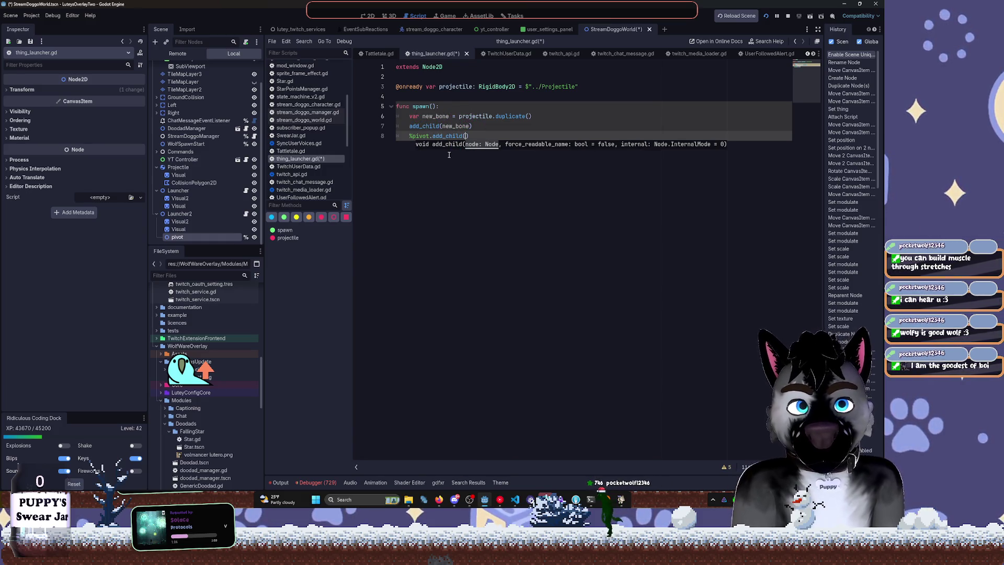
pyautogui.write('new')
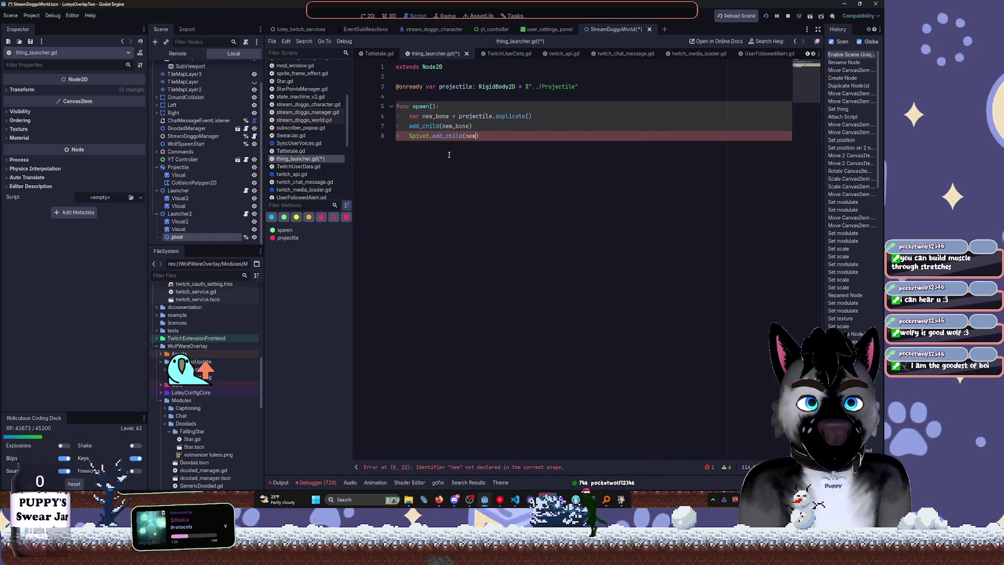
pyautogui.press('Tab')
# Step: Delete the old add_child(new_bone) call and empty line, then begin a new_bone rotation line
pyautogui.press('Up')
pyautogui.hotkey('shift', 'Home')
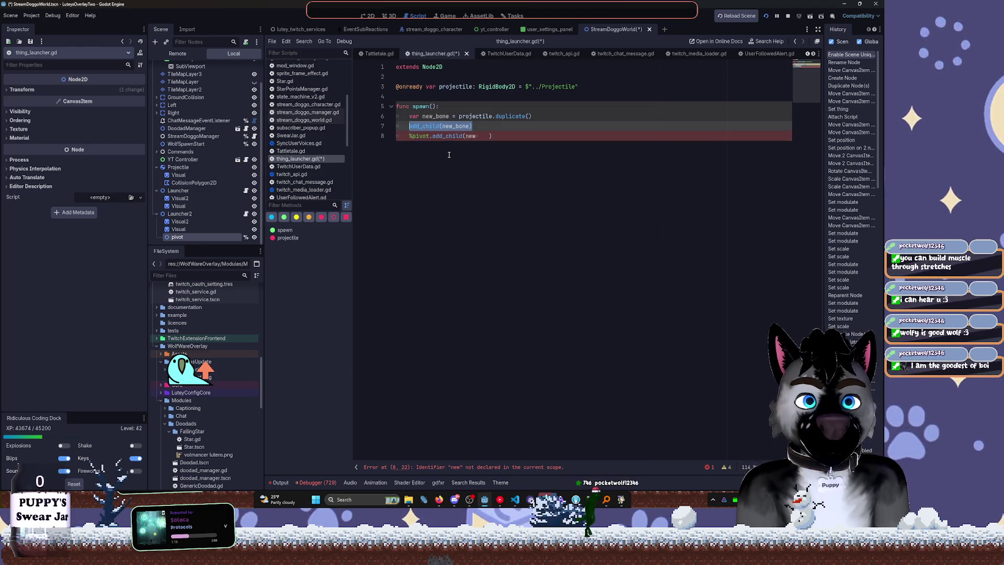
pyautogui.press('BackSpace')
pyautogui.press('Down')
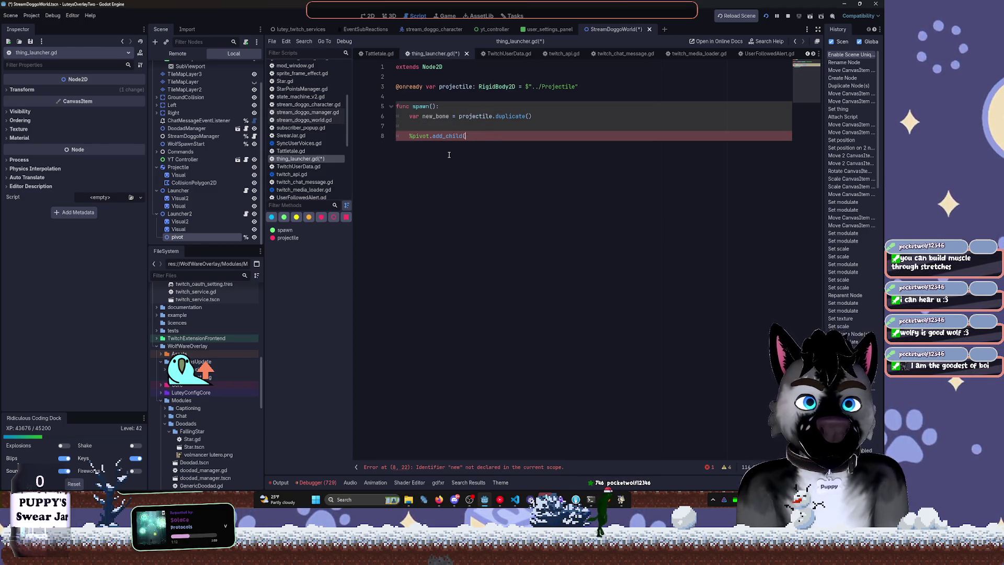
pyautogui.hotkey('ctrl', 'v')
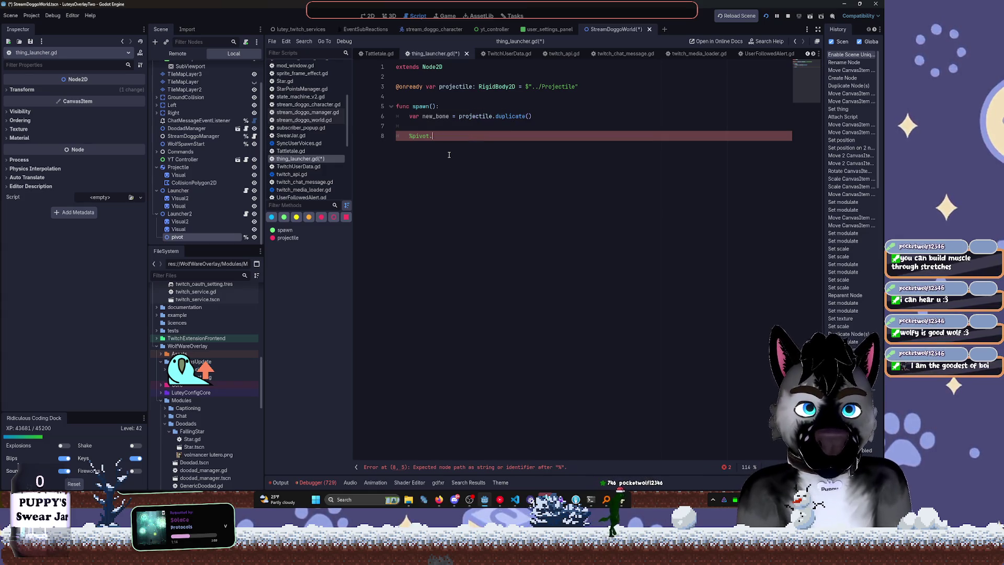
pyautogui.press('Up')
pyautogui.press('Delete')
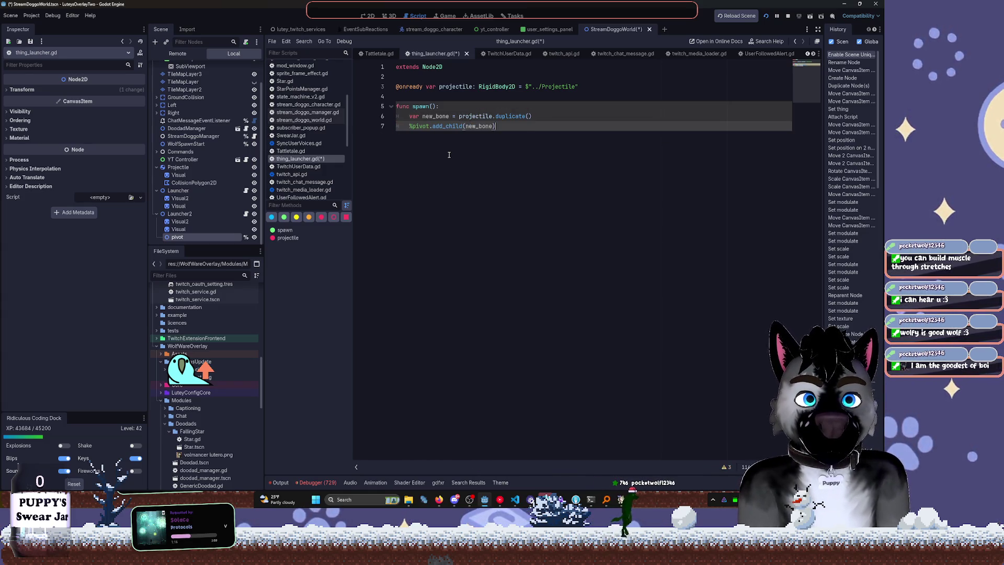
pyautogui.press('Return')
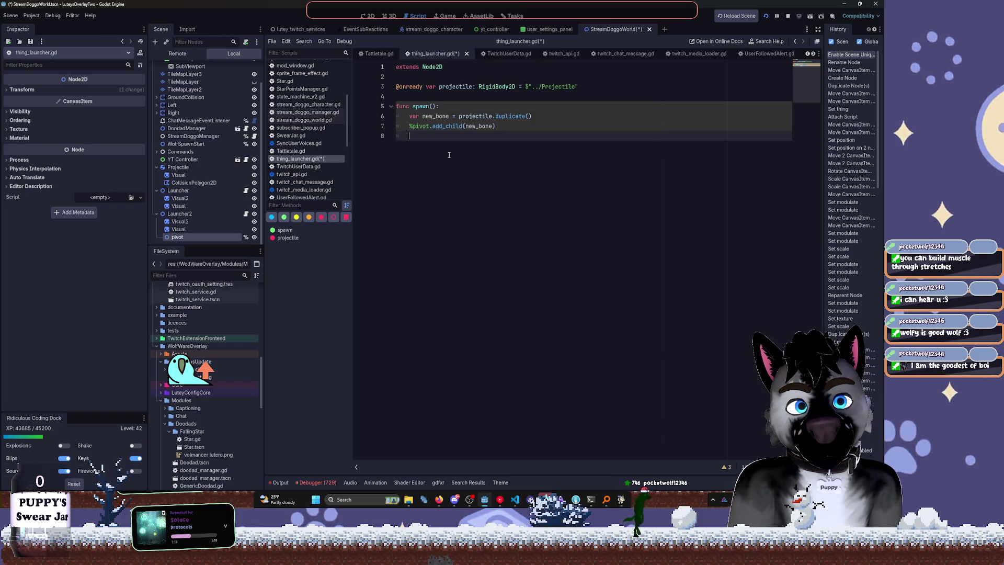
pyautogui.write('new.')
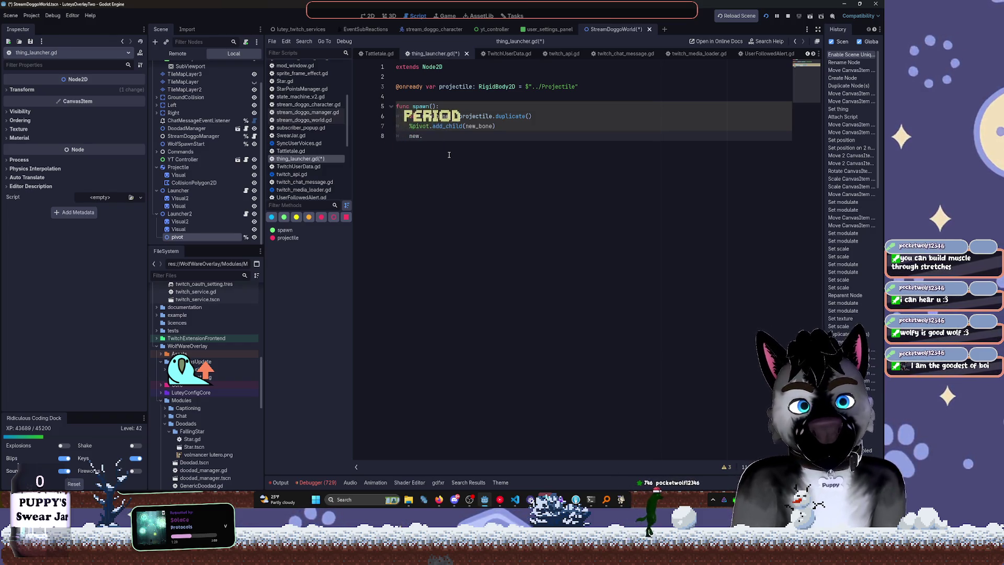
pyautogui.write('ro')
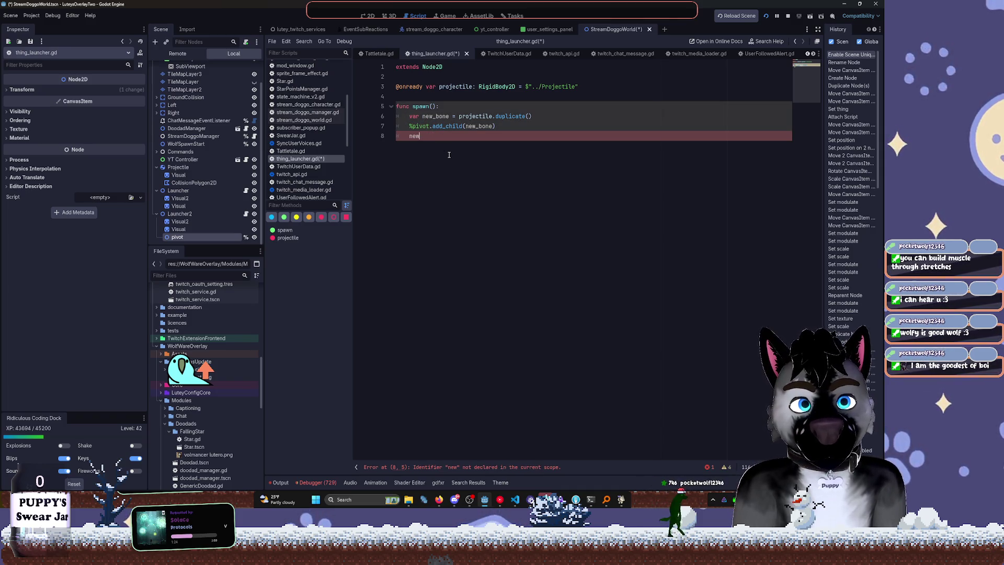
pyautogui.write('_bone.ro')
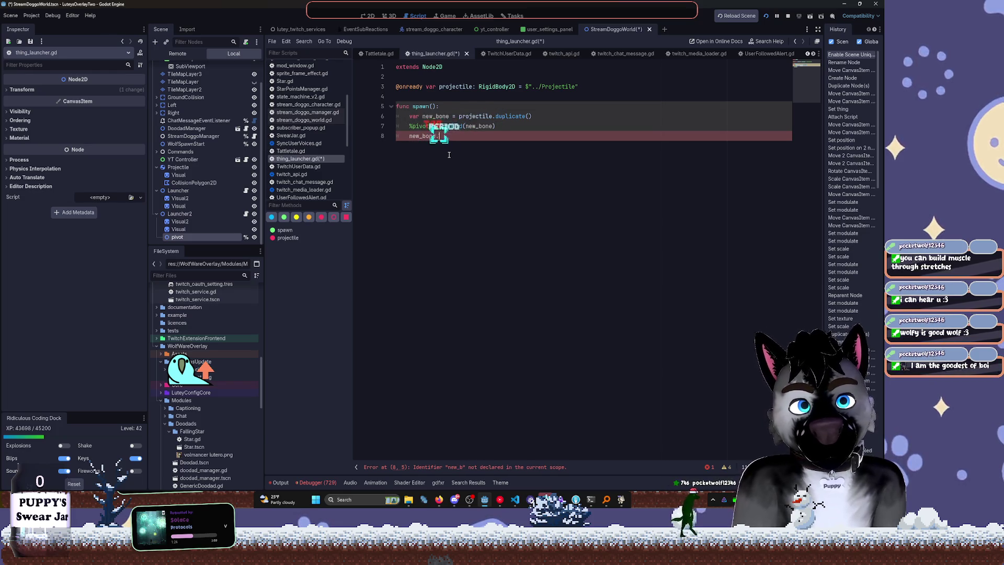
pyautogui.write('a')
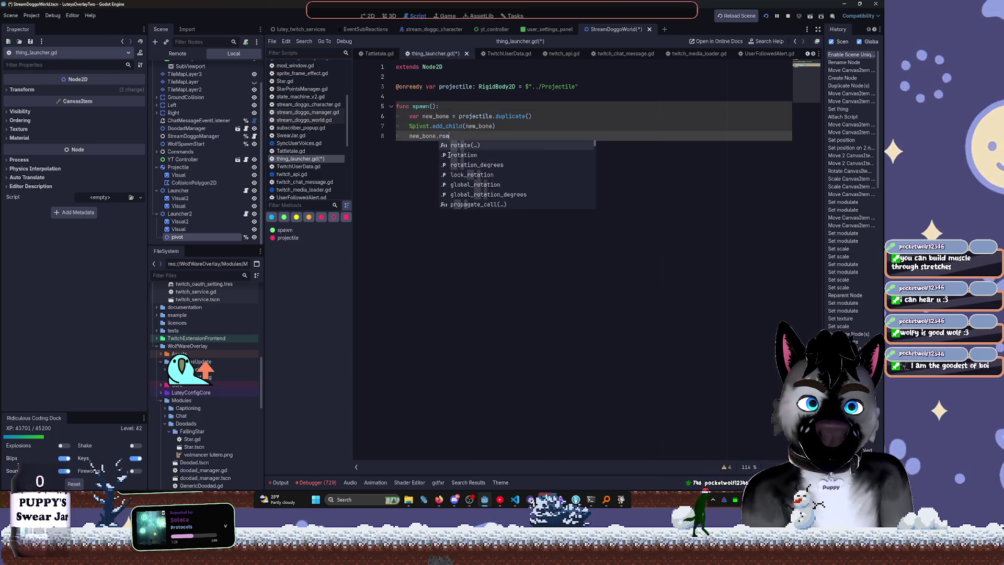
# Step: Write new_bone.global_rotation = new_bone.rotation - global on the new line
pyautogui.press('Down')
pyautogui.press('Down')
pyautogui.press('Down')
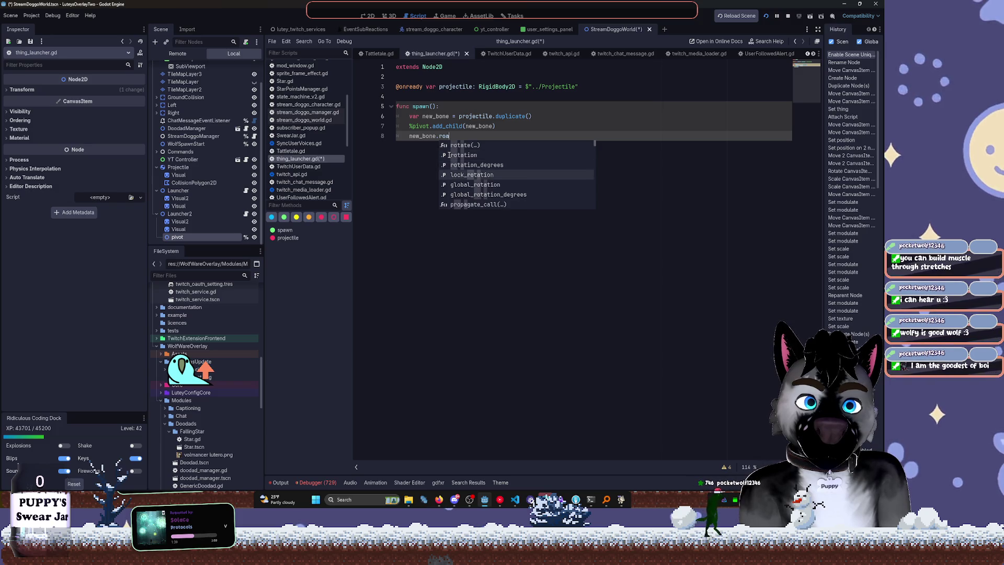
pyautogui.press('Tab')
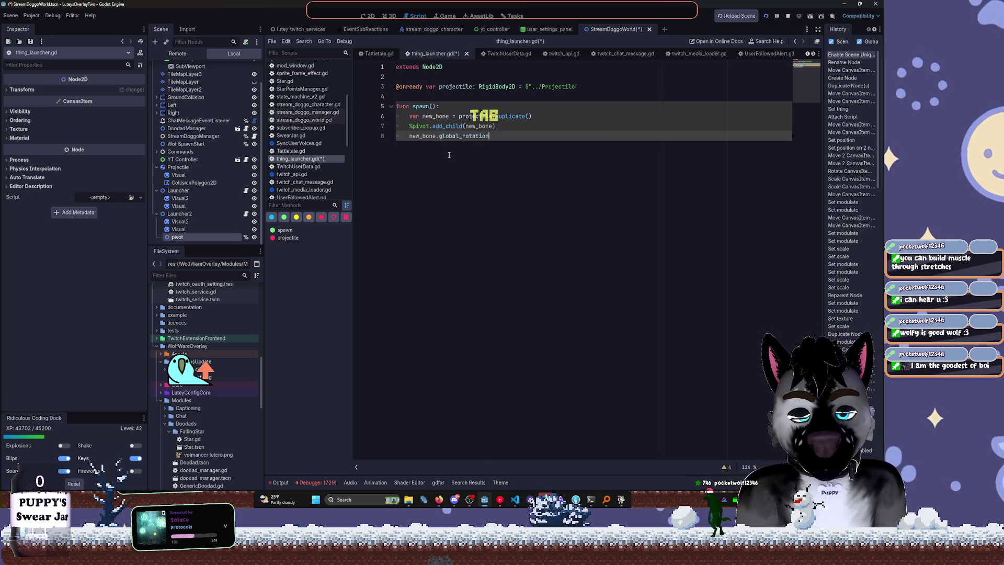
pyautogui.write('=')
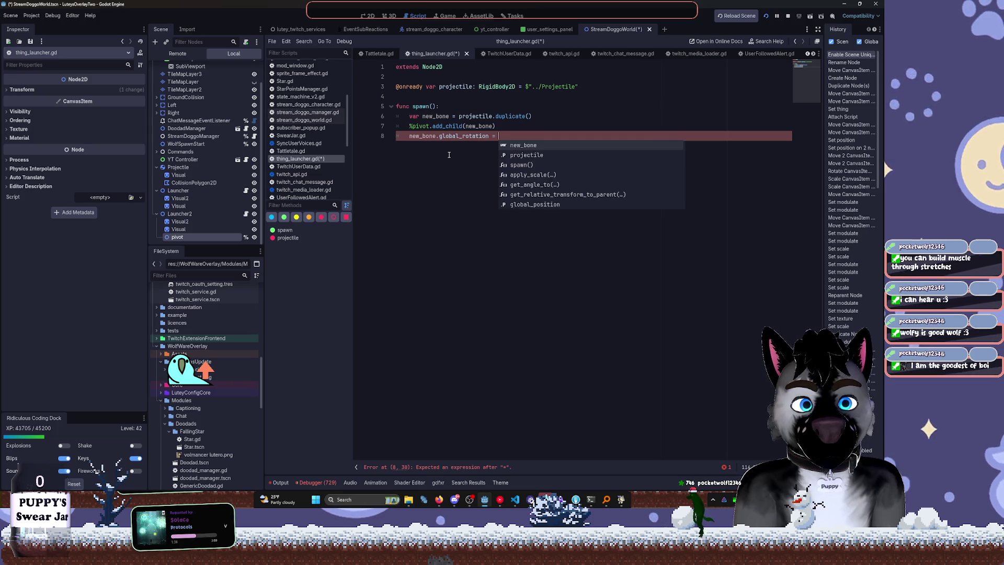
pyautogui.write('ro')
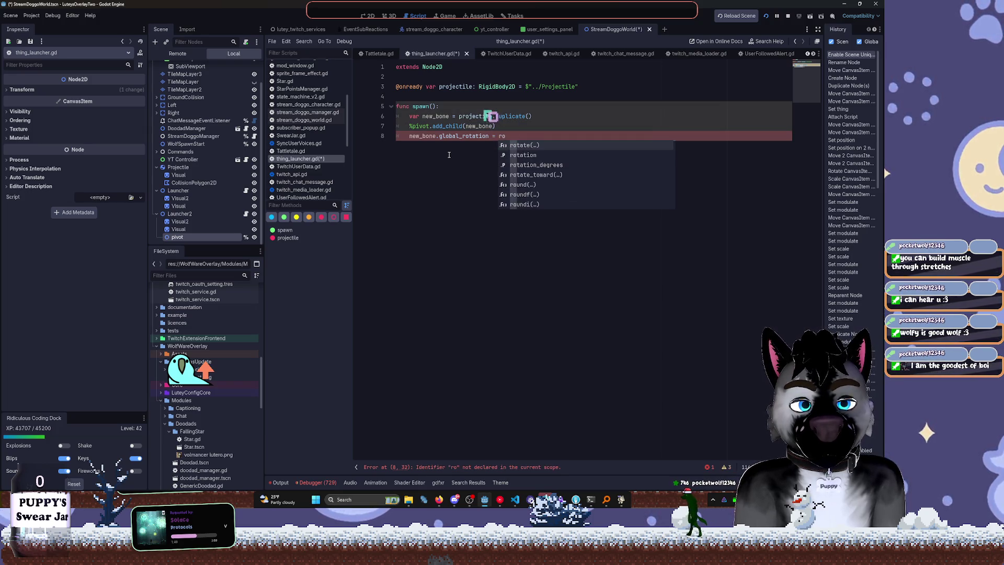
pyautogui.press('BackSpace')
pyautogui.press('BackSpace')
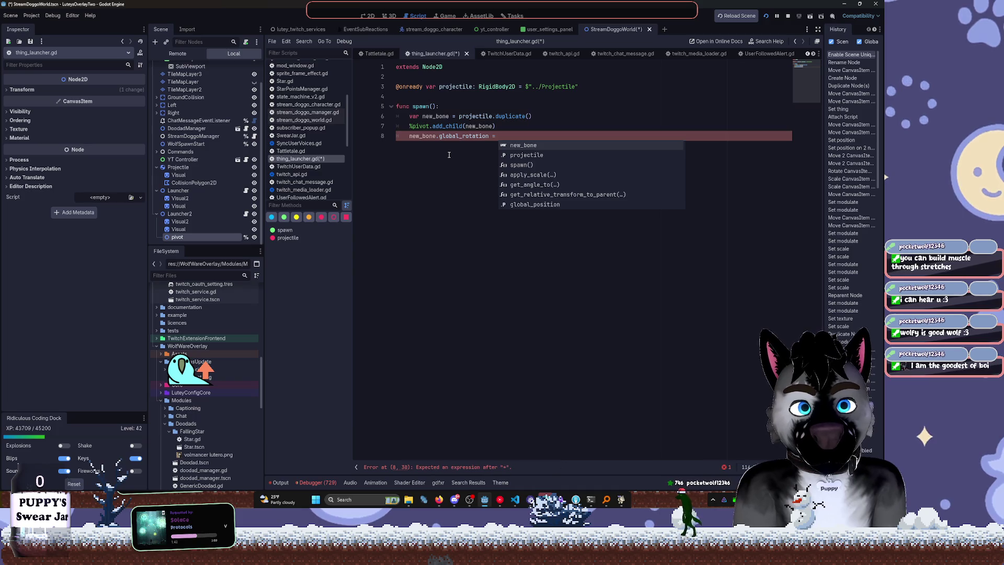
pyautogui.write('new_bone.r')
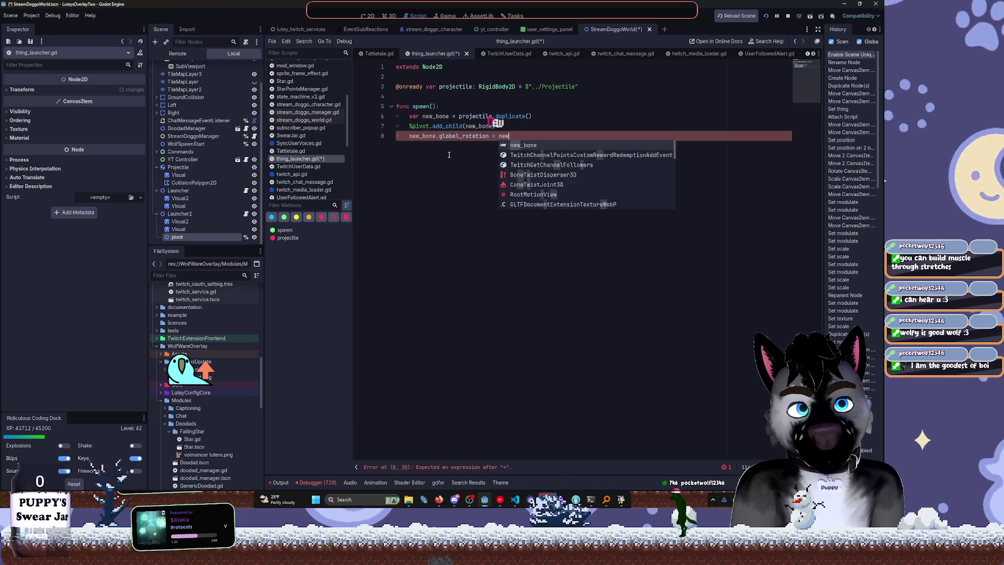
pyautogui.write('otat')
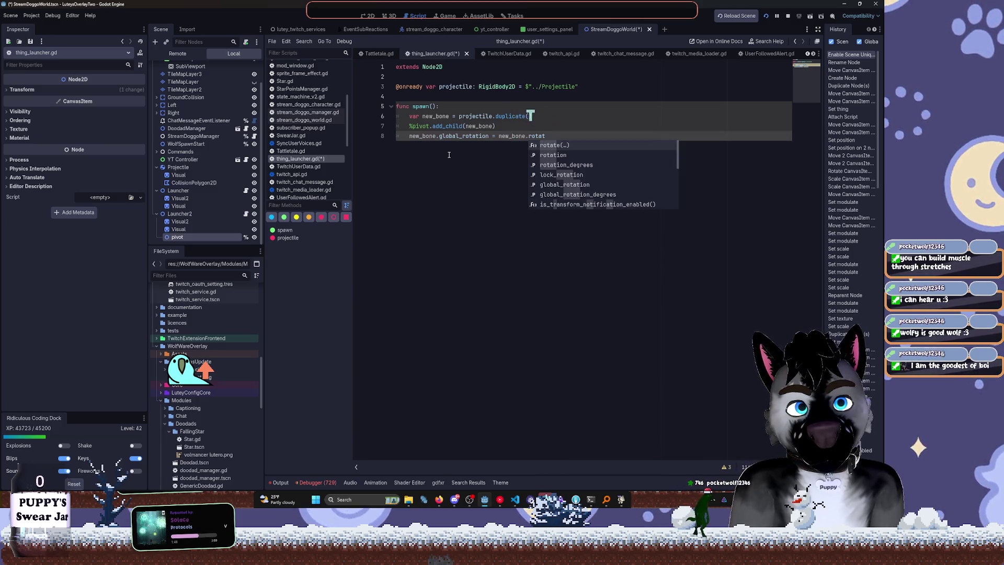
pyautogui.press('Tab')
pyautogui.write('-')
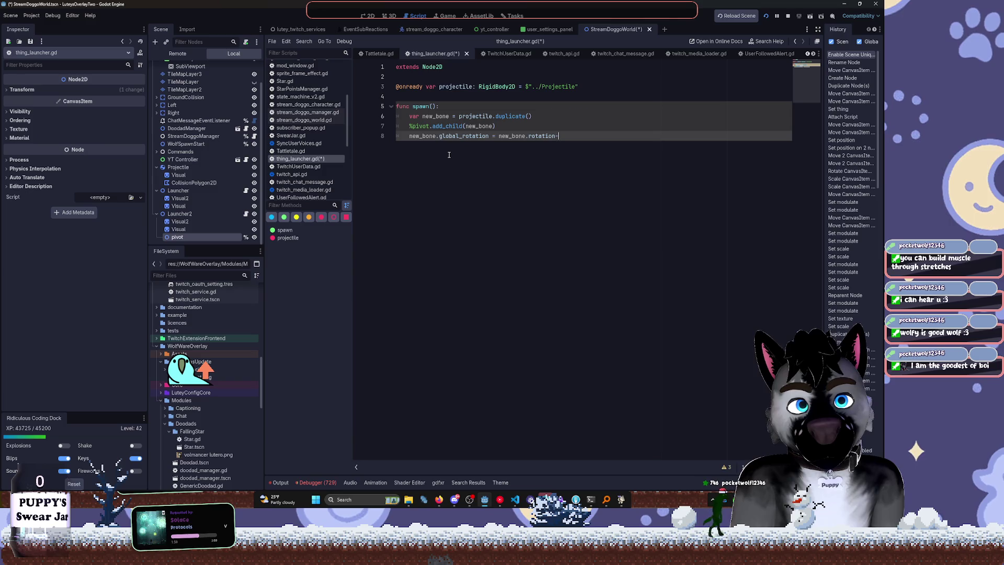
pyautogui.write(' global')
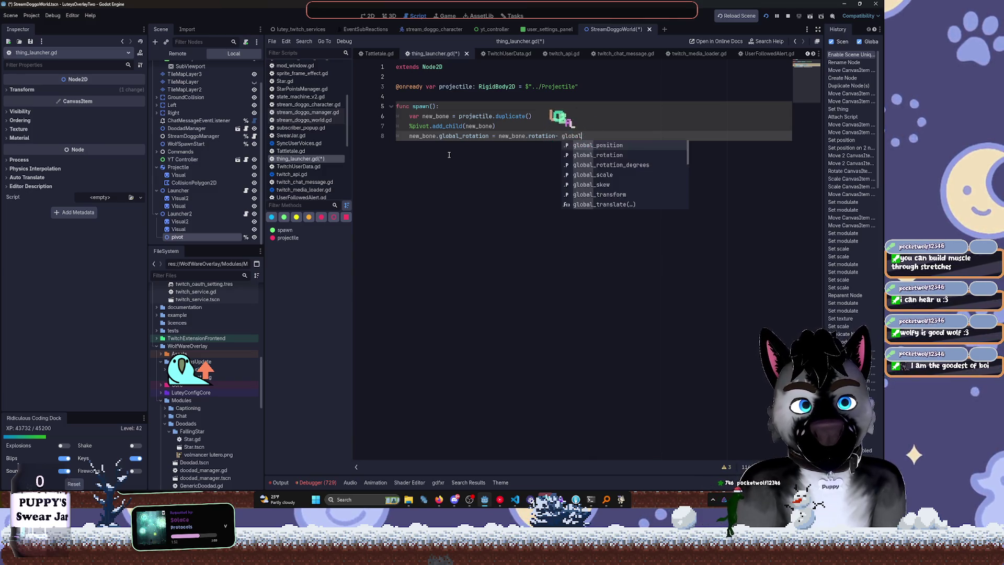
# Step: Complete the expression with global_rotation, save thing_launcher.gd, and add blank lines after spawn()
pyautogui.press('Escape')
pyautogui.write('_positio')
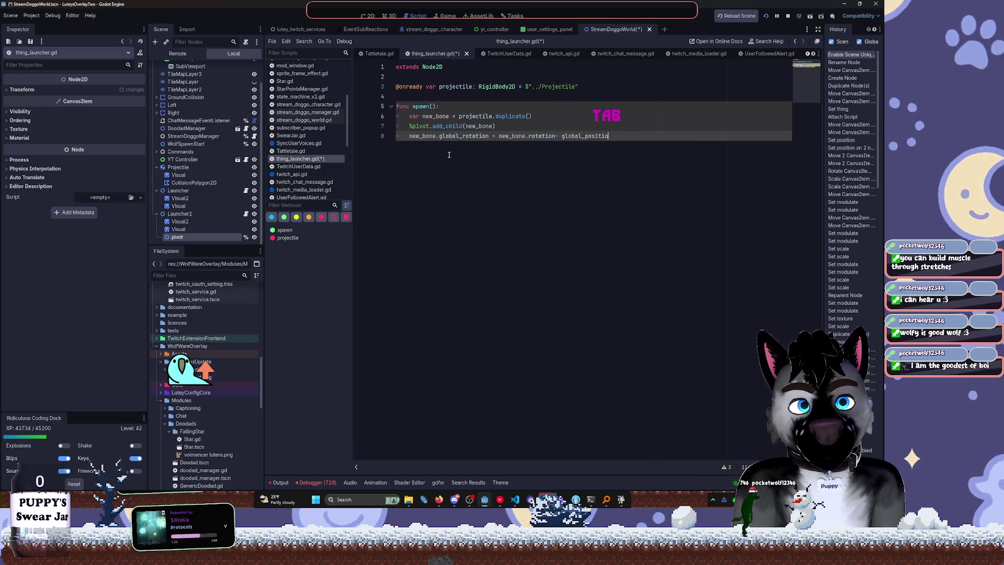
pyautogui.write('rotation')
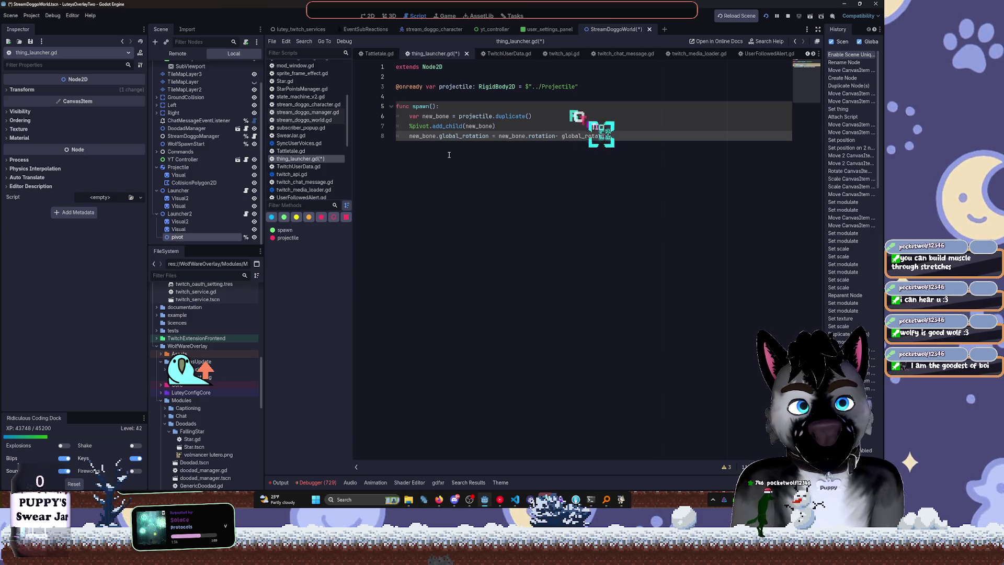
pyautogui.press('Escape')
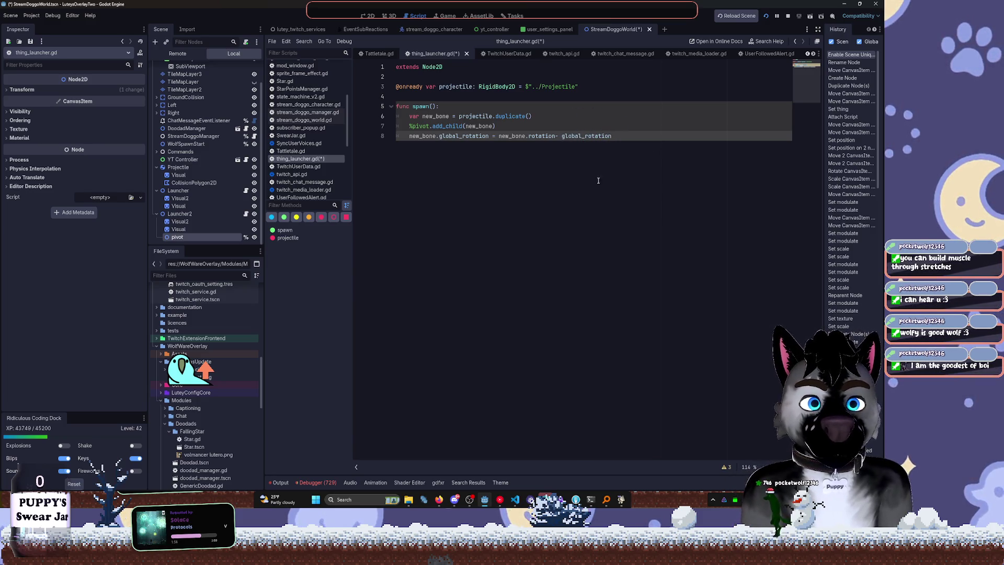
pyautogui.click(555, 136)
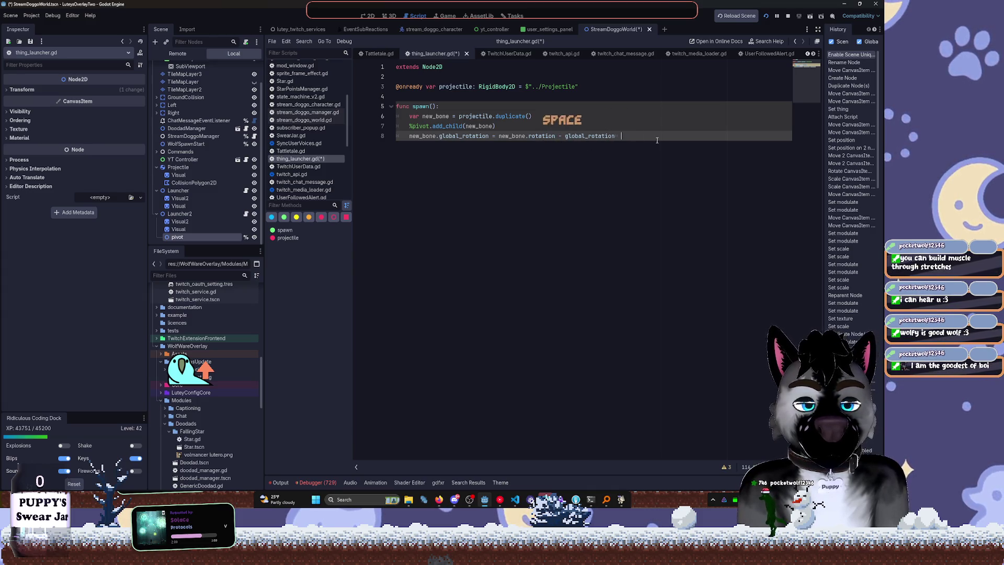
pyautogui.hotkey('ctrl', 's')
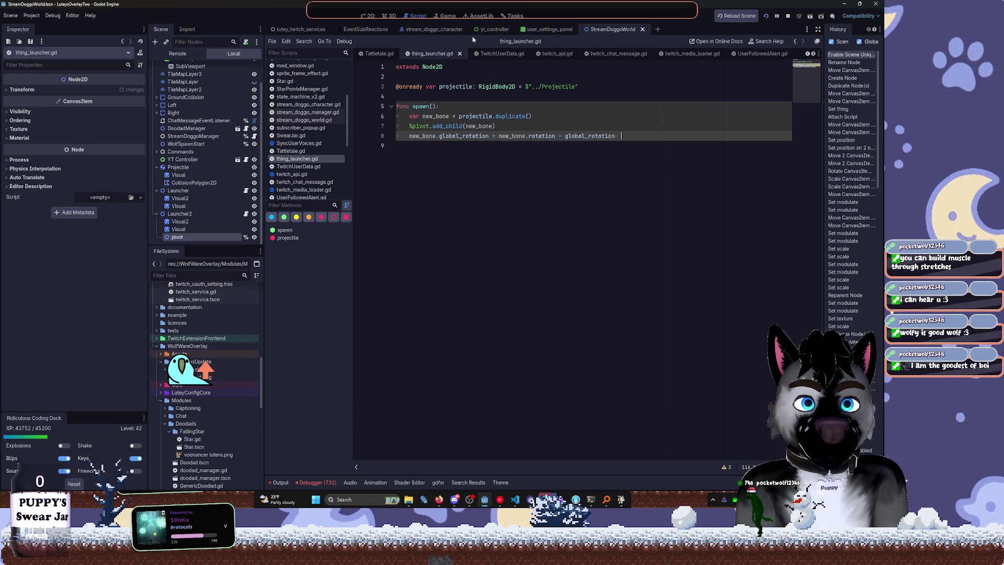
pyautogui.press('Down')
pyautogui.press('Return')
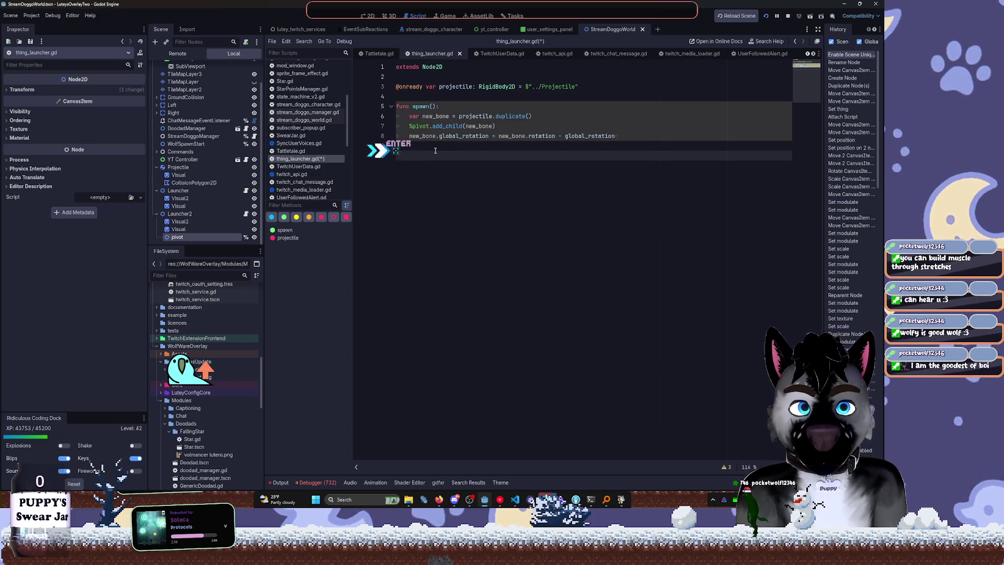
# Step: Insert a _physics_process(delta: float) -> void declaration on line 10 via autocomplete
pyautogui.write('fun')
pyautogui.press('Return')
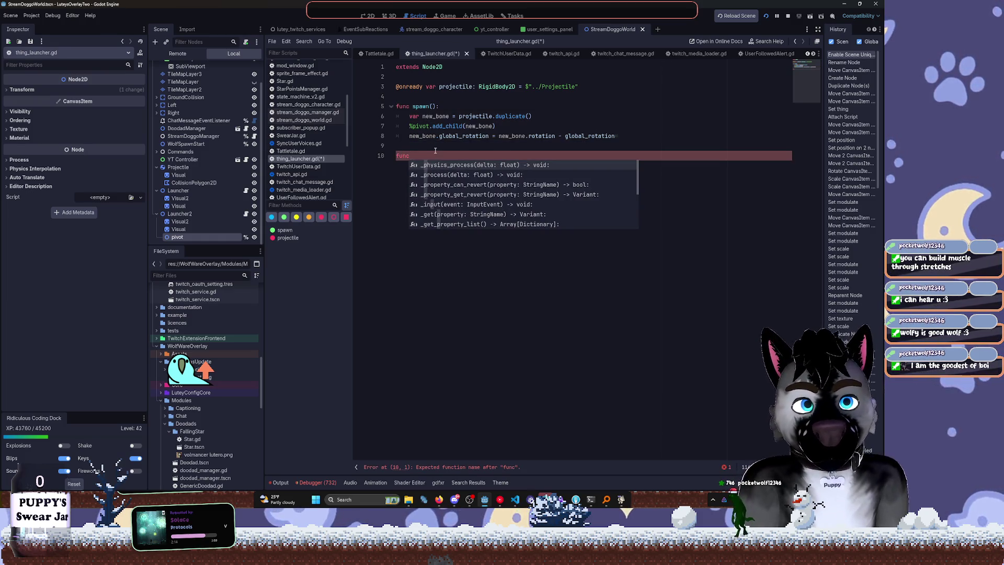
pyautogui.press('Return')
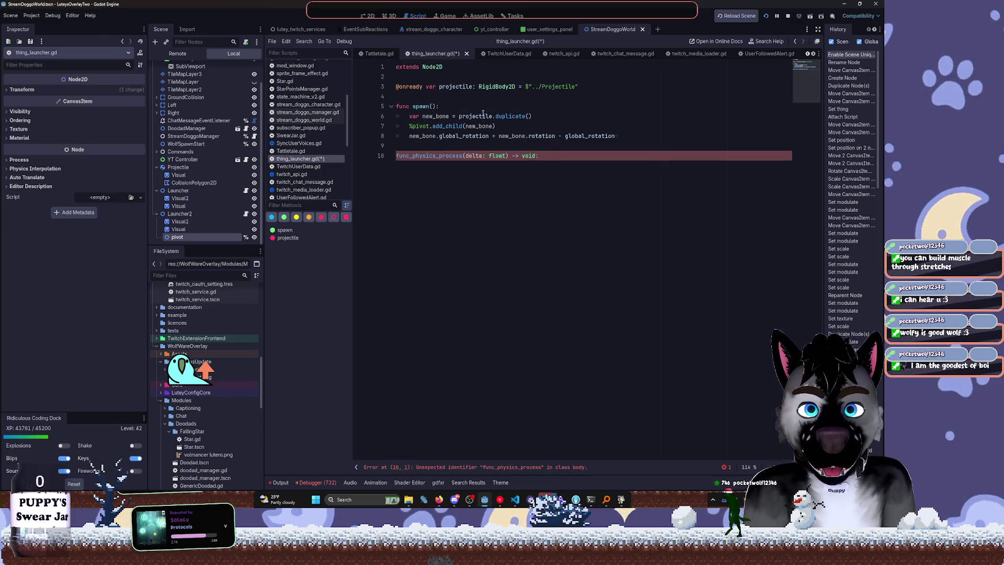
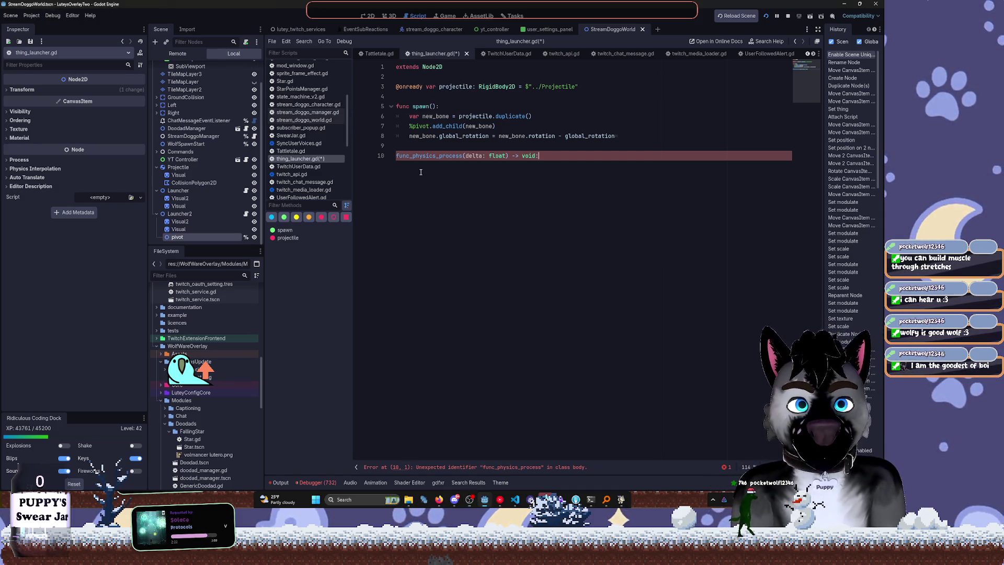
# Step: Declare 'var limit: float = 1' on a new line above _physics_process
pyautogui.press('Return')
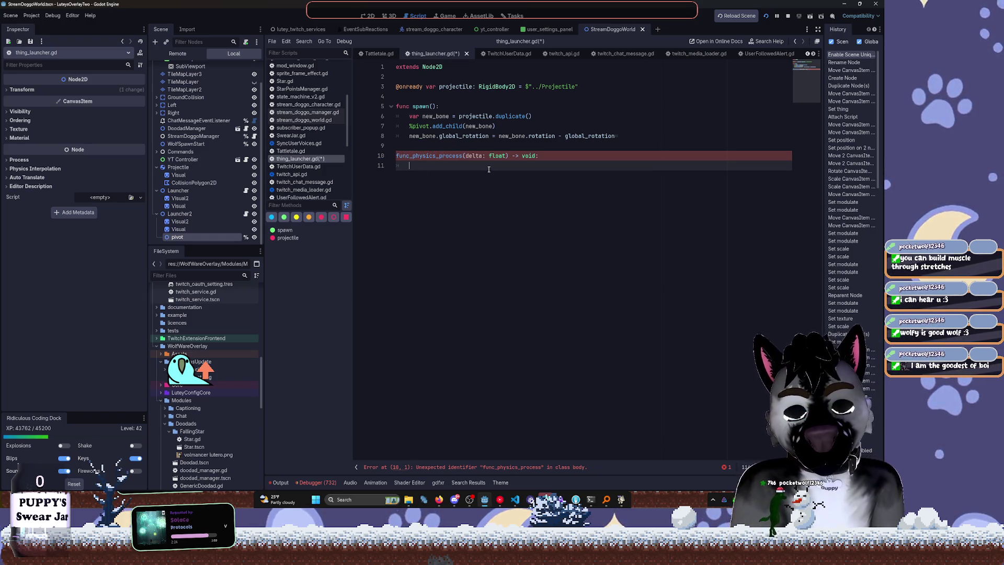
pyautogui.click(425, 145)
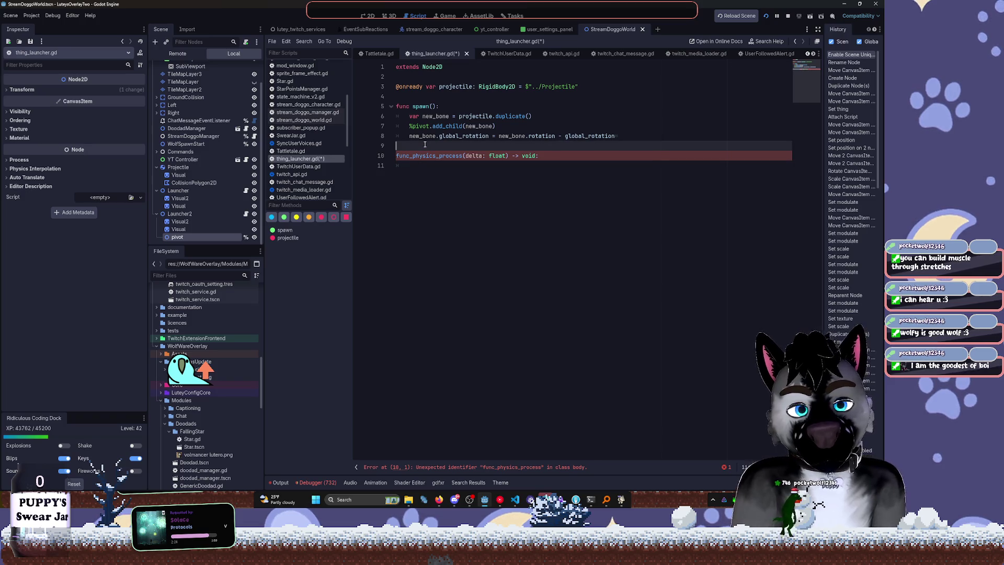
pyautogui.press('Return')
pyautogui.write('var limit')
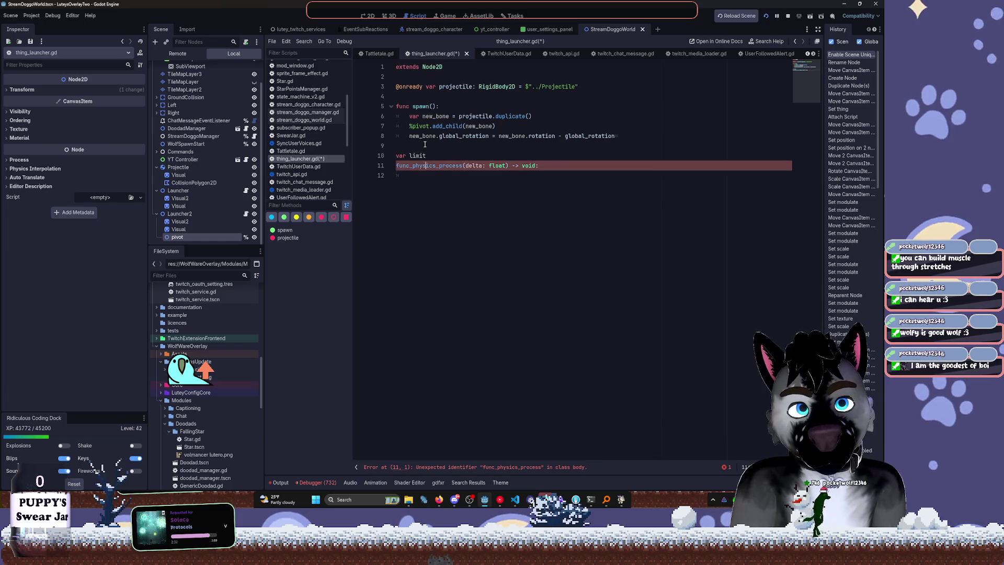
pyautogui.write(': float')
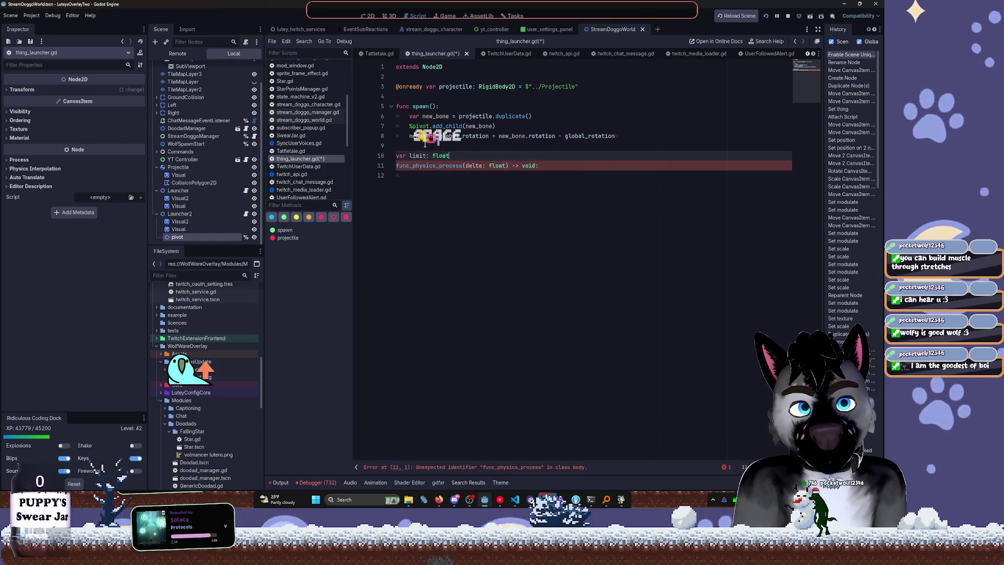
pyautogui.write(' = 1')
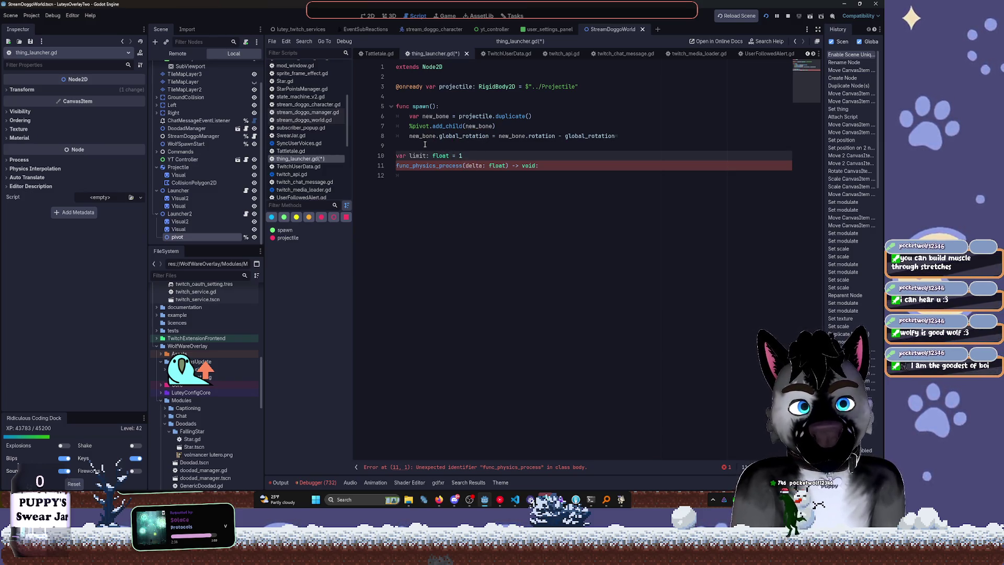
pyautogui.press('Down')
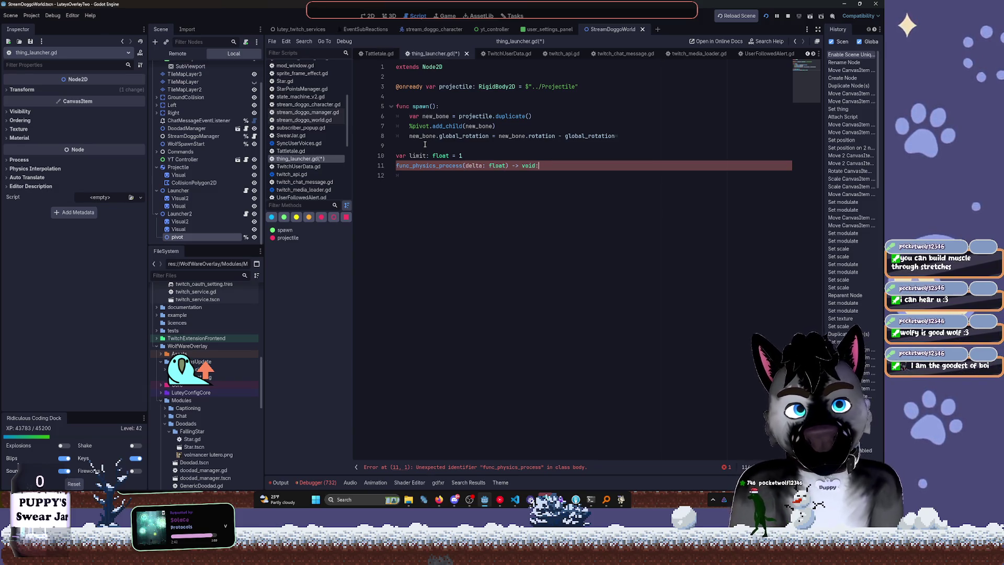
pyautogui.press('Up')
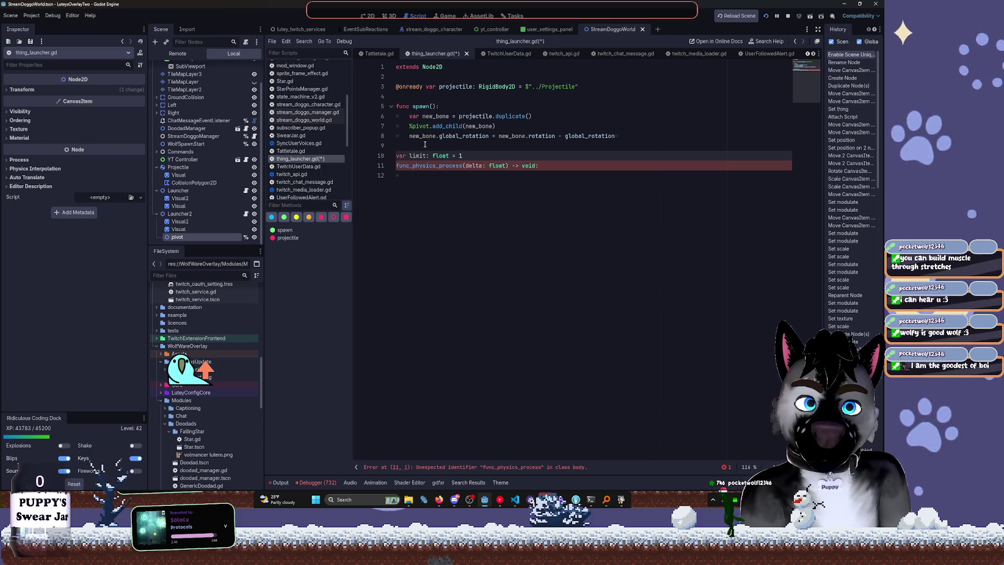
# Step: Add 'var current: float = 0.0' below limit and open a line inside the function body
pyautogui.press('Return')
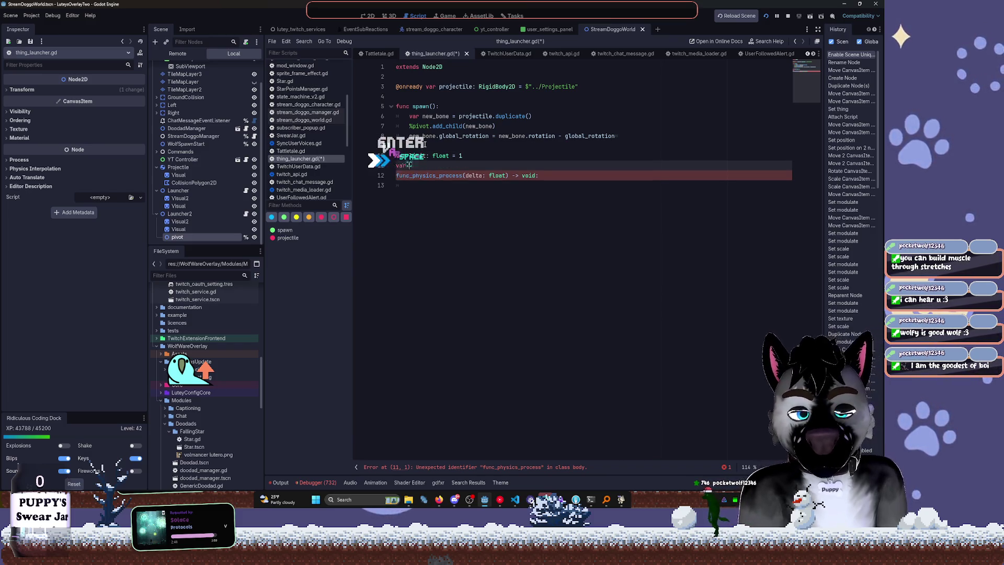
pyautogui.write('var current: float ')
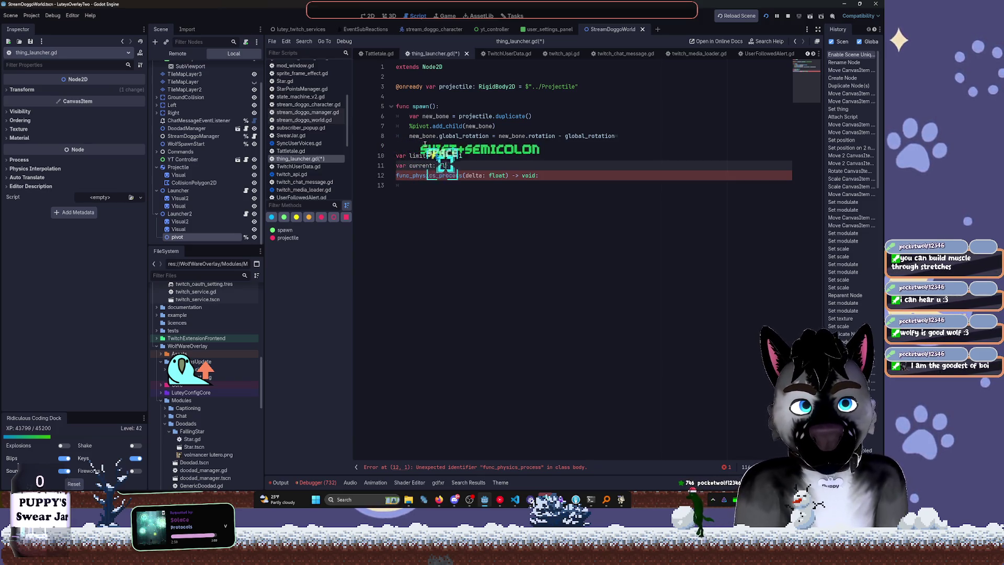
pyautogui.write('= 0.0')
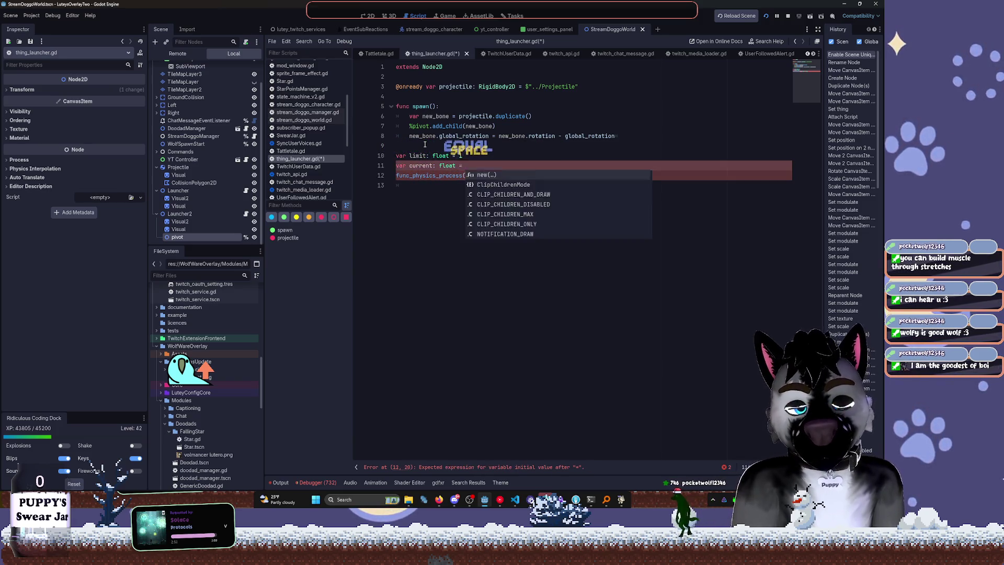
pyautogui.press('Up')
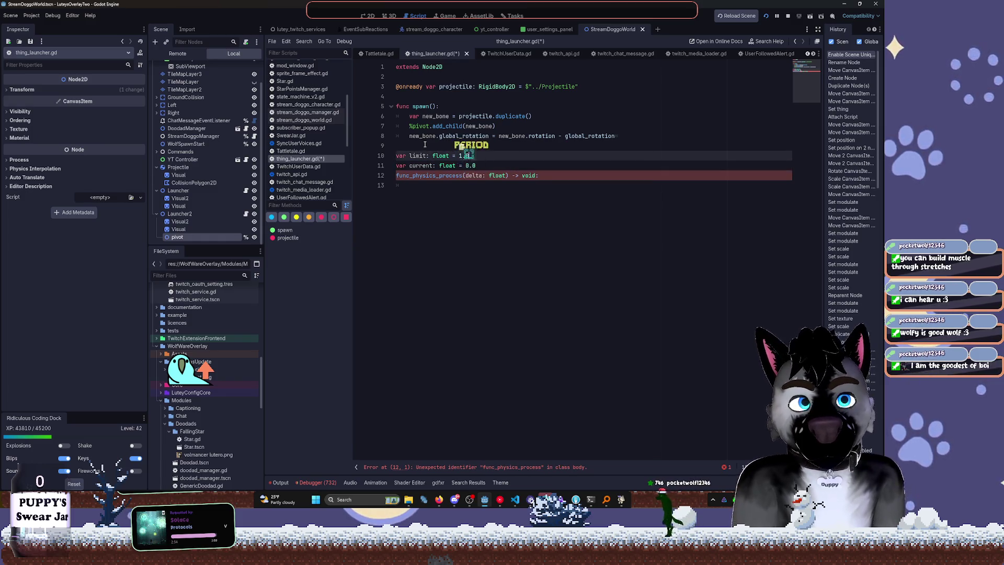
pyautogui.press('Down')
pyautogui.press('Down')
pyautogui.press('End')
pyautogui.press('Return')
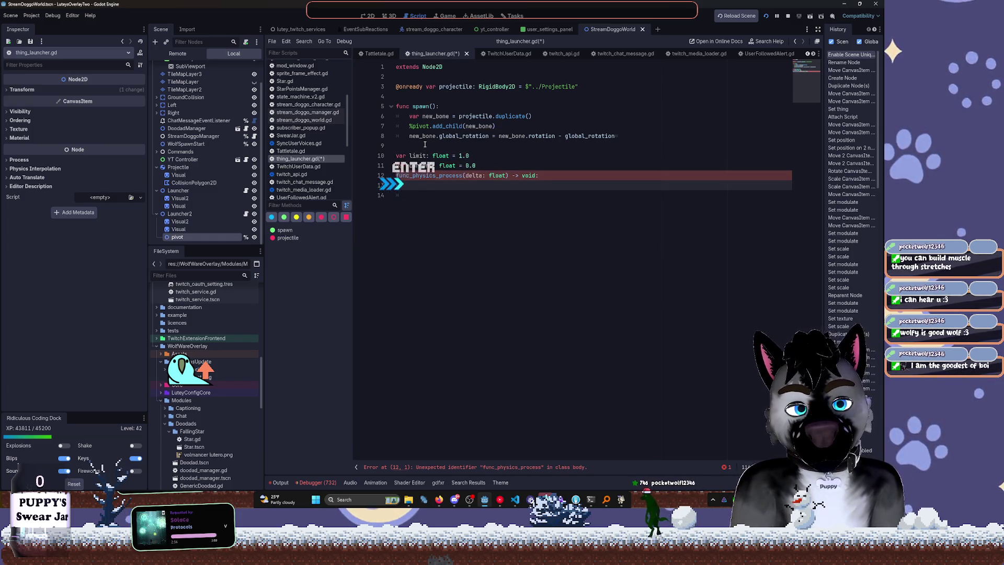
# Step: Start a 'while limit <= current:' loop inside the function
pyautogui.write('while ')
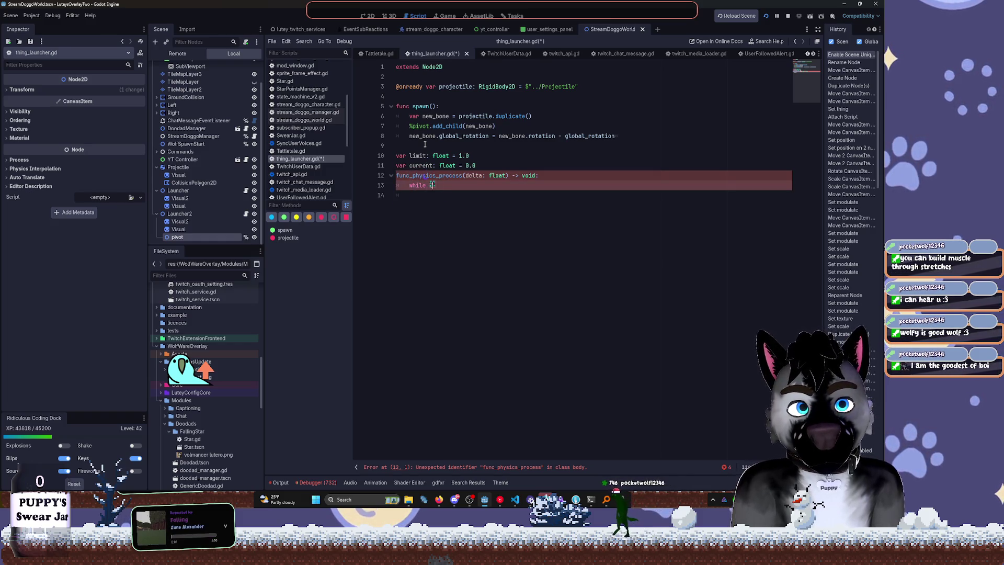
pyautogui.write('lim')
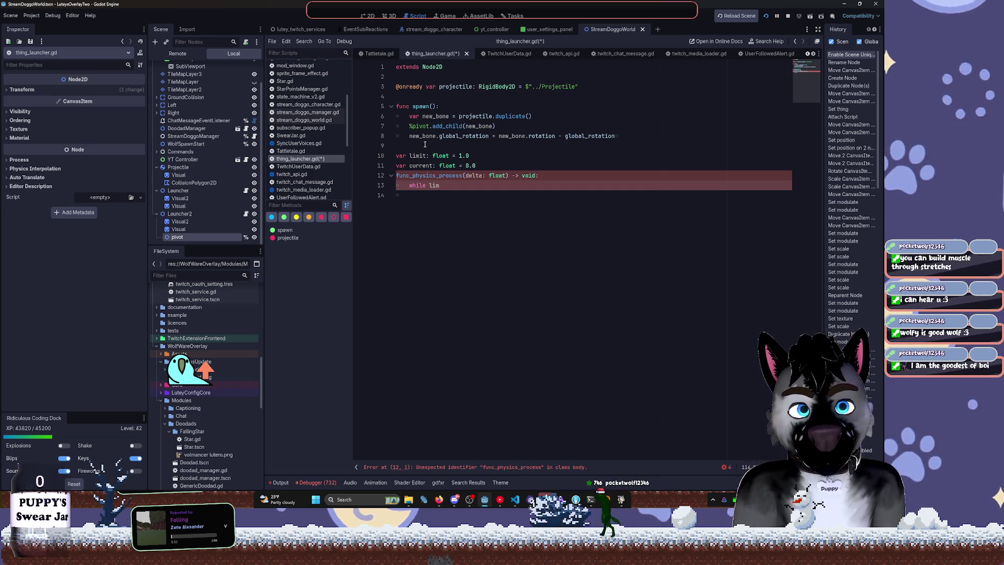
pyautogui.write('it<')
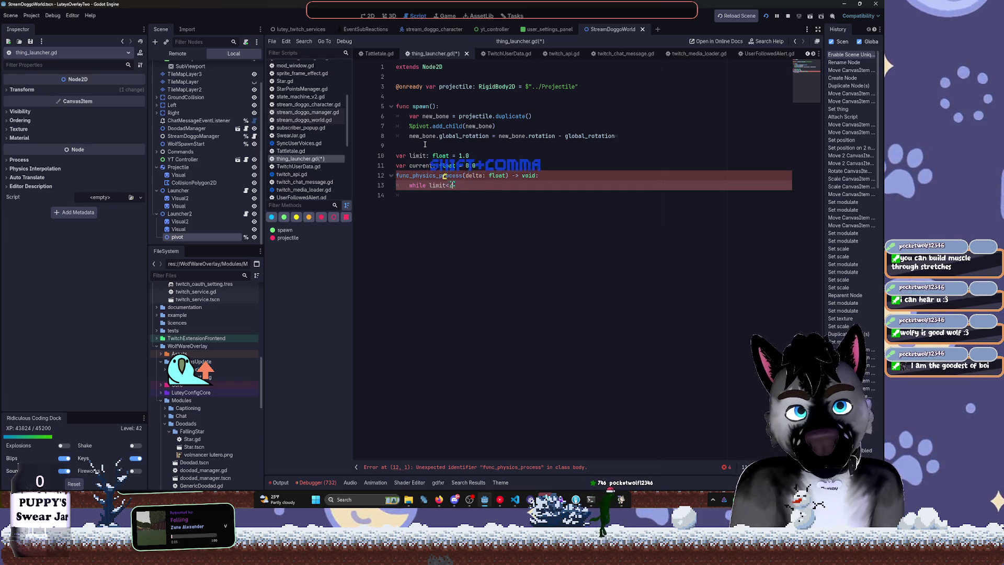
pyautogui.write('current')
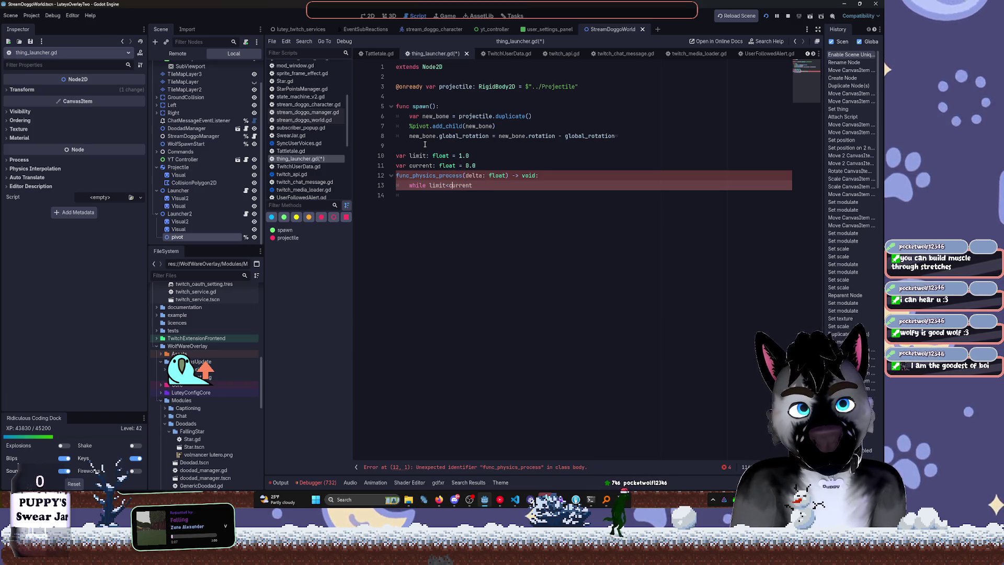
pyautogui.write('=')
pyautogui.press('Left')
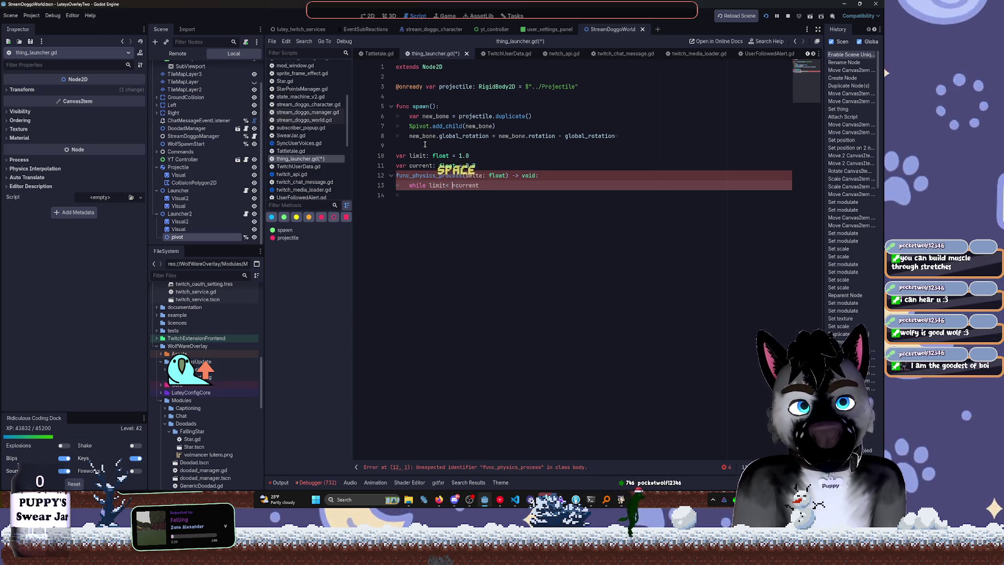
pyautogui.press('Right')
pyautogui.press('Right')
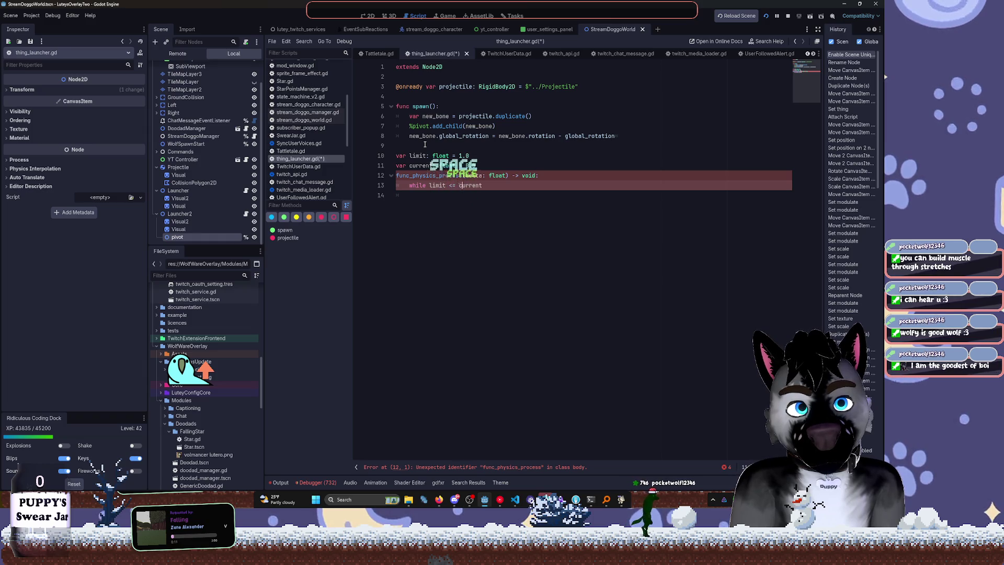
pyautogui.press('End')
pyautogui.write(':')
pyautogui.press('Return')
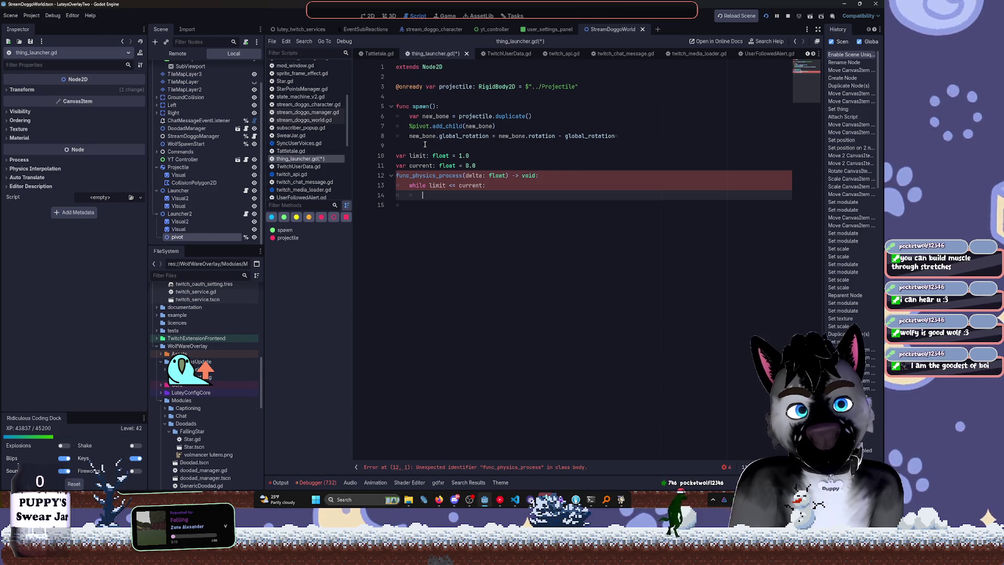
# Step: Fix the spacing between func and _physics_process and add a line in the loop body
pyautogui.press('Up')
pyautogui.press('Up')
pyautogui.press('Home')
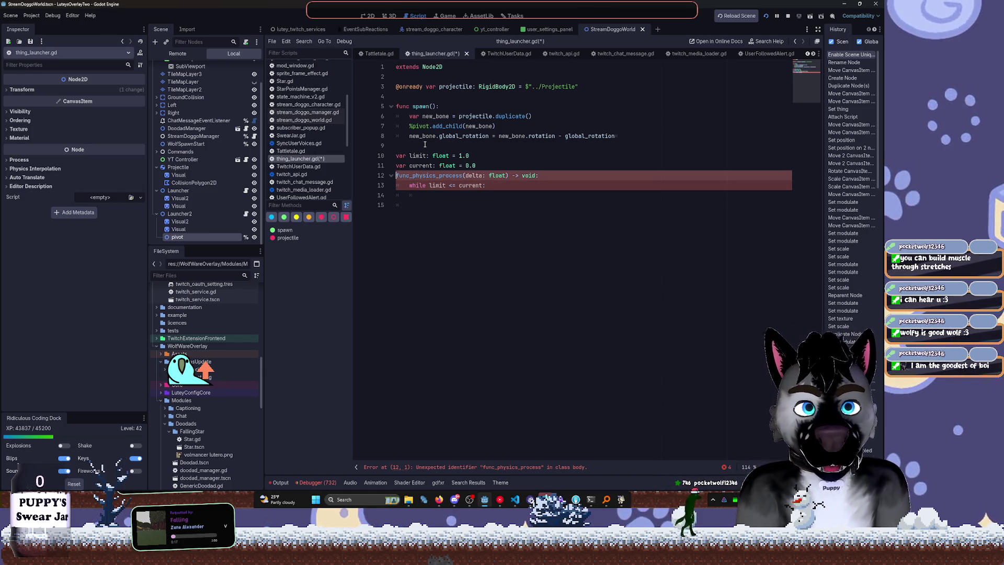
pyautogui.press('Right')
pyautogui.press('Right')
pyautogui.press('Right')
pyautogui.press('Down')
pyautogui.press('End')
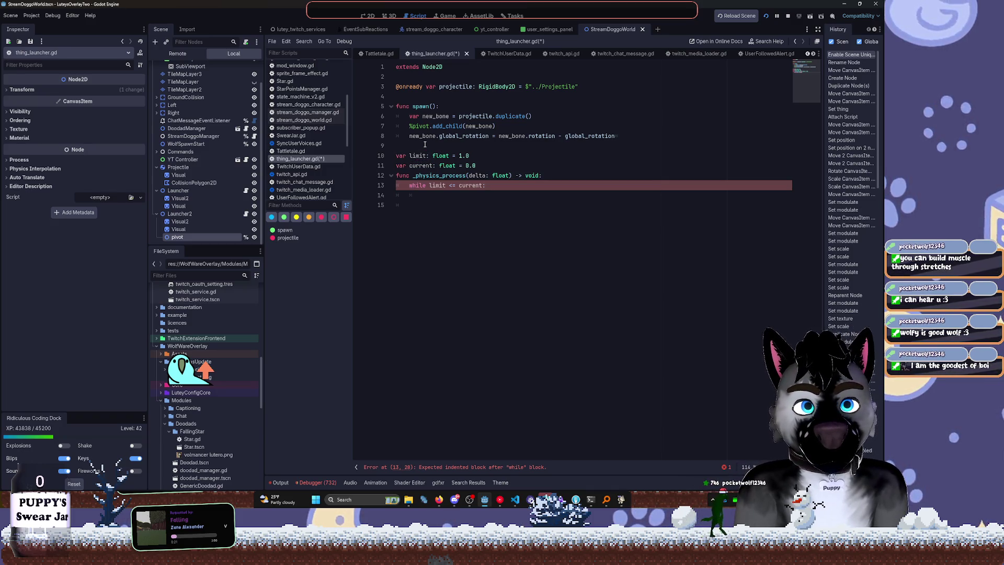
pyautogui.press('Return')
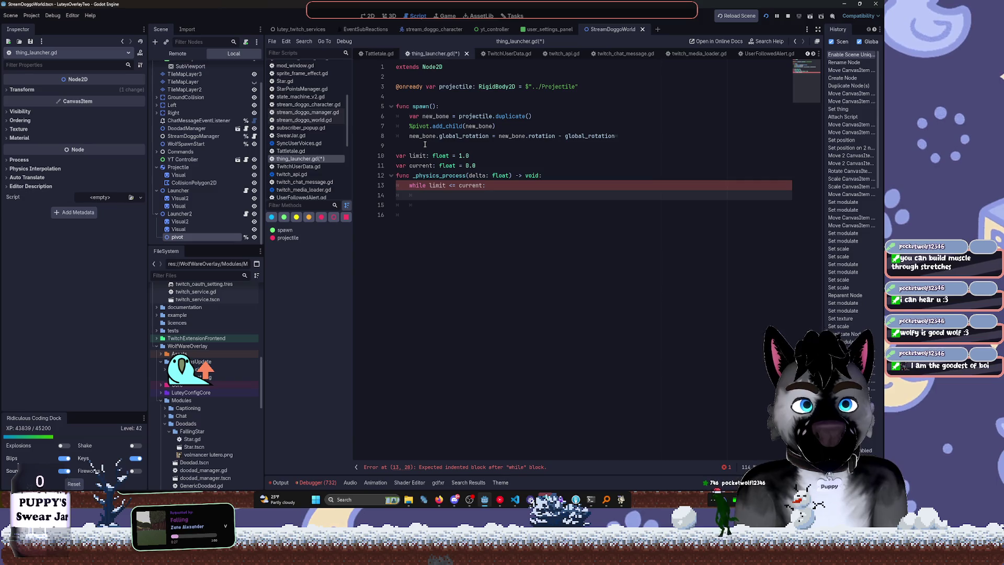
pyautogui.press('Up')
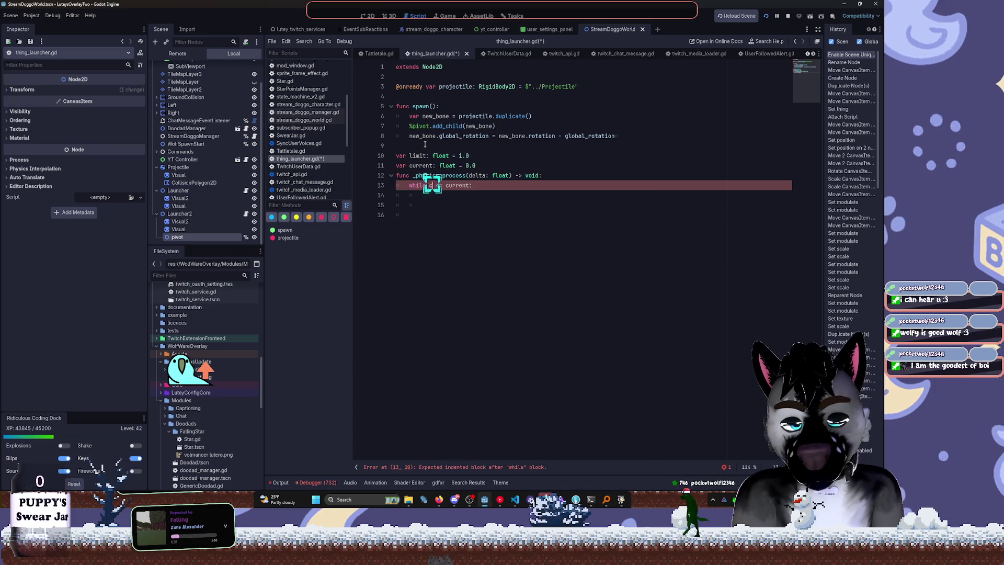
# Step: Rewrite the loop condition to compare current against limit
pyautogui.write('urrnet <= ')
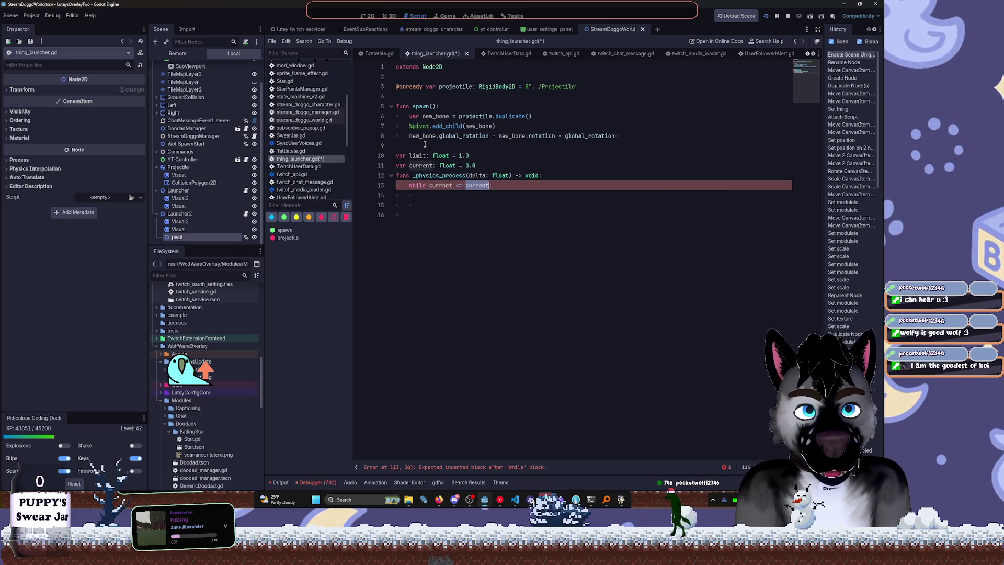
pyautogui.write('limit')
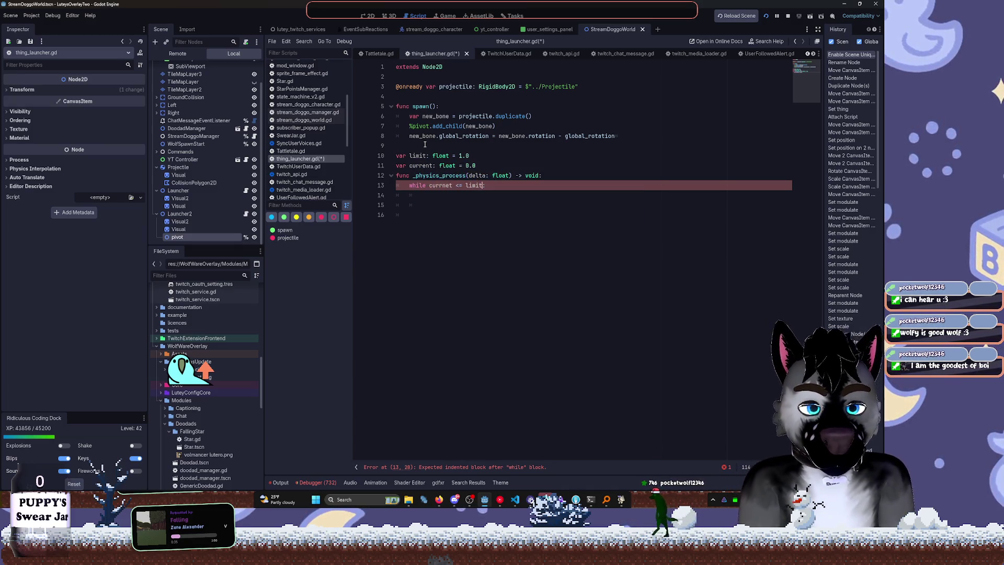
pyautogui.press('Return')
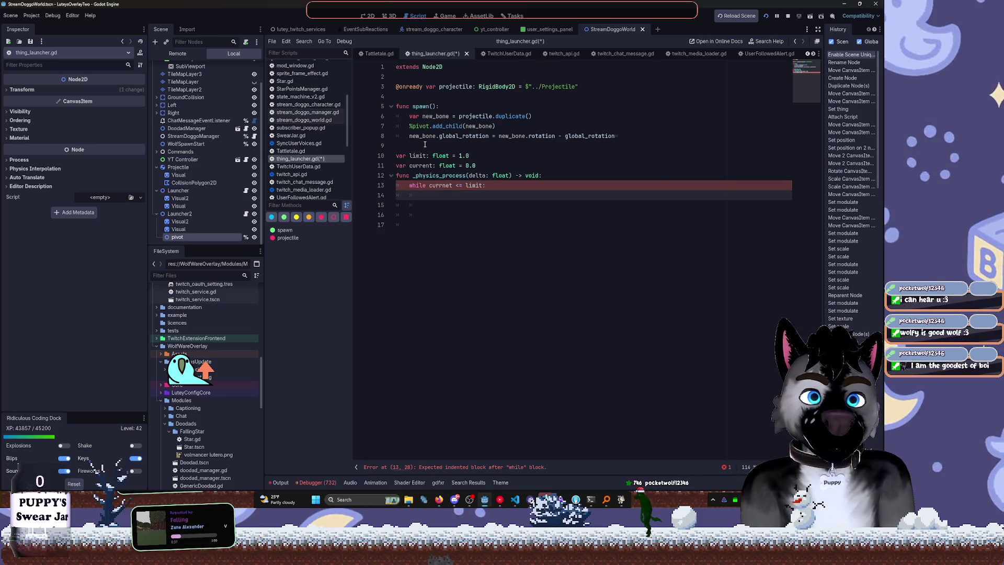
pyautogui.press('Up')
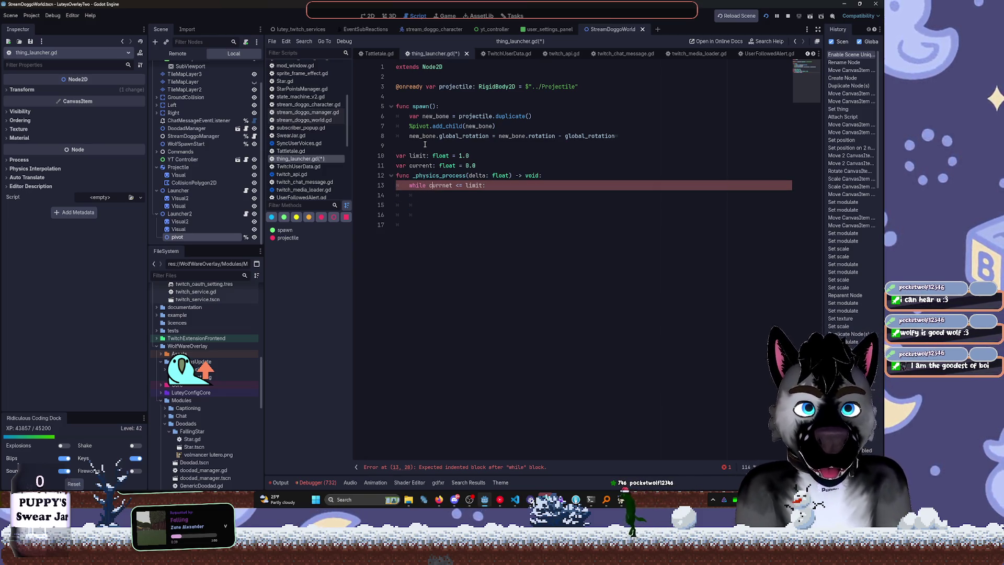
pyautogui.write('currnet')
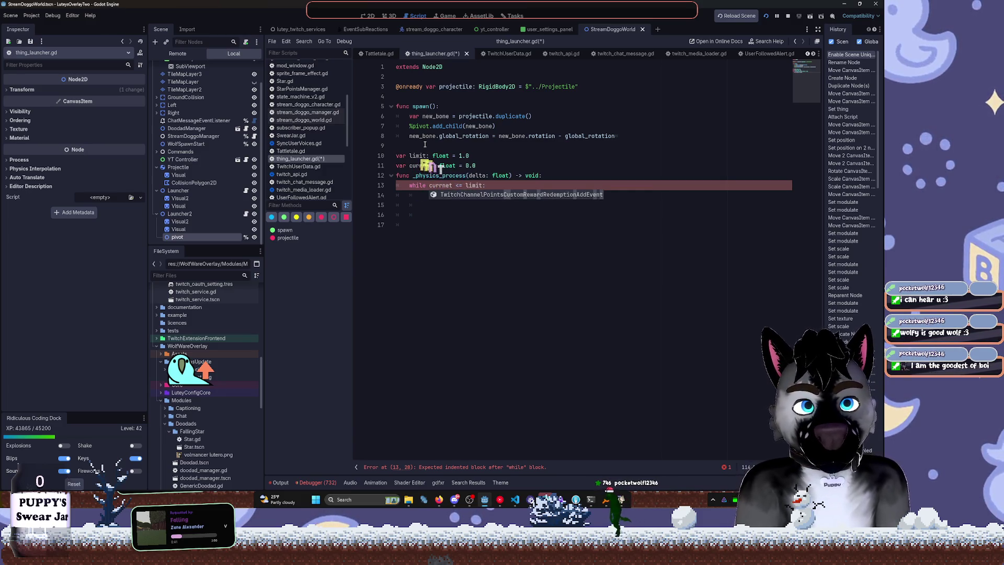
pyautogui.press('BackSpace')
pyautogui.press('BackSpace')
pyautogui.press('BackSpace')
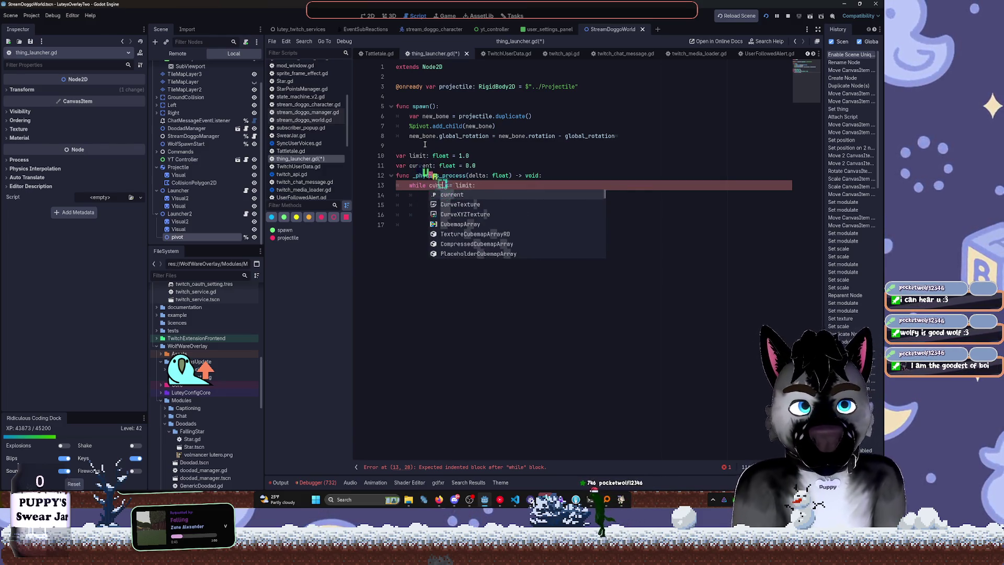
pyautogui.write('ent')
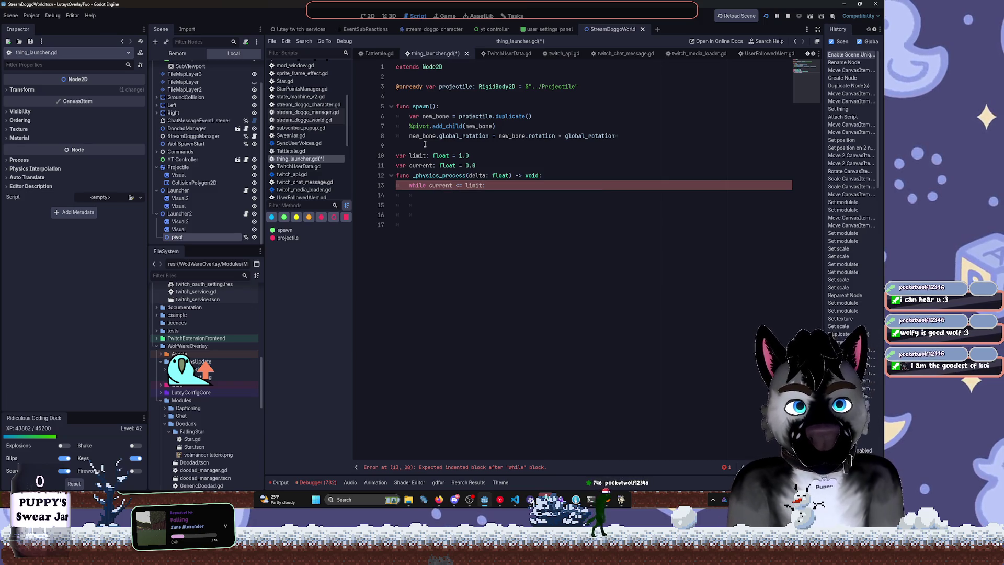
pyautogui.press('Return')
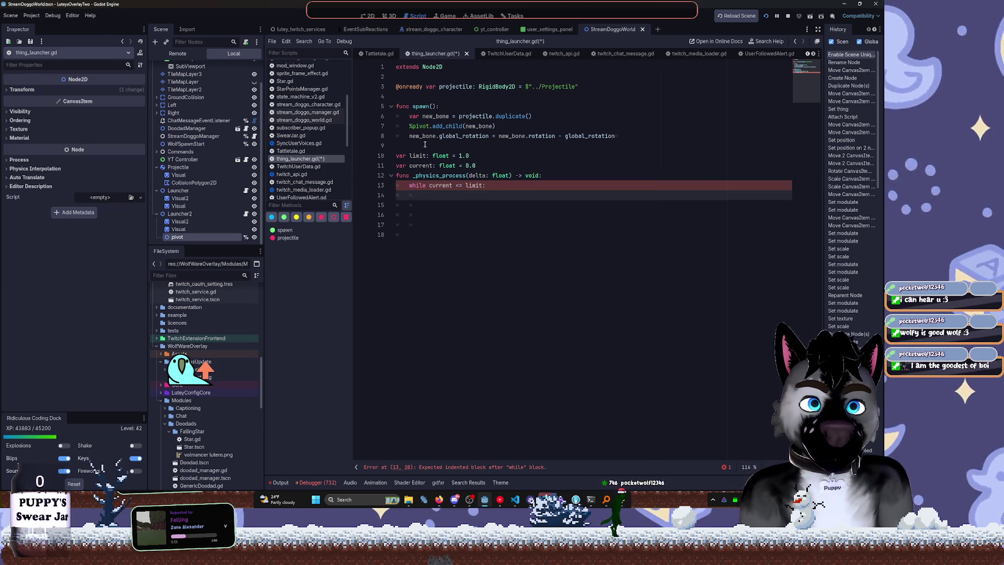
# Step: Add 'current += delta' as the body line, using autocomplete
pyautogui.write('current')
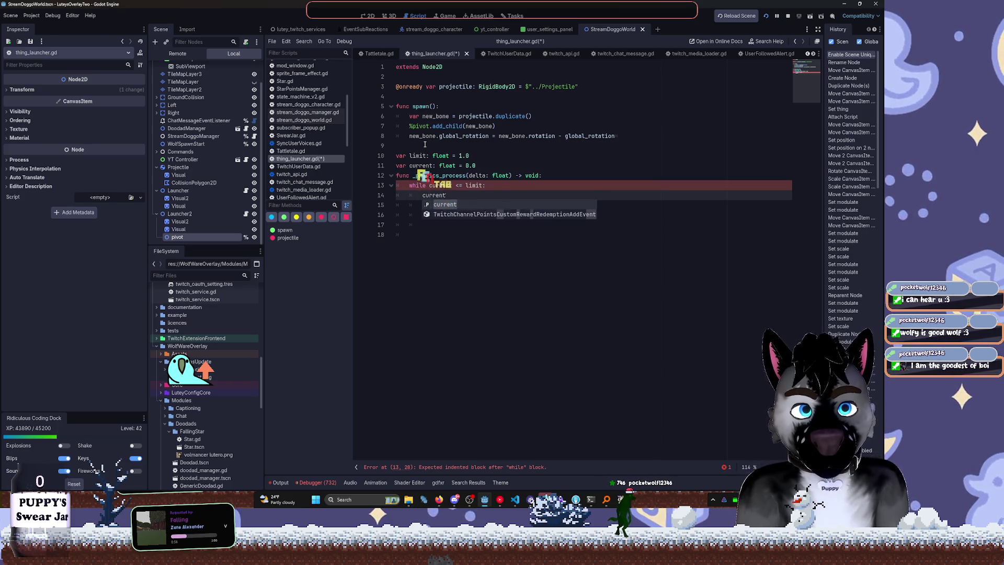
pyautogui.press('Tab')
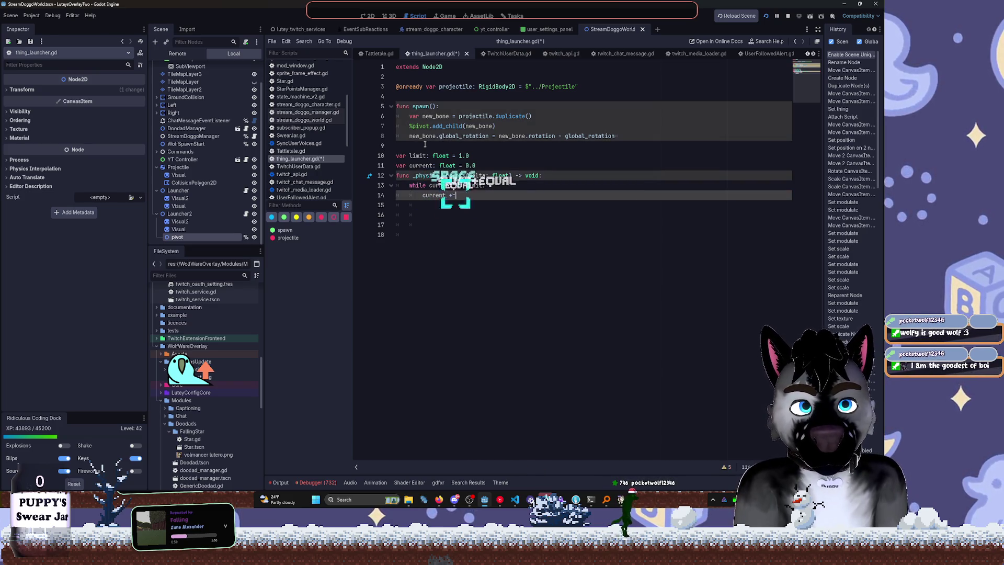
pyautogui.write('+= del')
pyautogui.press('Tab')
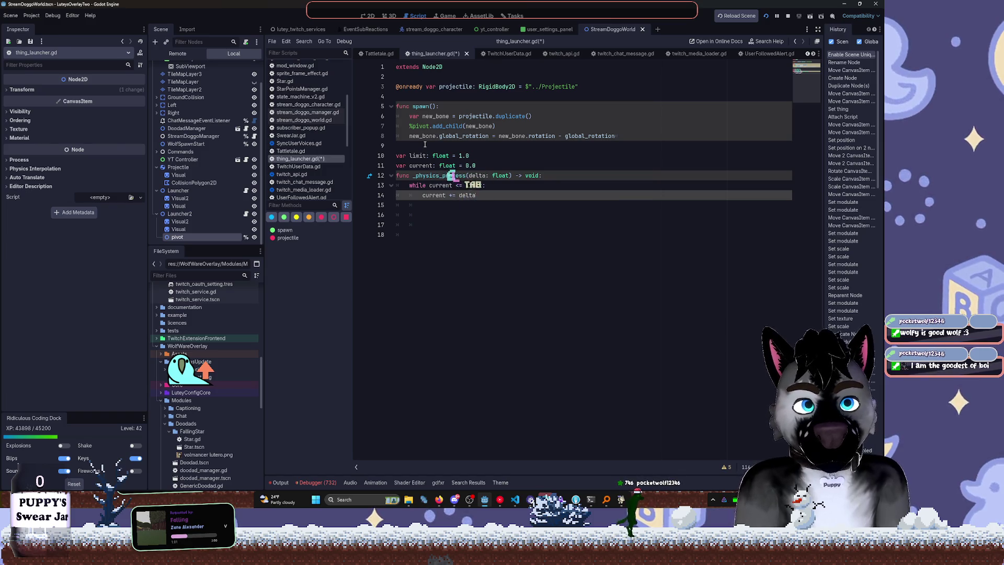
pyautogui.press('Return')
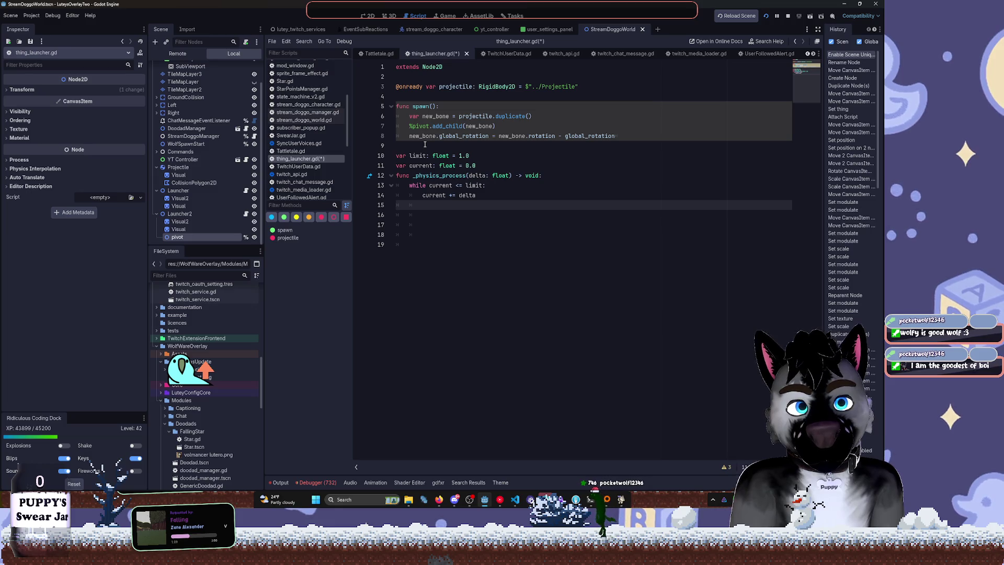
# Step: Replace the while keyword with if
pyautogui.write('if')
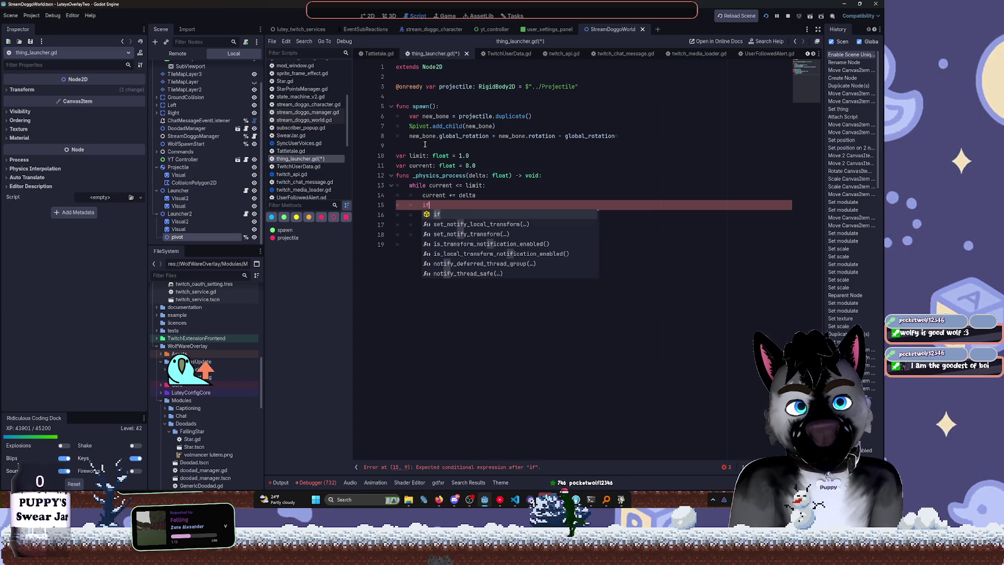
pyautogui.press('BackSpace')
pyautogui.press('BackSpace')
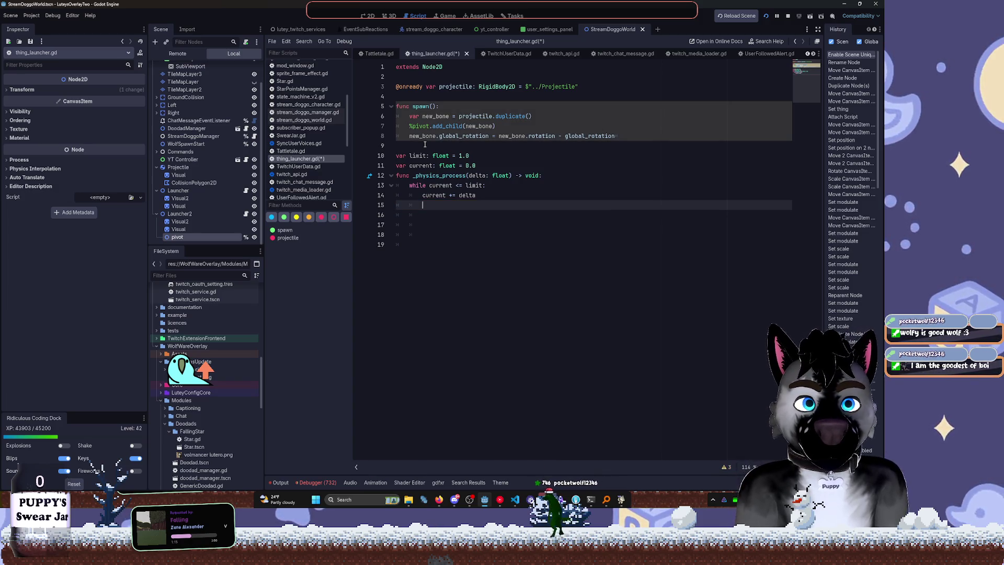
pyautogui.press('Up')
pyautogui.press('Up')
pyautogui.hotkey('ctrl', 'Delete')
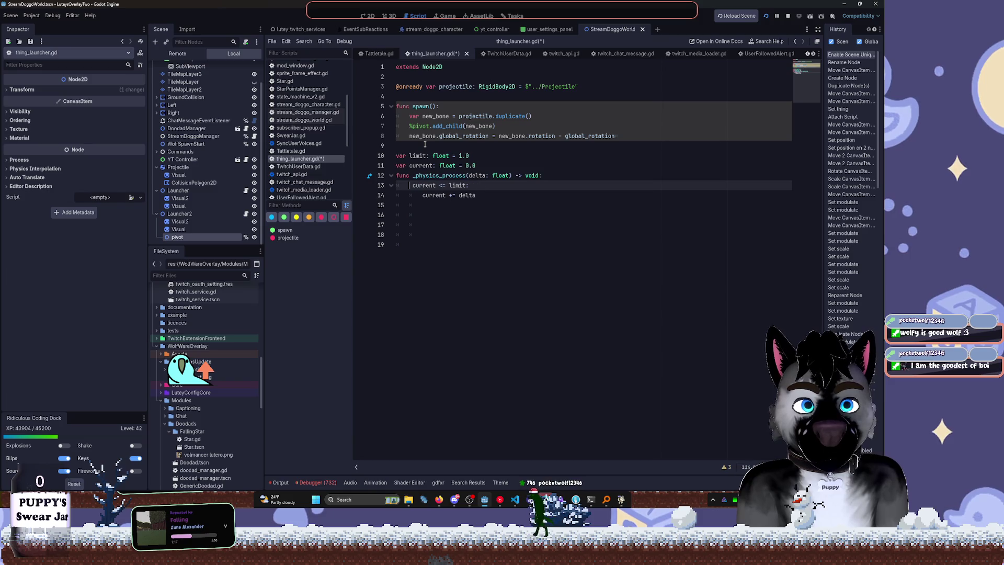
pyautogui.write('if')
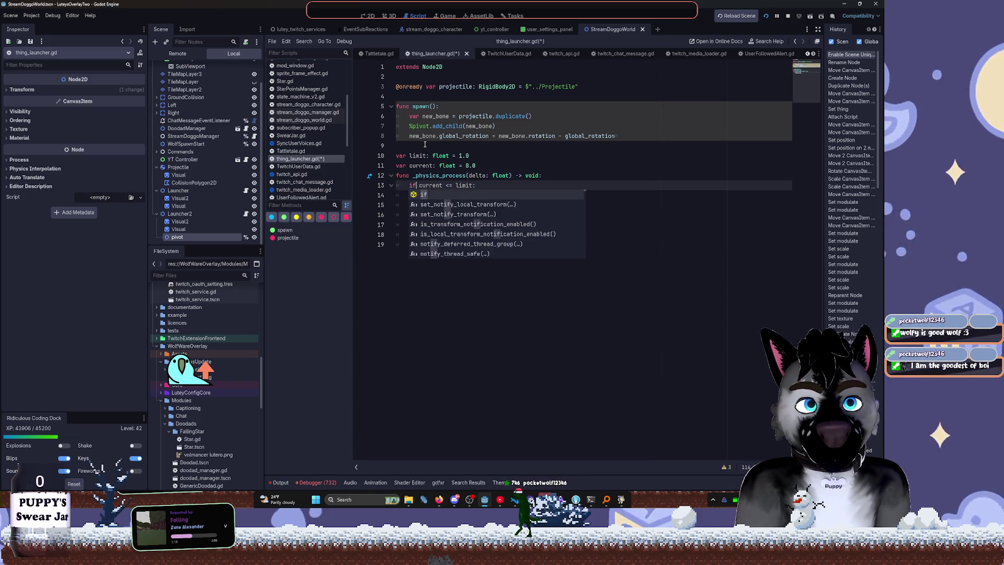
pyautogui.press('Escape')
# Step: Move 'current += delta' above the if and make the condition current >= limit
pyautogui.press('Up')
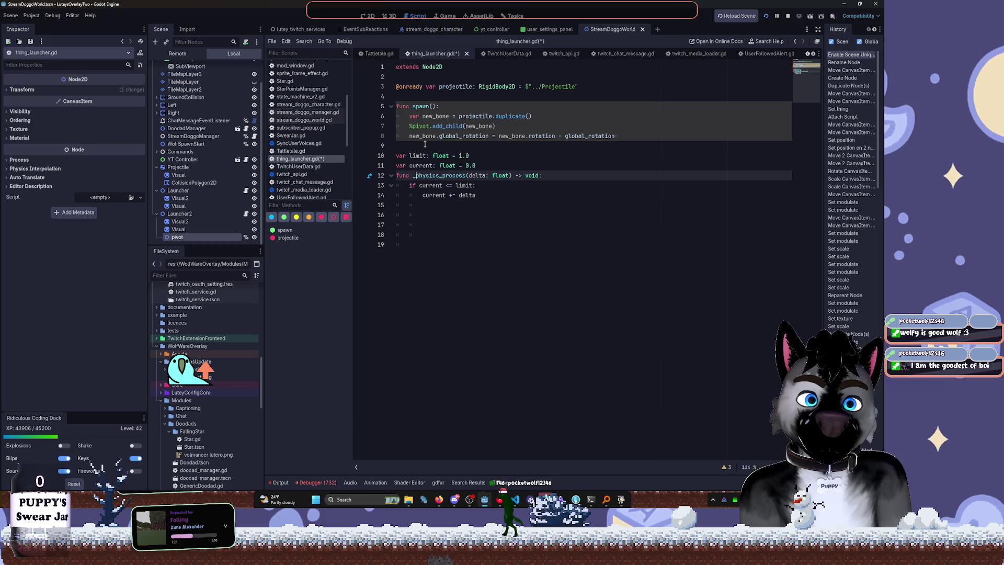
pyautogui.press('Down')
pyautogui.press('Down')
pyautogui.press('End')
pyautogui.hotkey('shift', 'Home')
pyautogui.hotkey('ctrl', 'c')
pyautogui.press('BackSpace')
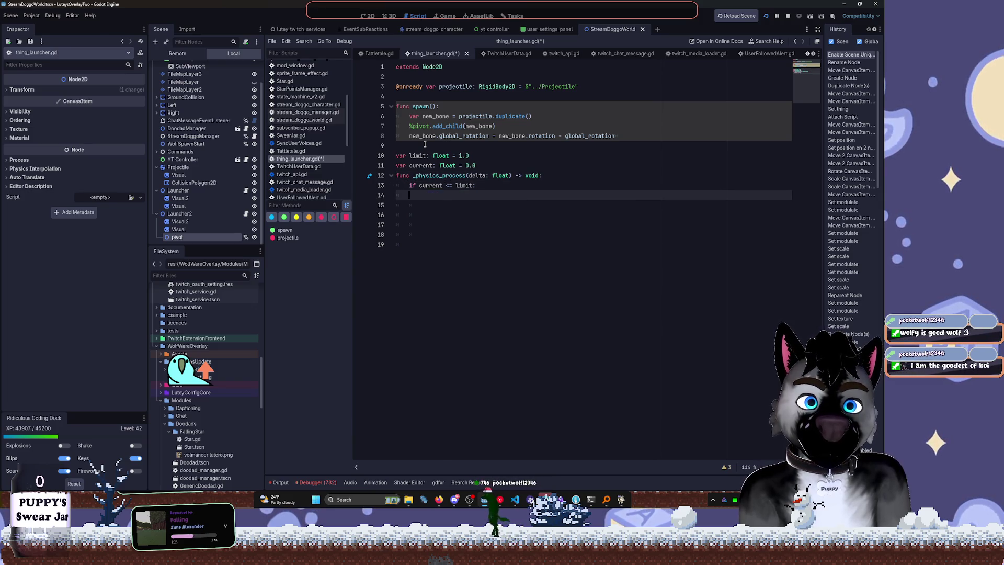
pyautogui.press('Up')
pyautogui.press('Return')
pyautogui.press('Up')
pyautogui.hotkey('ctrl', 'v')
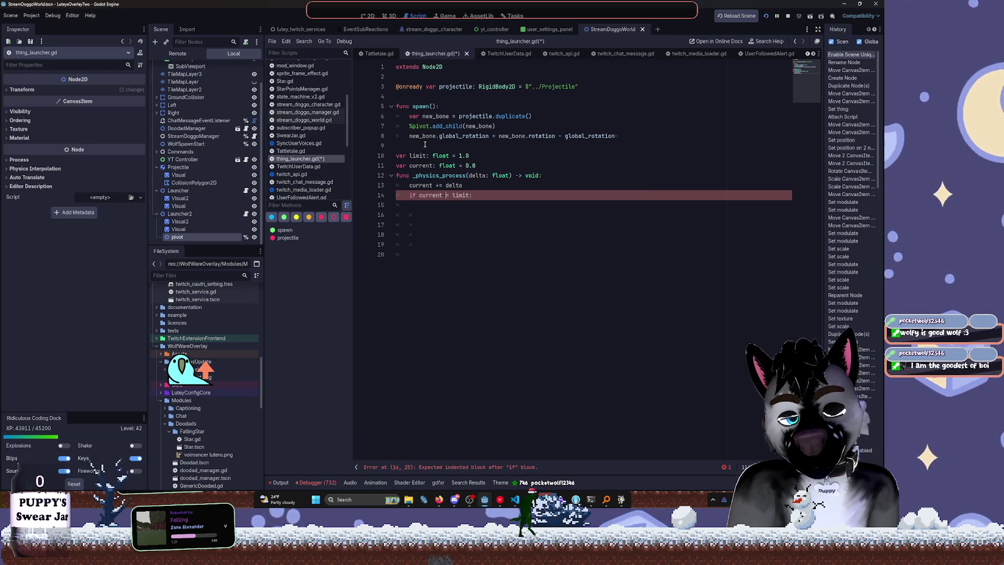
pyautogui.write('>')
pyautogui.press('End')
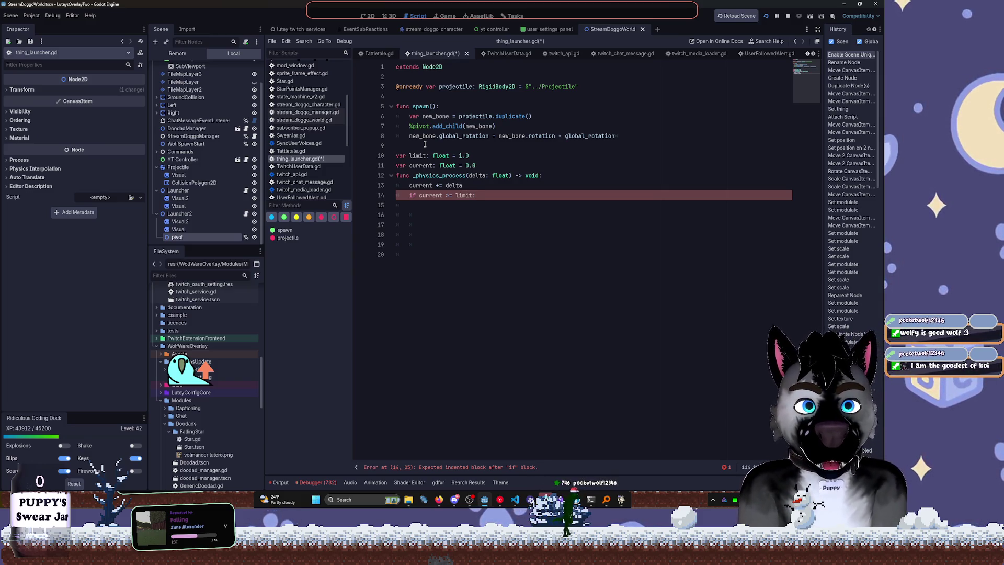
# Step: Inside the if block, reset current to 0.0 and call spawn()
pyautogui.press('Return')
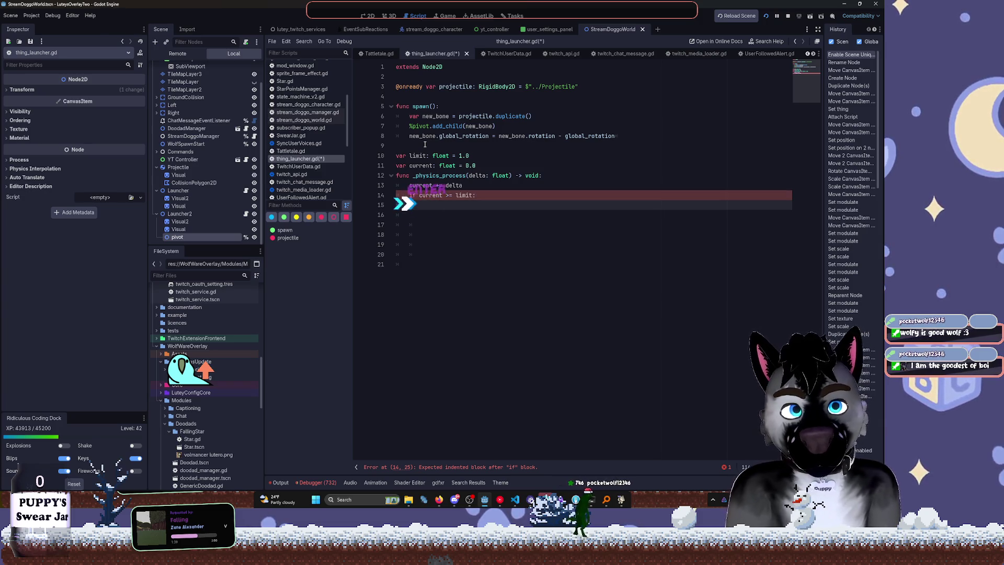
pyautogui.write('limit = ')
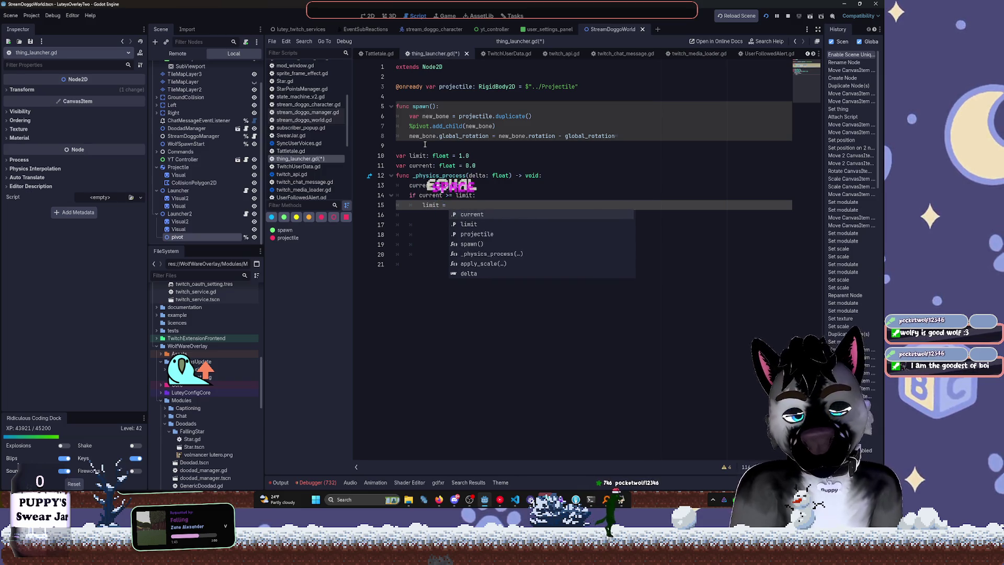
pyautogui.write('0.3')
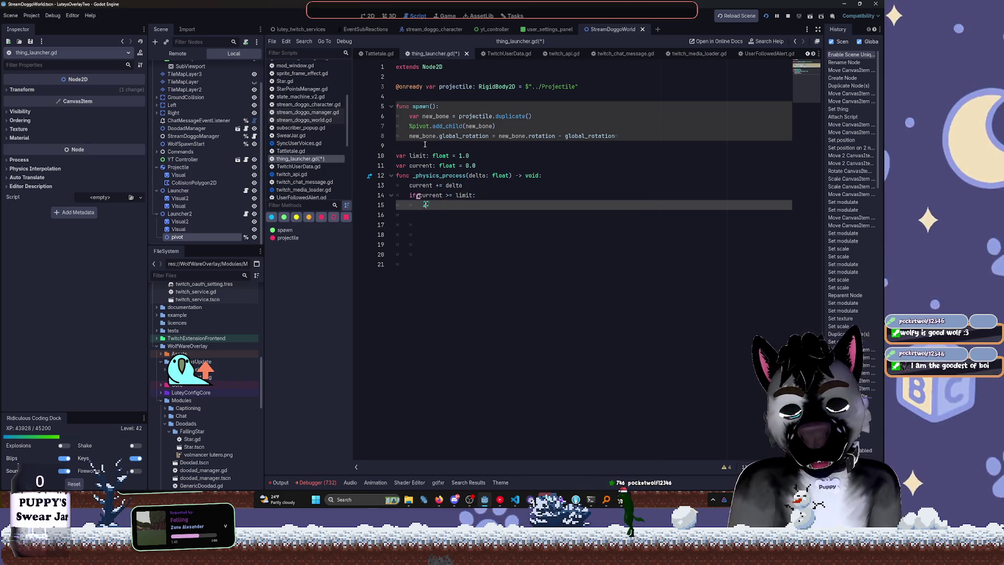
pyautogui.write('r')
pyautogui.press('Tab')
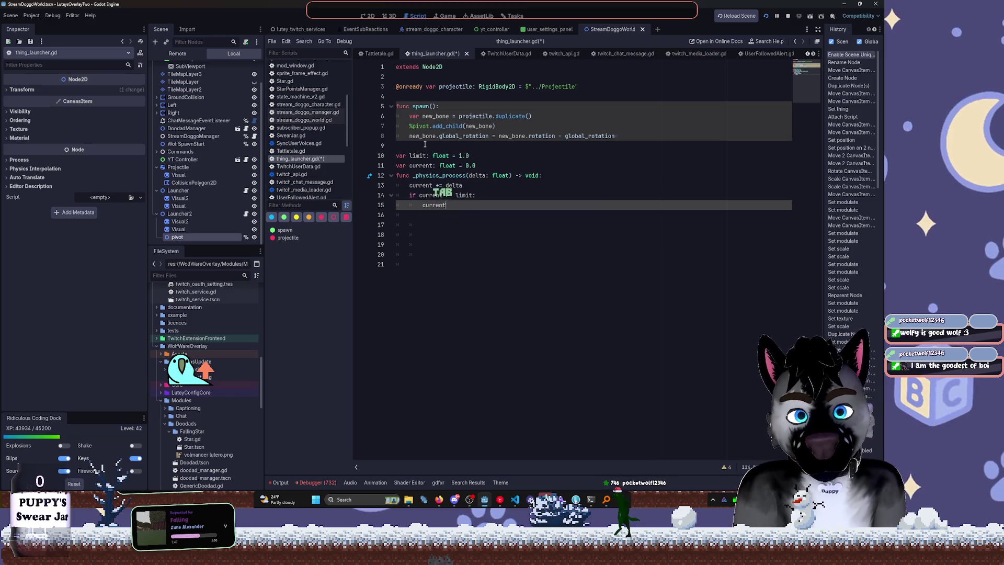
pyautogui.write('= 0.0')
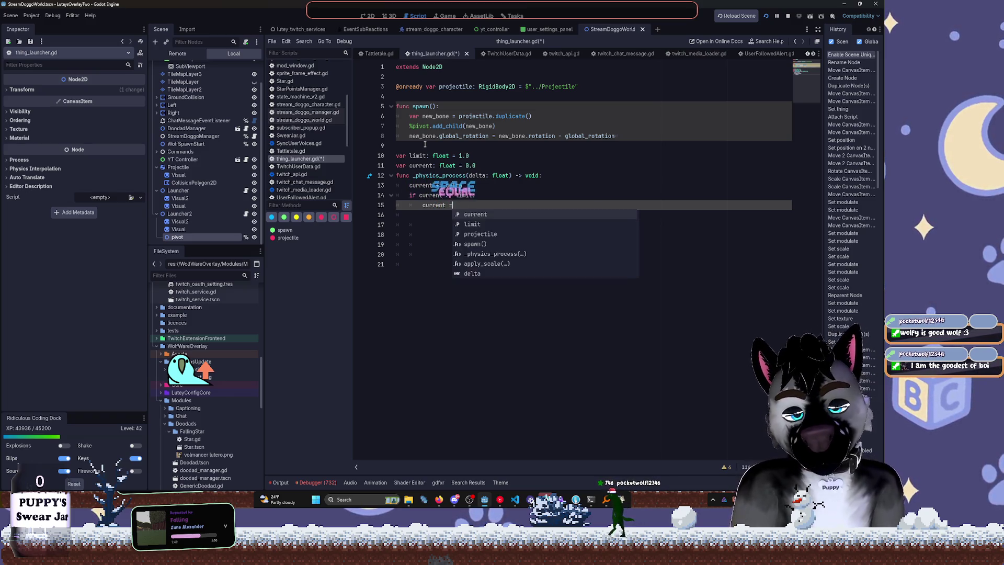
pyautogui.press('Return')
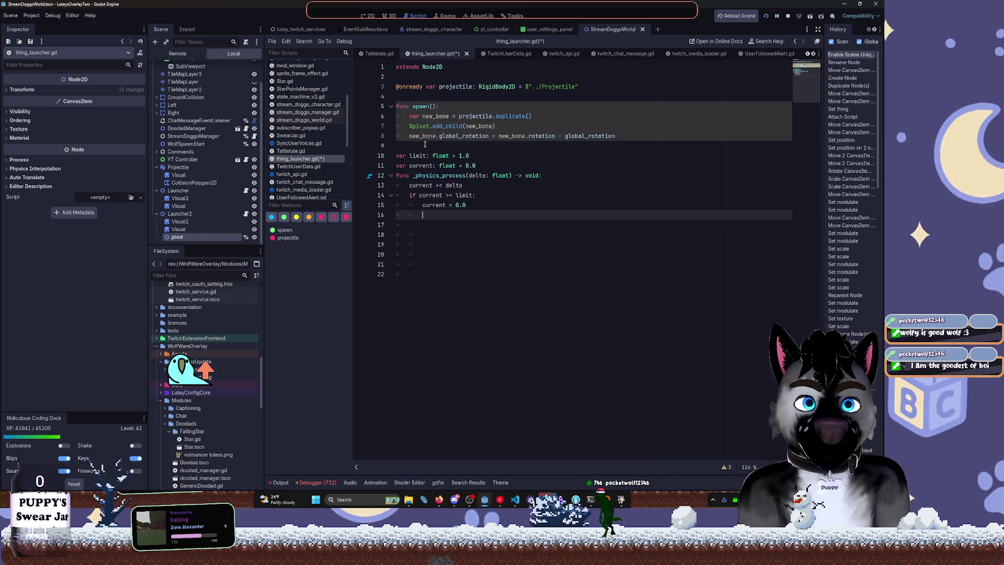
pyautogui.write('spawn')
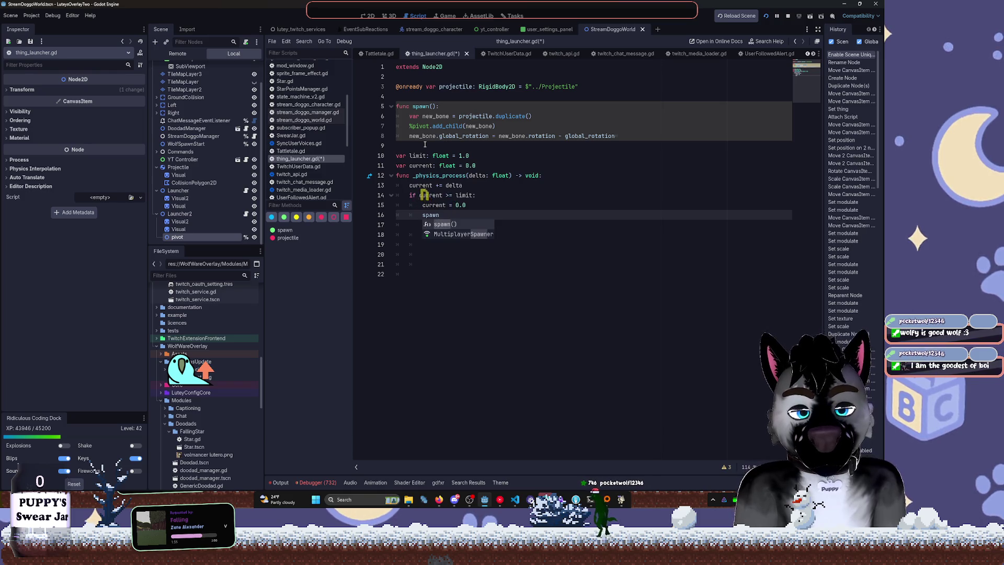
pyautogui.write('(')
pyautogui.press('Up')
pyautogui.press('Up')
pyautogui.press('Up')
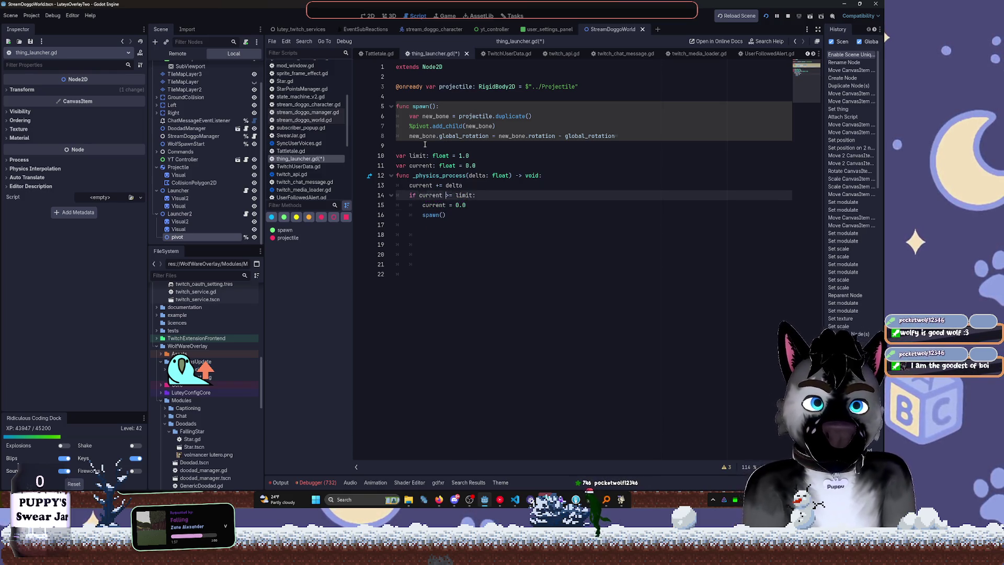
pyautogui.press('Down')
pyautogui.press('Down')
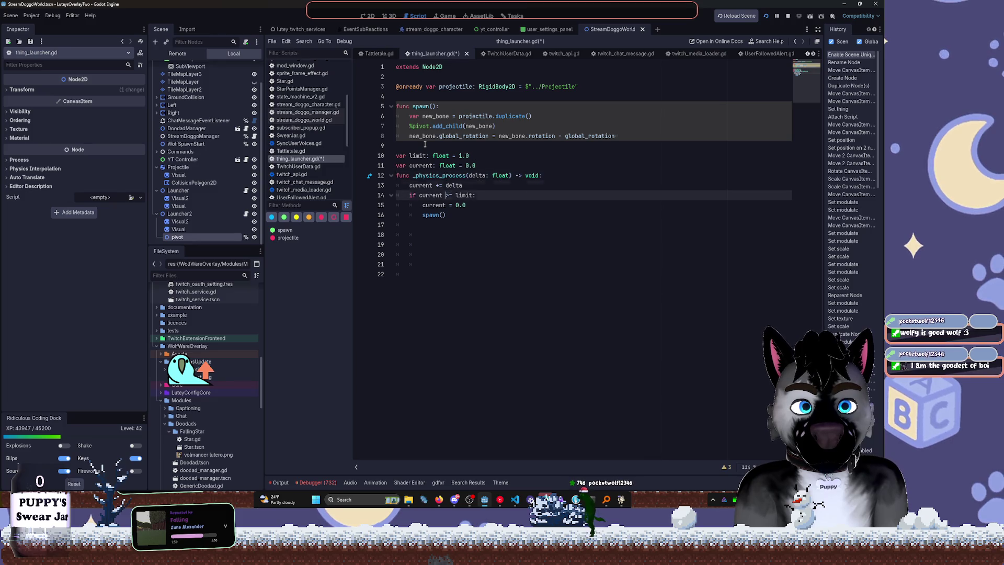
pyautogui.press('Up')
pyautogui.press('Up')
pyautogui.press('Up')
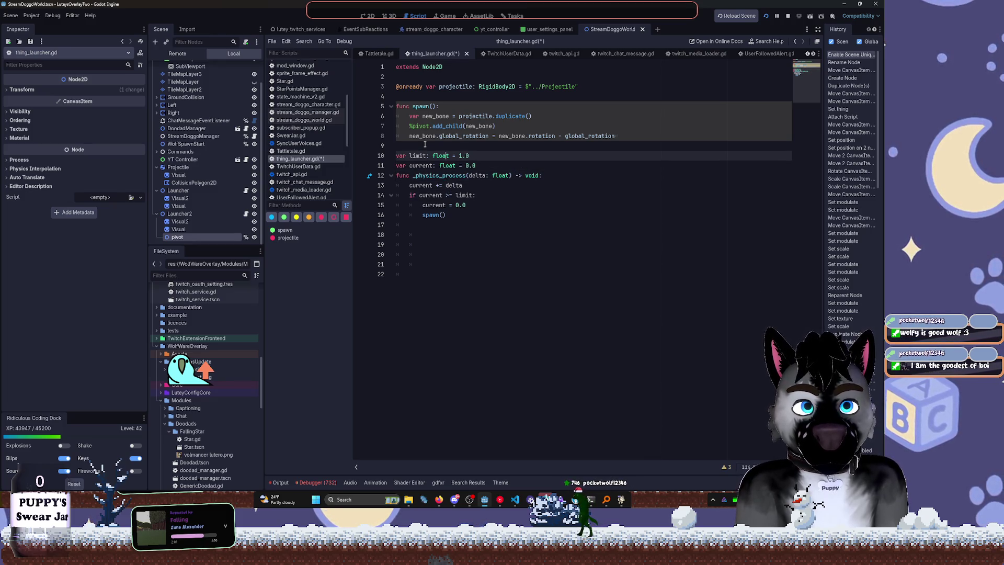
# Step: Declare 'var rate: float = 1.0' above limit and current
pyautogui.press('Down')
pyautogui.press('Down')
pyautogui.press('Down')
pyautogui.press('Up')
pyautogui.press('Up')
pyautogui.press('Up')
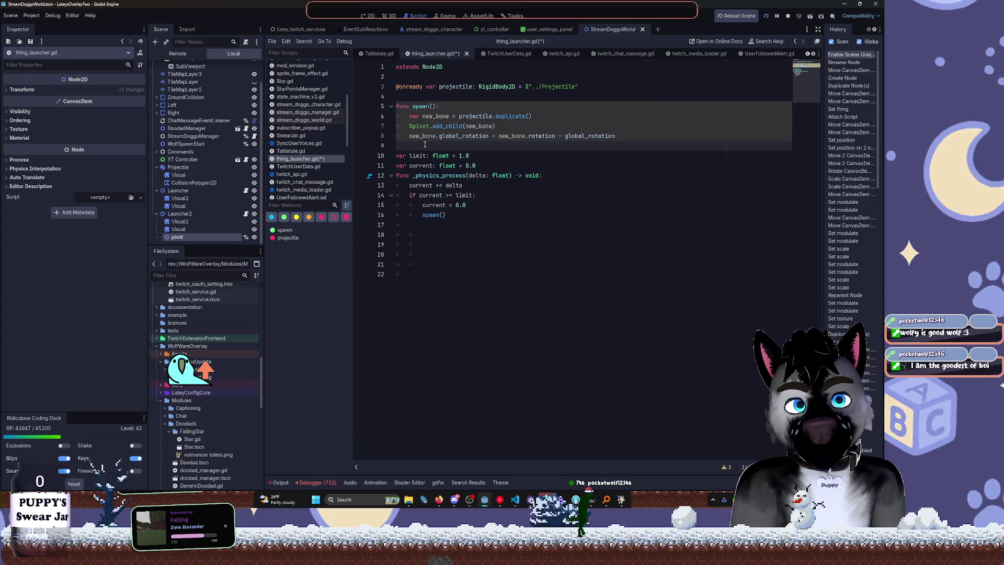
pyautogui.write('var rate')
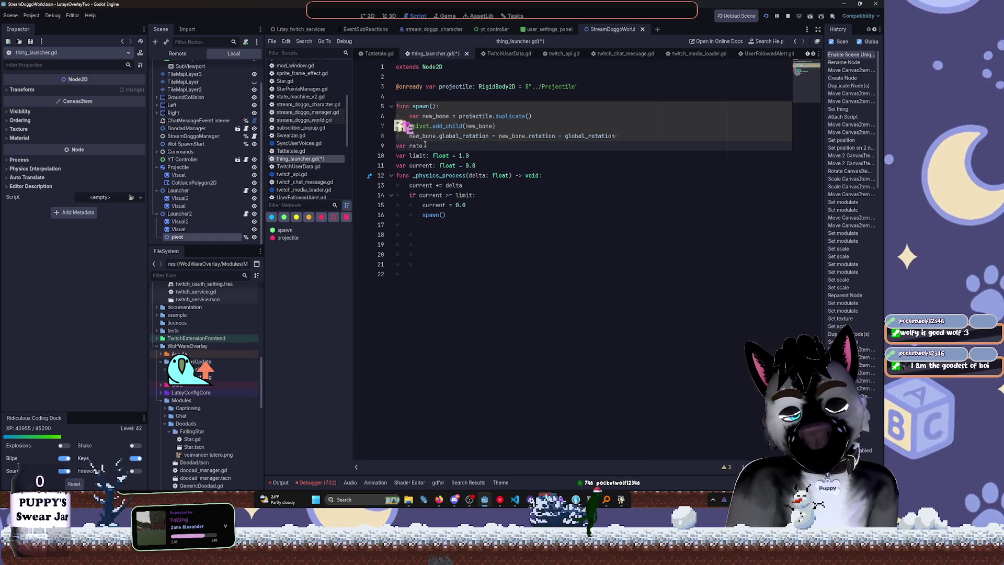
pyautogui.write(': float')
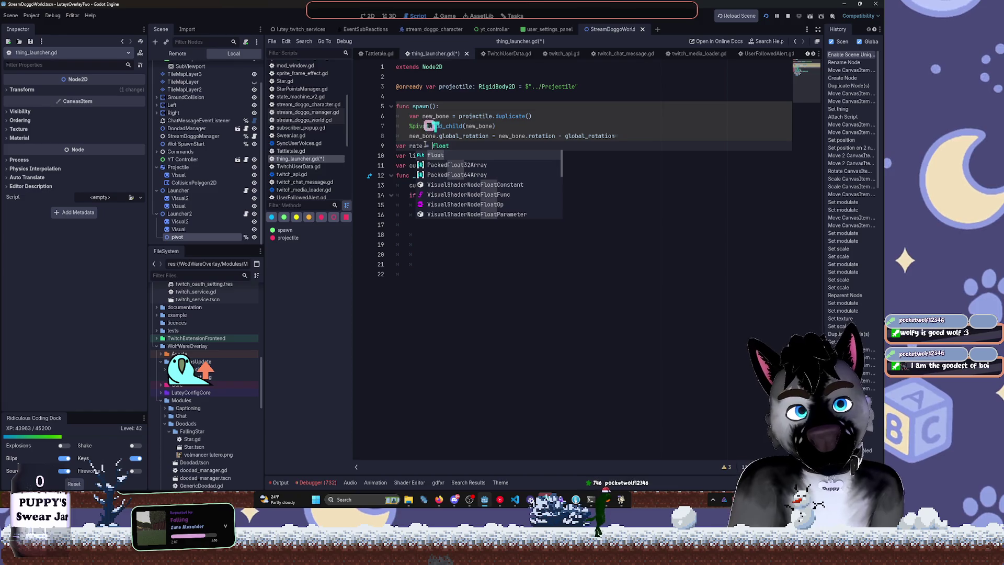
pyautogui.press('Return')
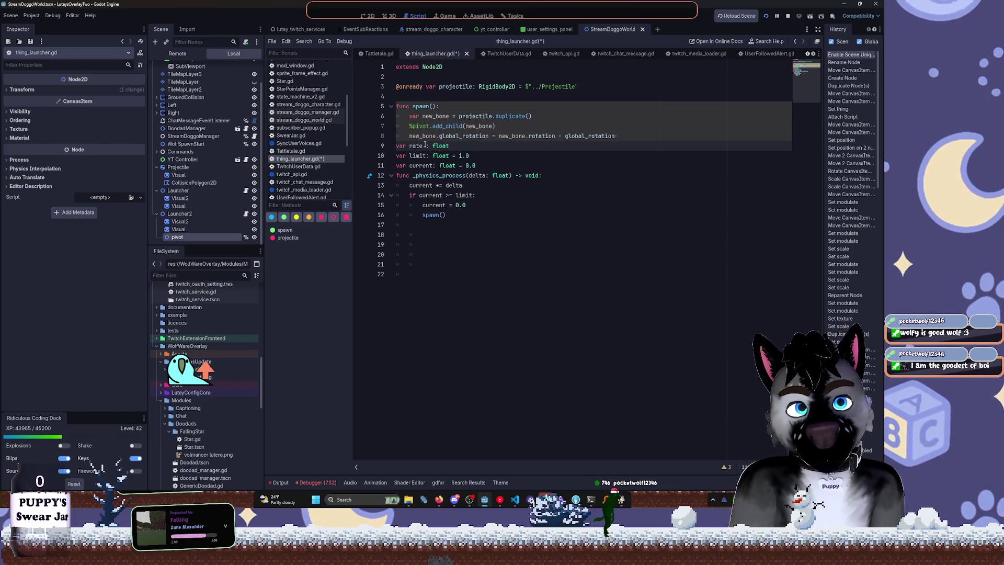
pyautogui.write('1.0')
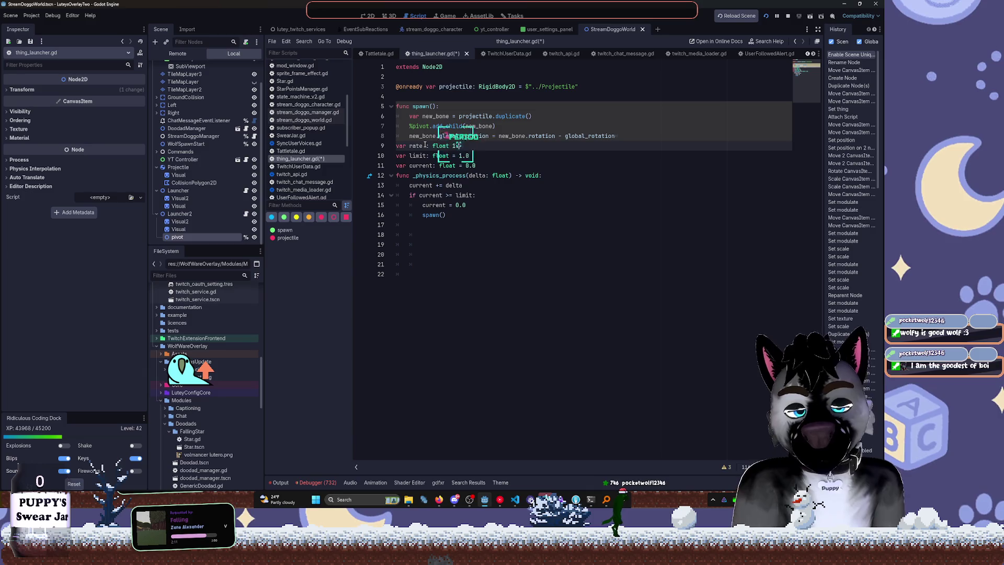
pyautogui.press('Left')
pyautogui.press('Left')
pyautogui.press('Left')
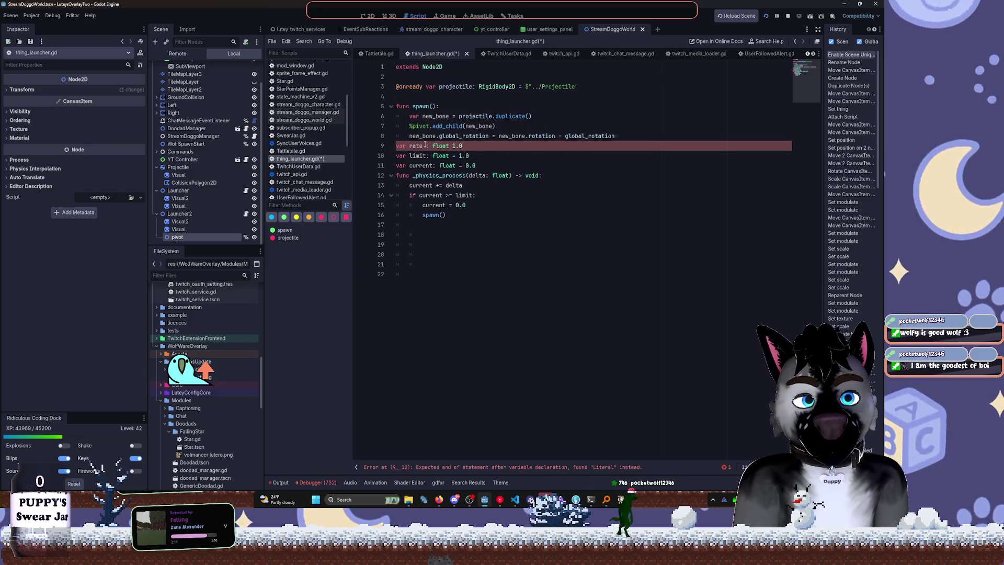
pyautogui.write('=')
# Step: Tab-align the float annotations on rate, limit and current, then add a blank line after spawn()
pyautogui.press('Tab')
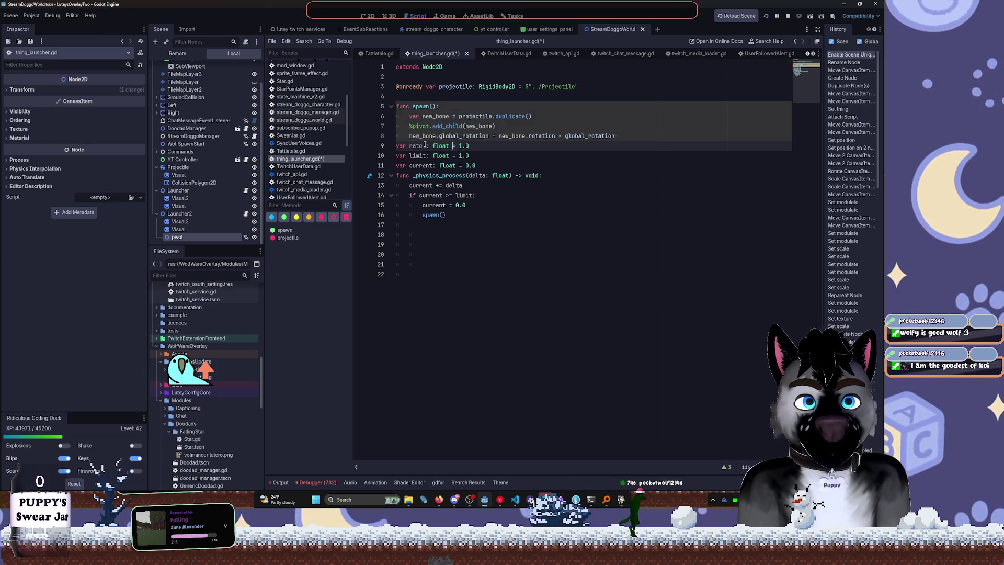
pyautogui.press('Down')
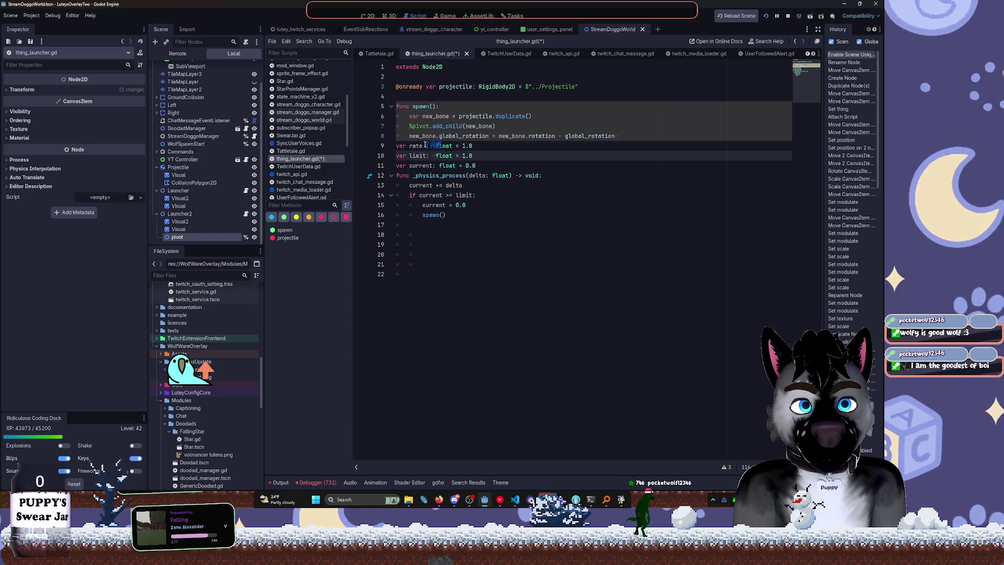
pyautogui.press('Tab')
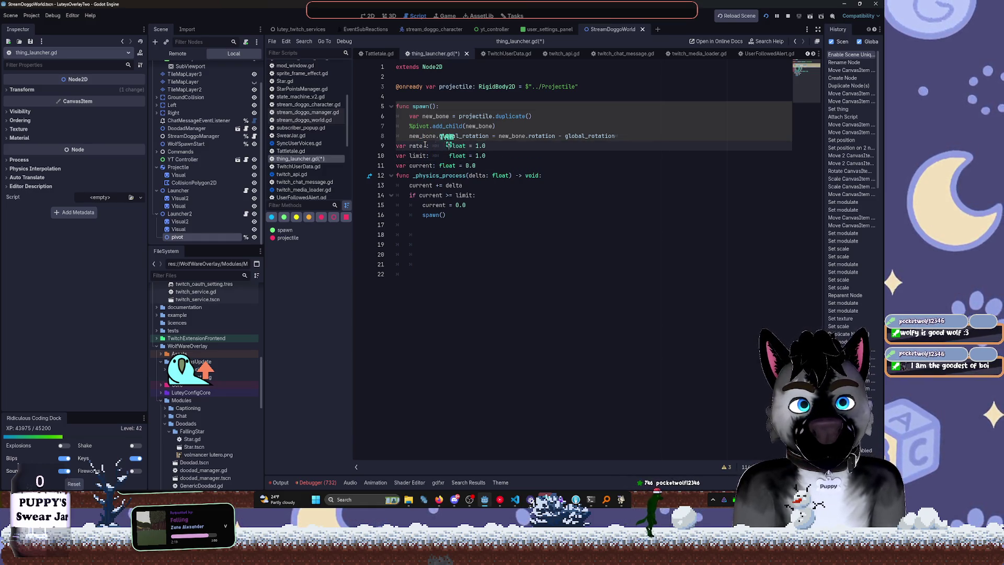
pyautogui.press('Down')
pyautogui.press('Right')
pyautogui.press('Right')
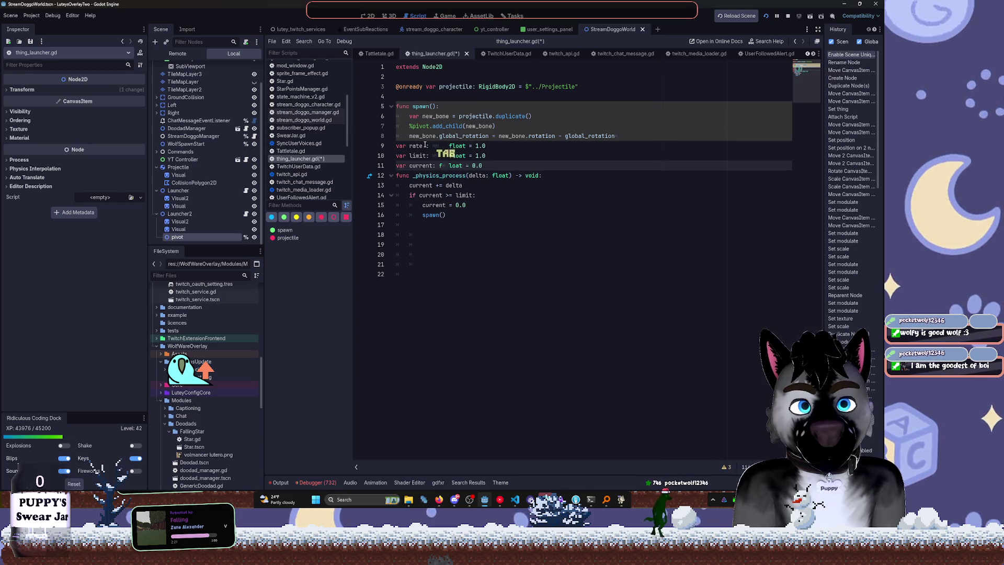
pyautogui.press('Tab')
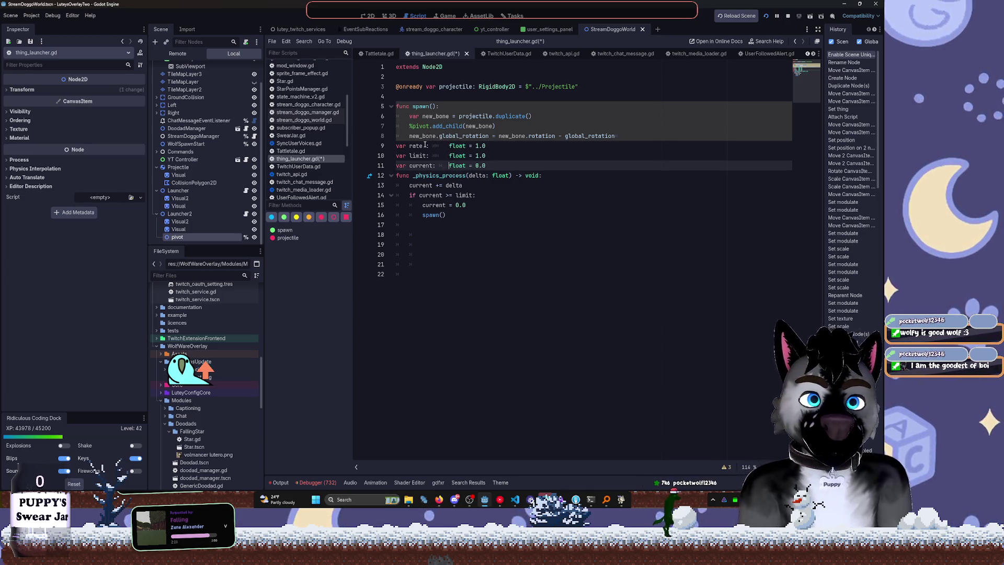
pyautogui.click(631, 136)
pyautogui.press('Return')
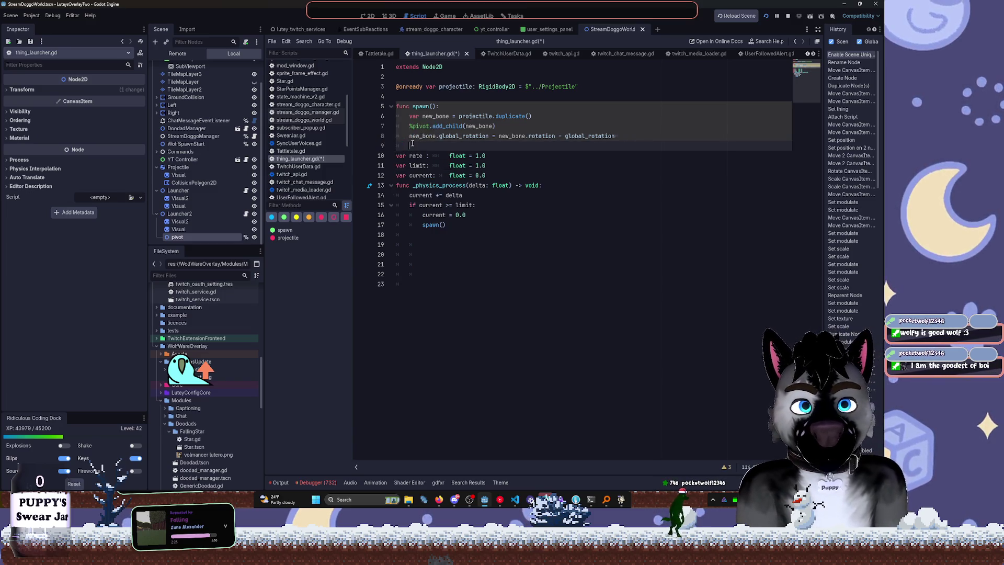
# Step: Relocate the spawn() function from the top to just below the variable declarations
pyautogui.moveTo(408, 146); pyautogui.dragTo(396, 106)
pyautogui.press('Delete')
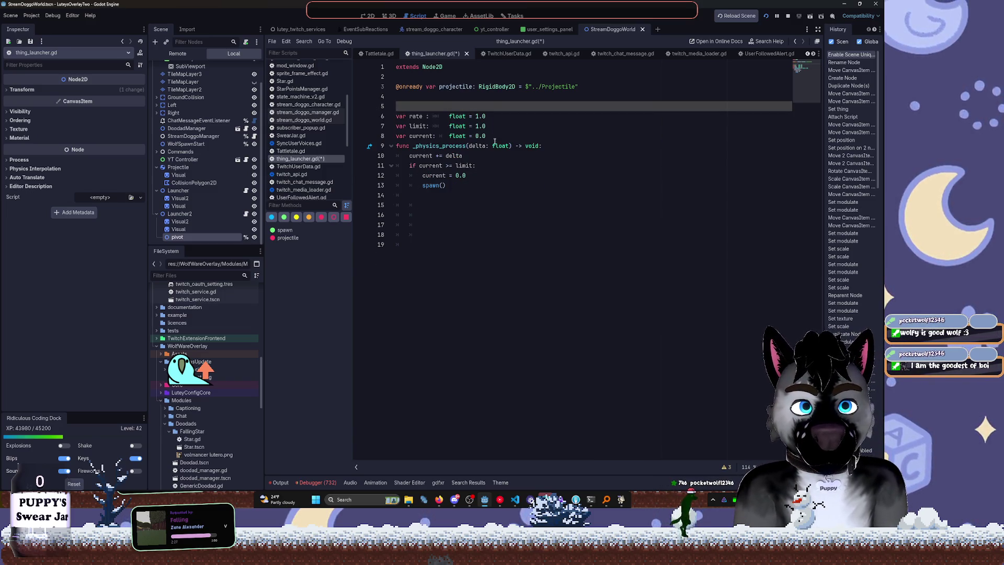
pyautogui.click(497, 137)
pyautogui.press('Return')
pyautogui.press('Return')
pyautogui.hotkey('ctrl', 'v')
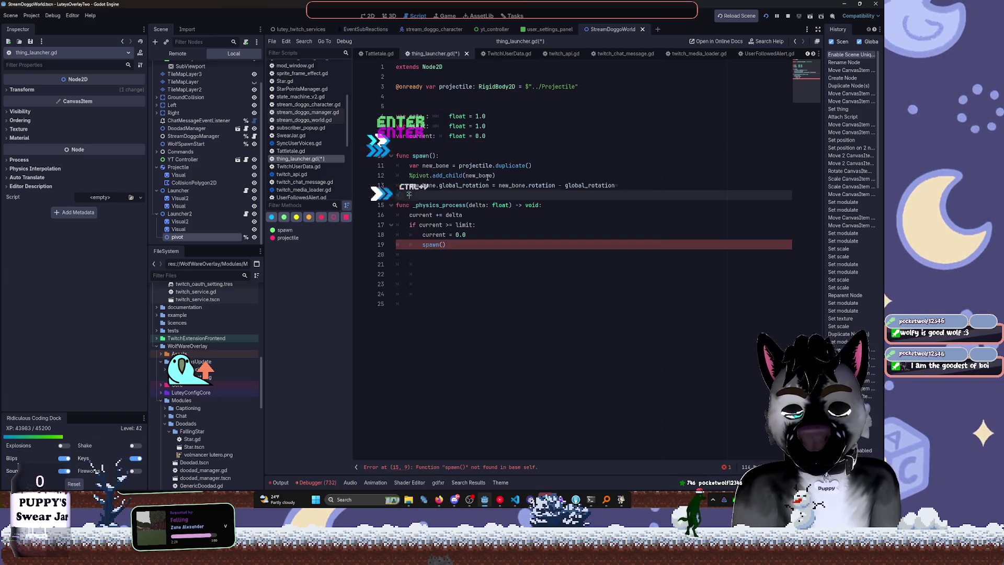
pyautogui.click(473, 262)
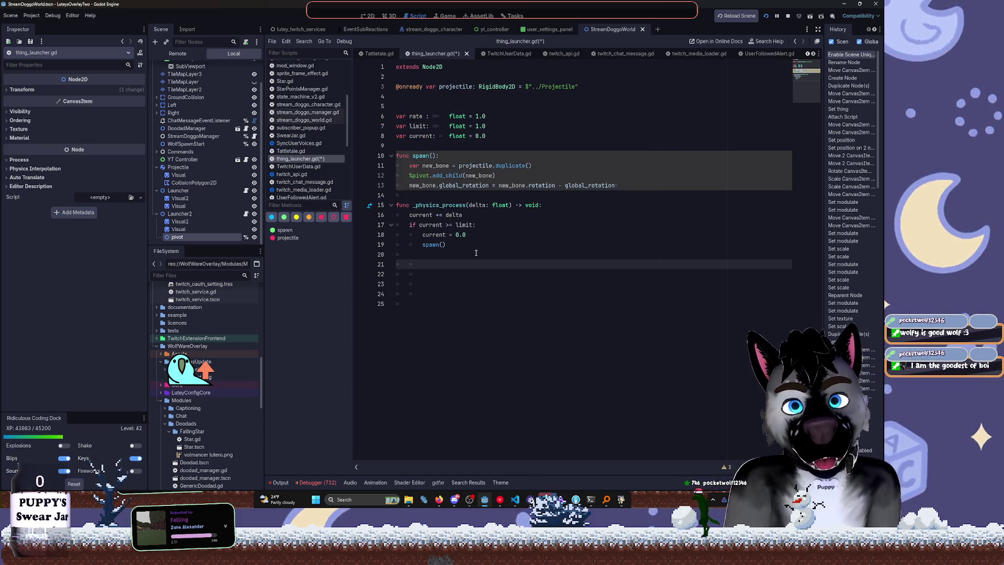
pyautogui.click(487, 302)
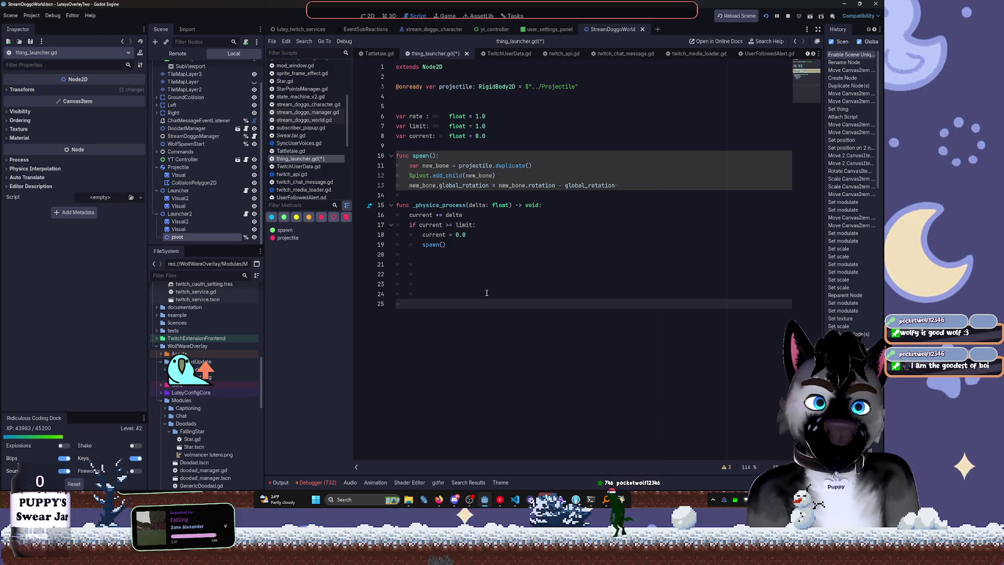
# Step: Move 'current = 0.0' below the spawn() call, then stop and rerun the project
pyautogui.click(459, 245)
pyautogui.click(490, 235)
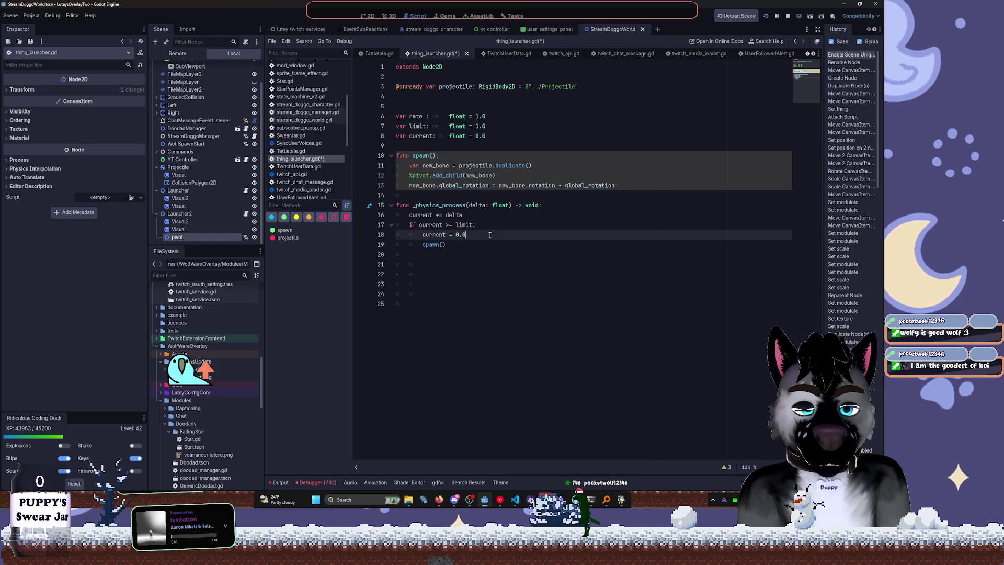
pyautogui.hotkey('alt', 'Down')
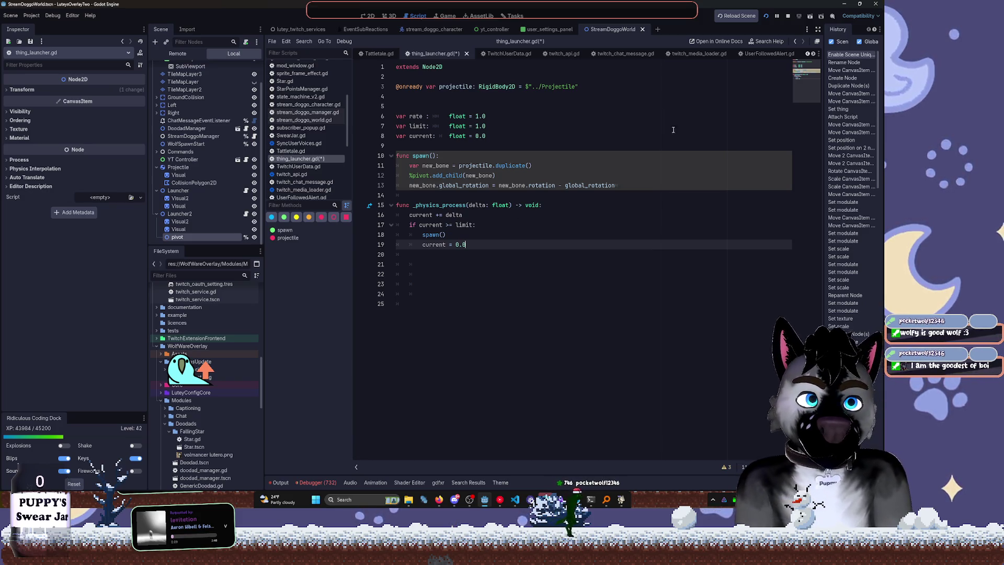
pyautogui.click(785, 17)
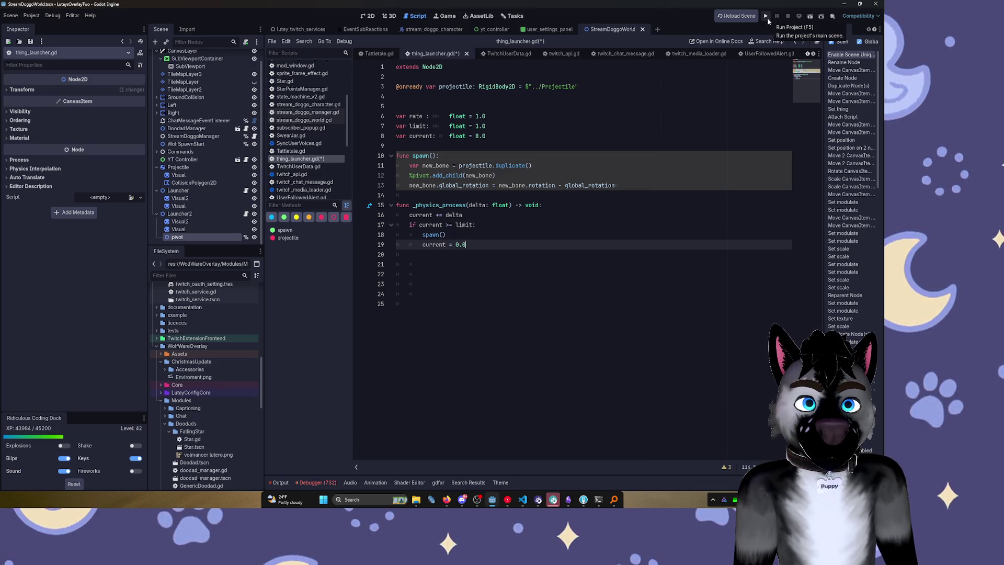
pyautogui.click(766, 17)
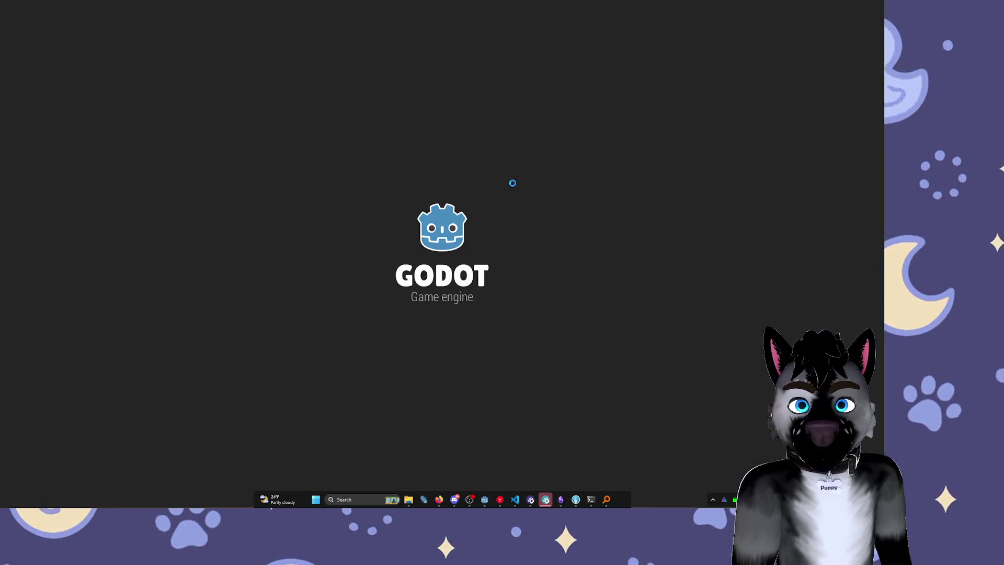